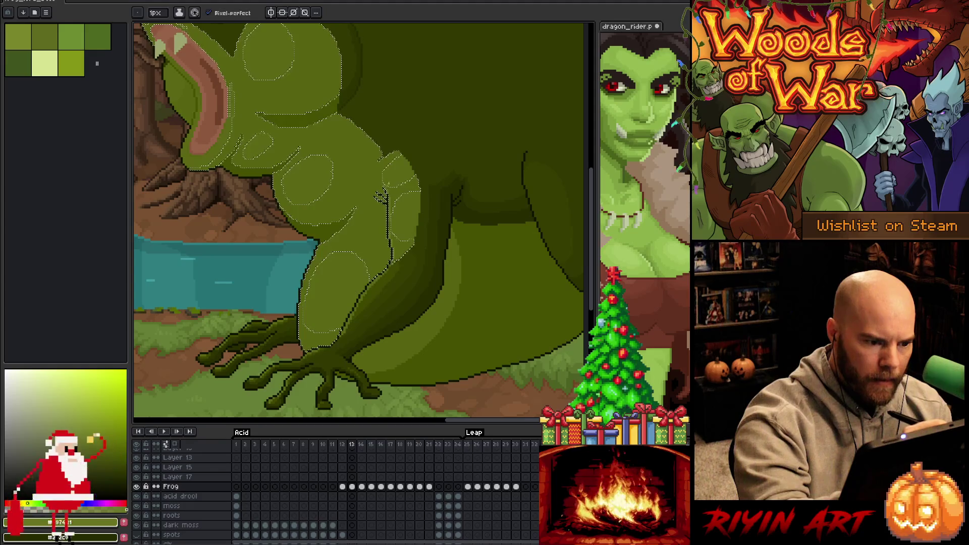
- Deselect the frog's spots and zoom out to view the whole frog
key(ctrl+d)
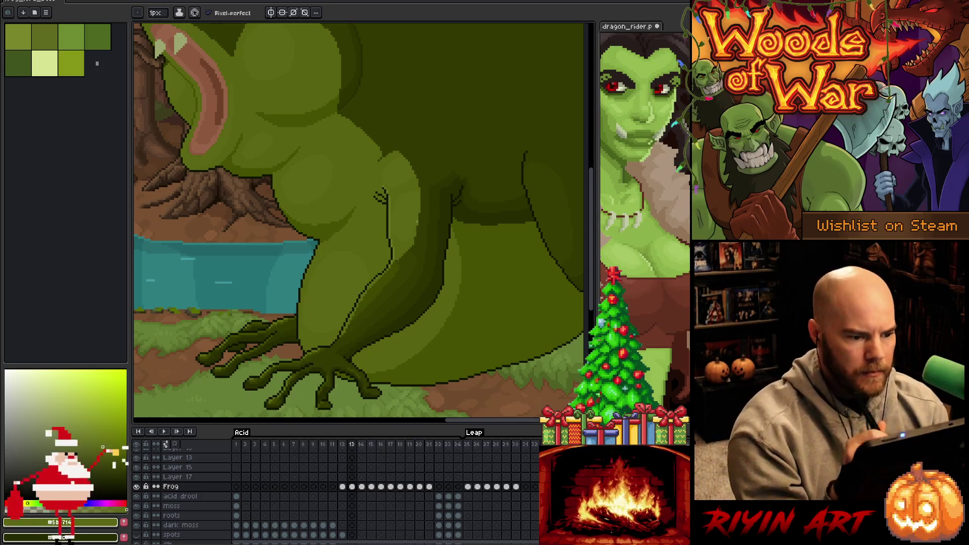
scroll(417, 221, down, 1)
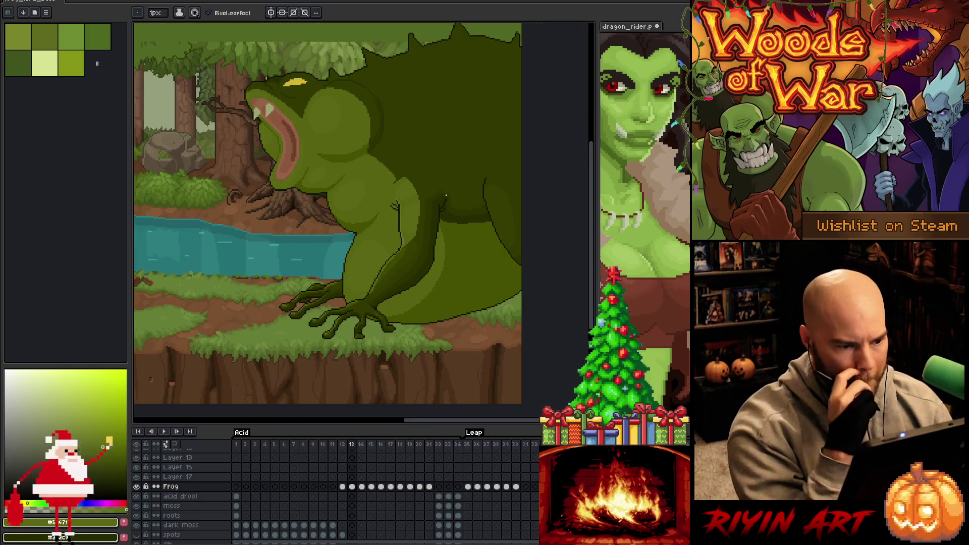
scroll(455, 331, up, 3)
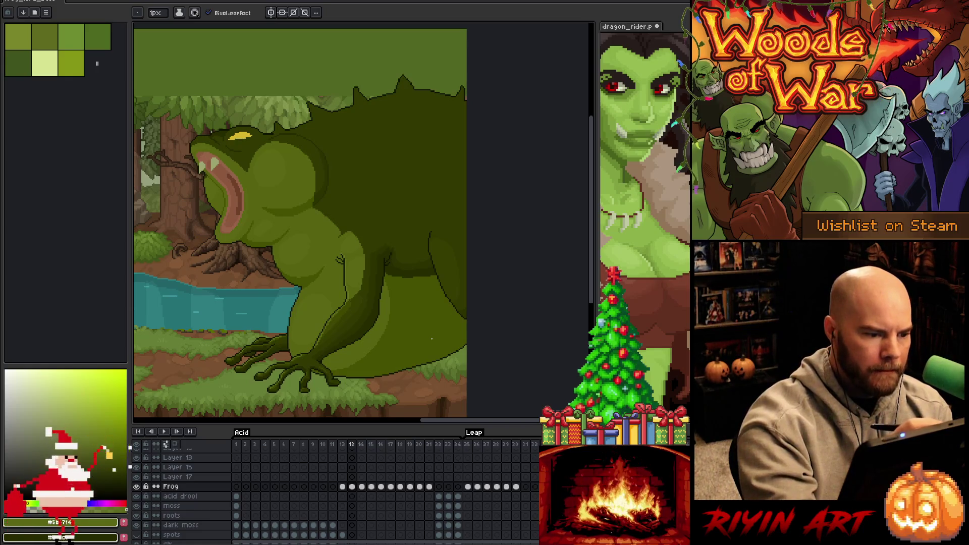
- Compare leap frame 13 with the previous frame, sample a body green, and save
key(Left)
key(Right)
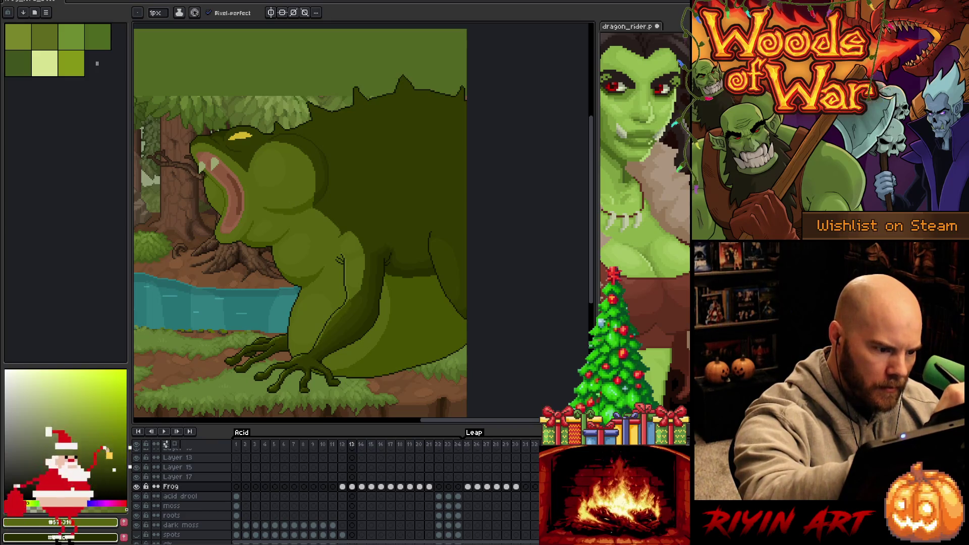
alt+click(307, 153)
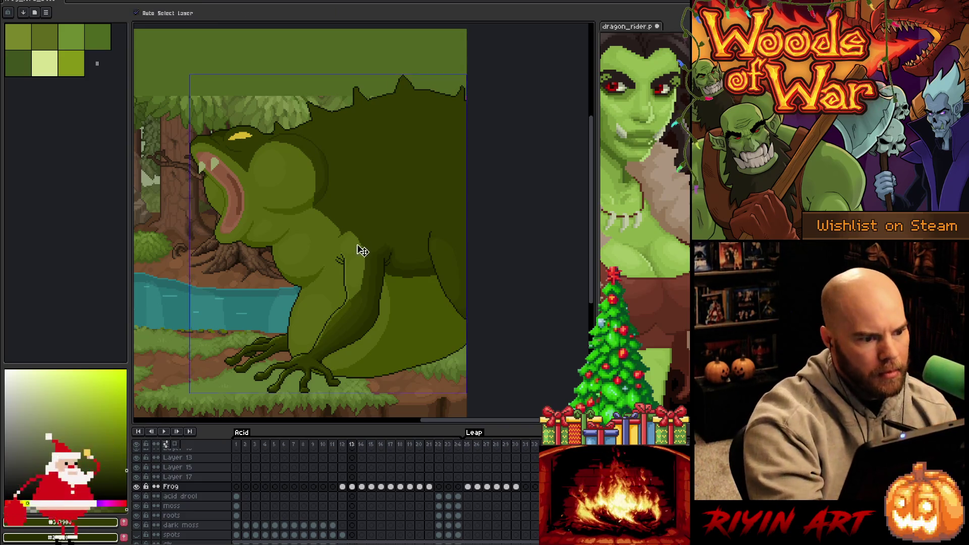
key(ctrl+s)
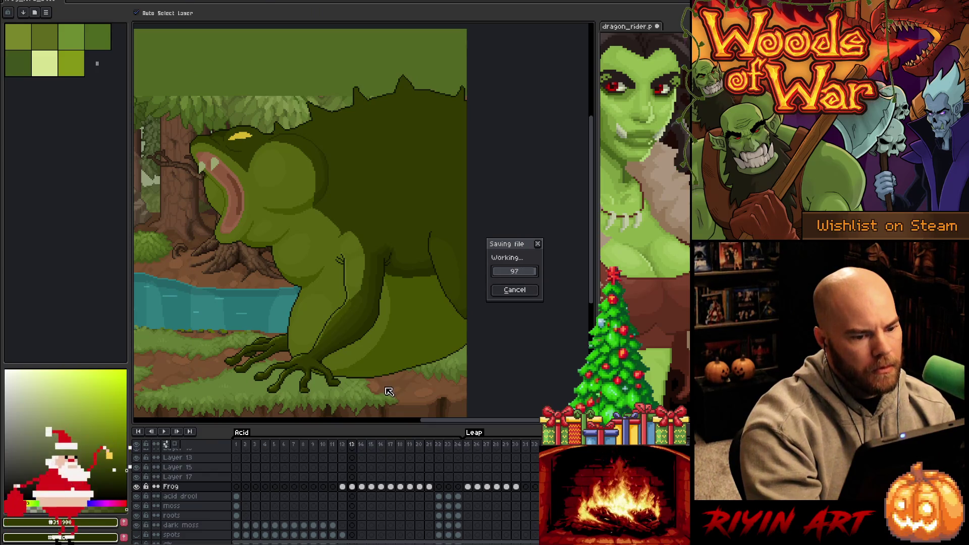
key(Return)
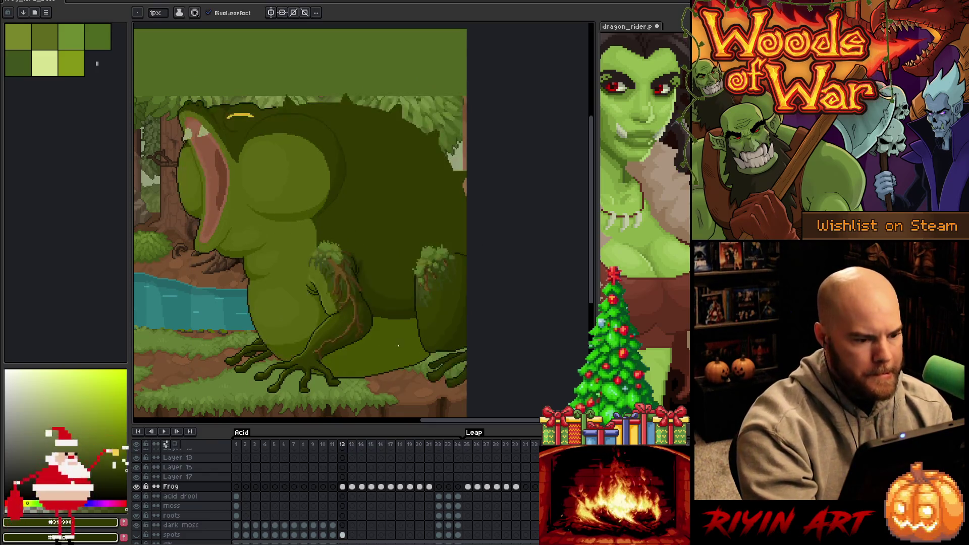
key(Return)
key(Left)
key(Right)
key(Left)
key(Right)
key(Left)
key(Right)
key(Left)
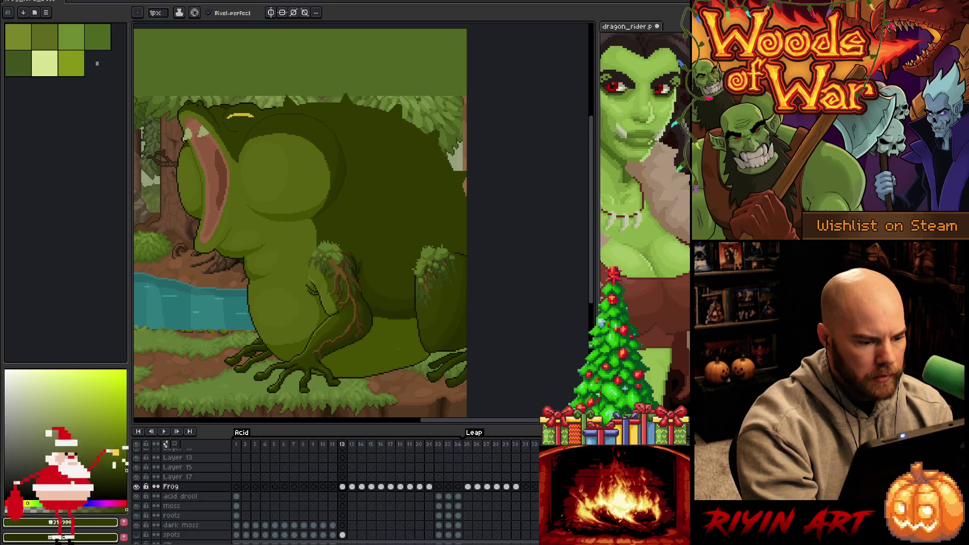
key(Right)
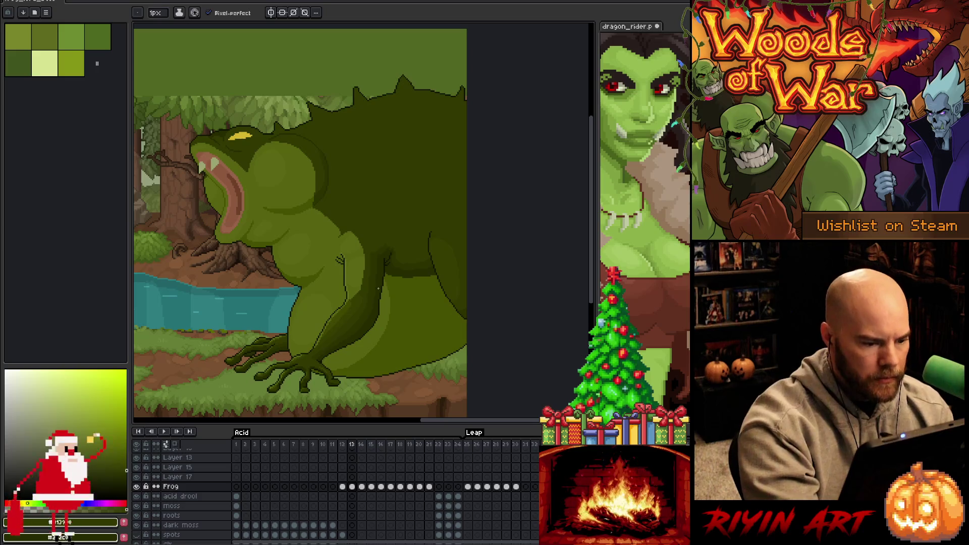
alt+click(373, 292)
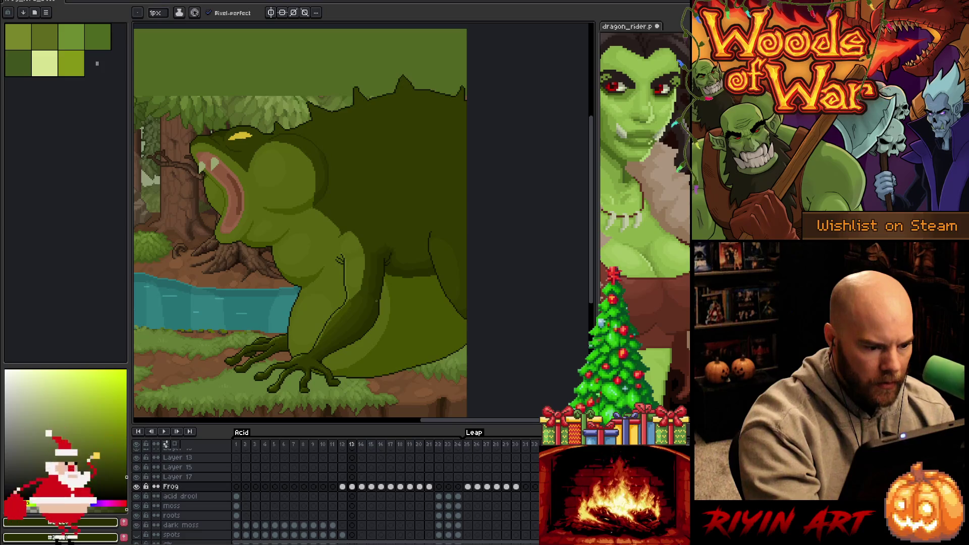
alt+click(369, 302)
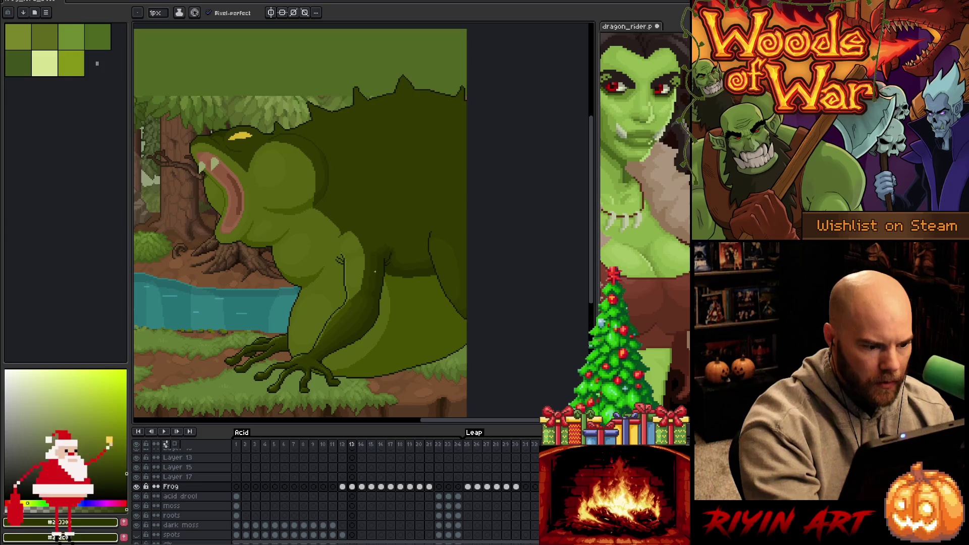
key(ctrl+s)
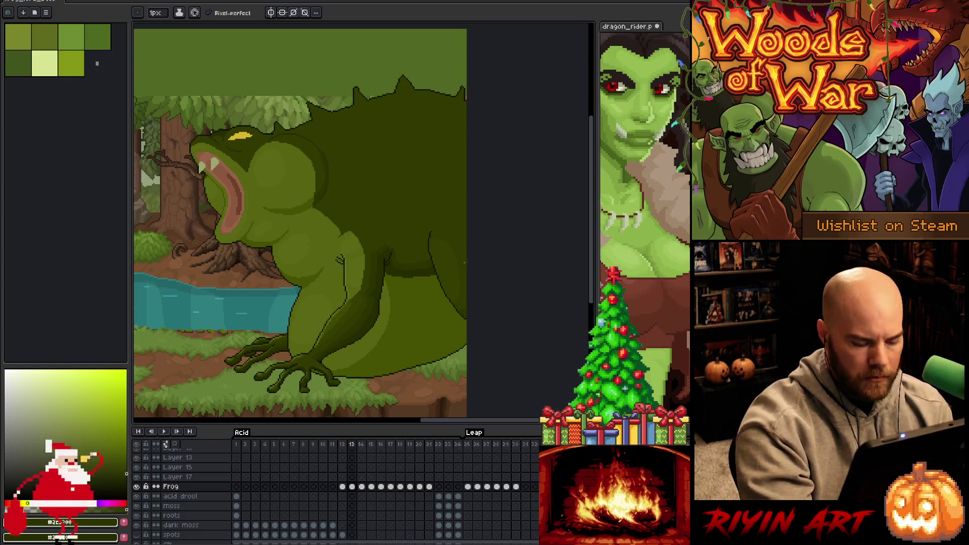
key(Left)
key(Right)
key(Left)
key(Right)
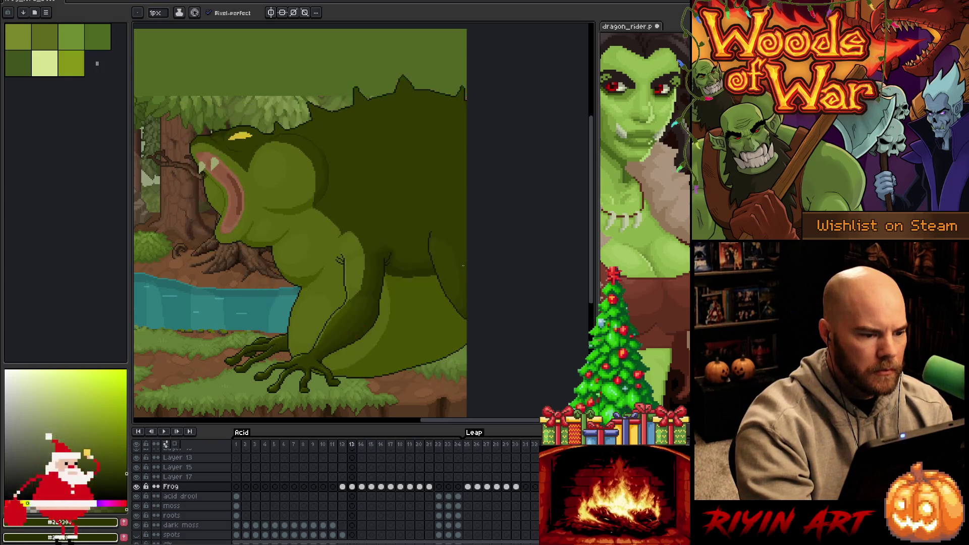
key(Left)
key(Right)
key(Left)
key(Right)
key(Left)
key(Right)
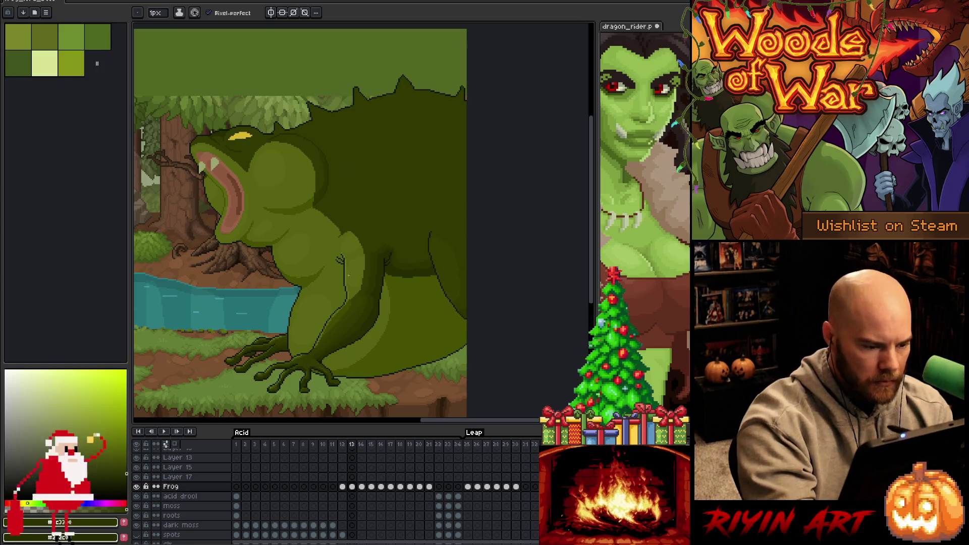
key(Left)
key(Left)
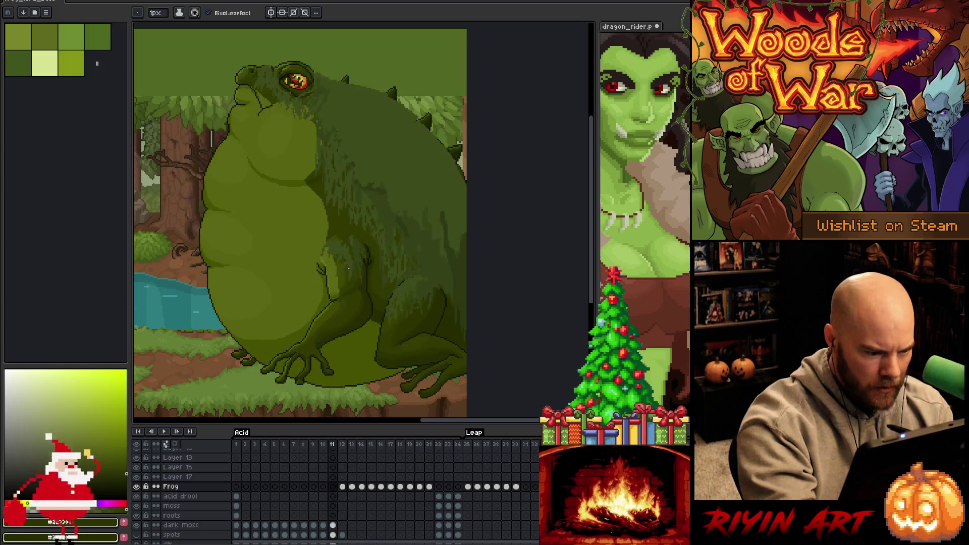
key(Right)
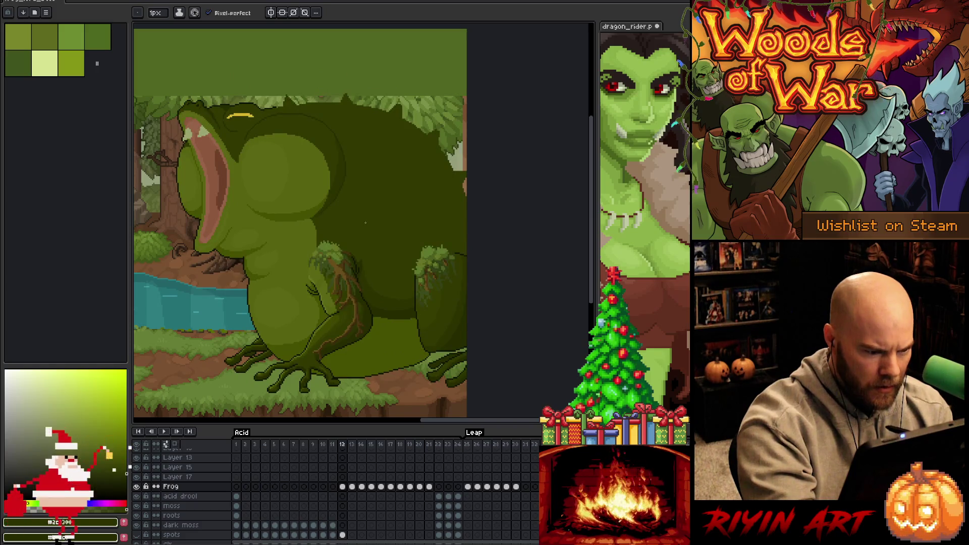
key(Right)
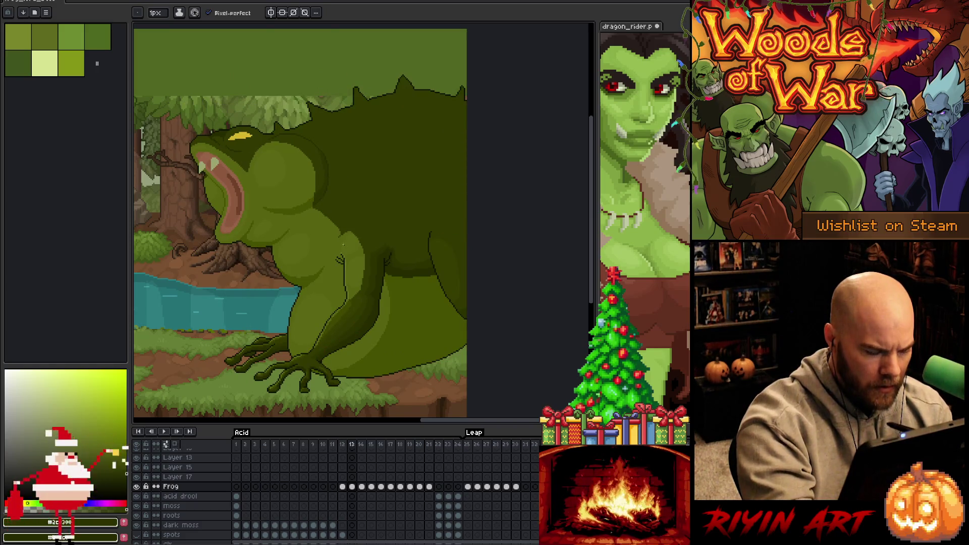
scroll(340, 255, up, 2)
alt+click(347, 260)
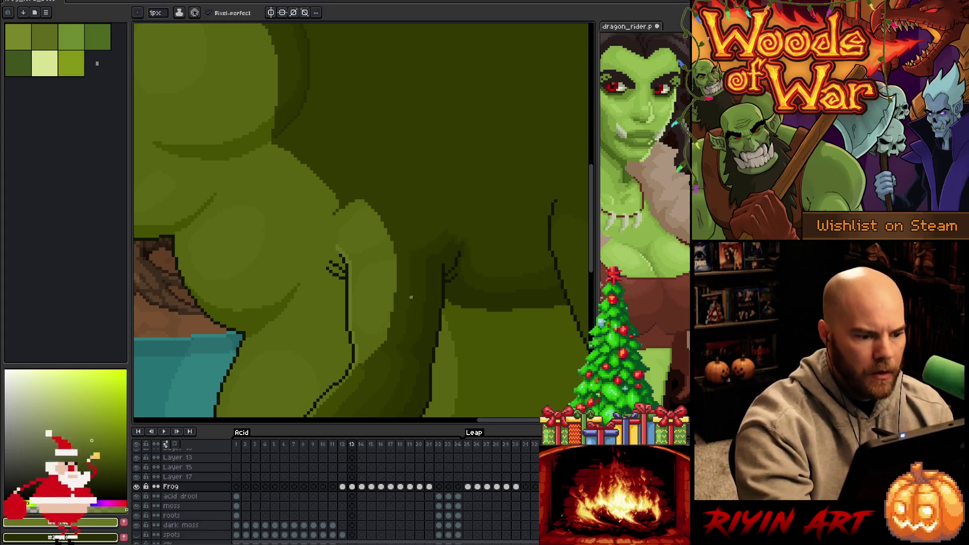
key(Left)
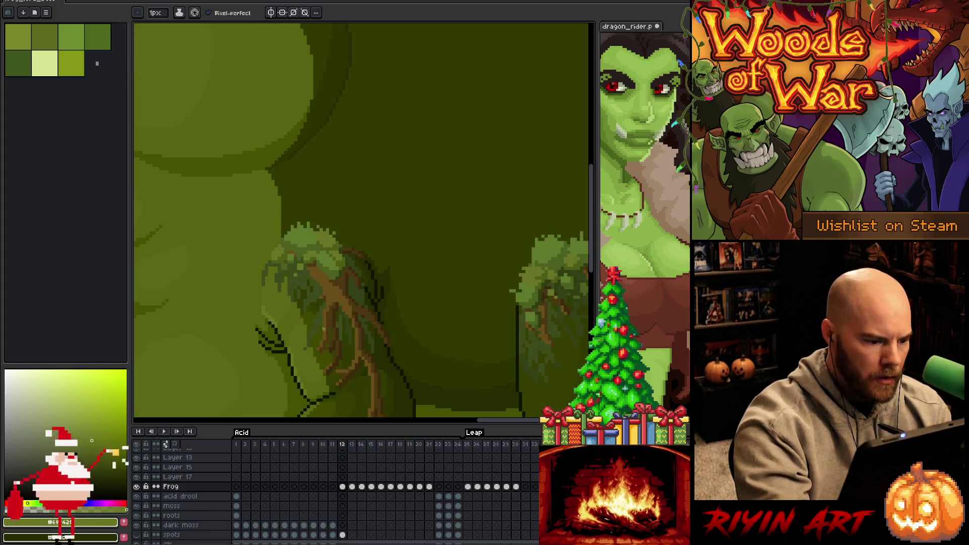
alt+click(269, 322)
key(Right)
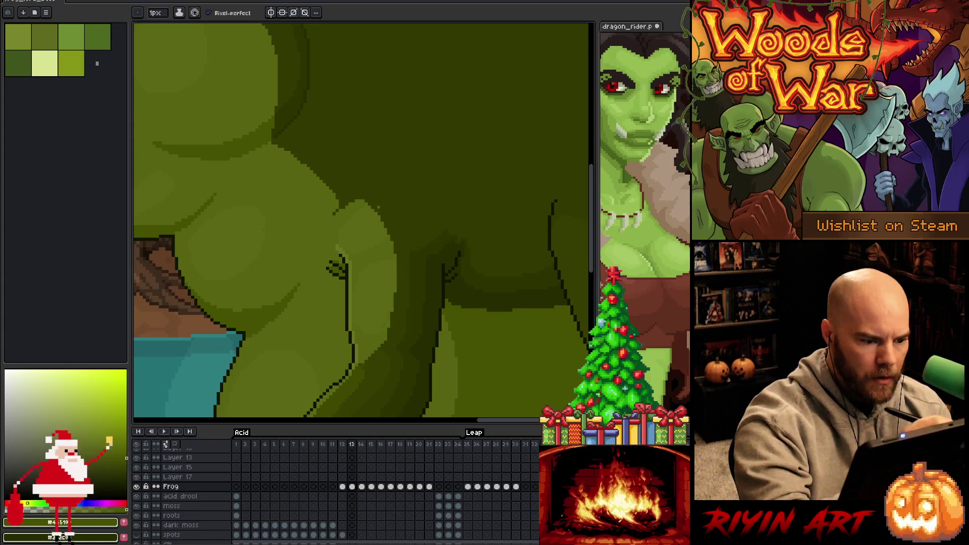
drag(381, 316, 387, 285)
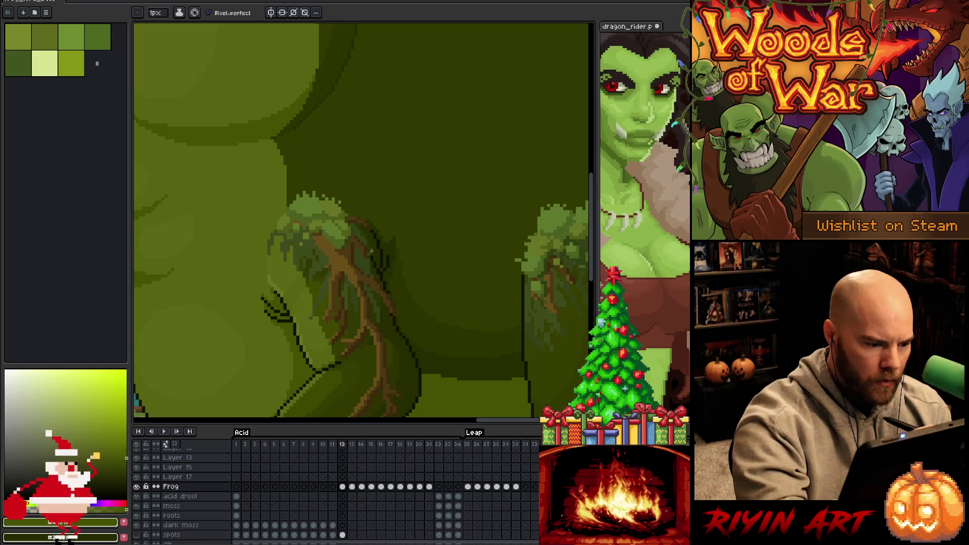
drag(389, 292, 462, 173)
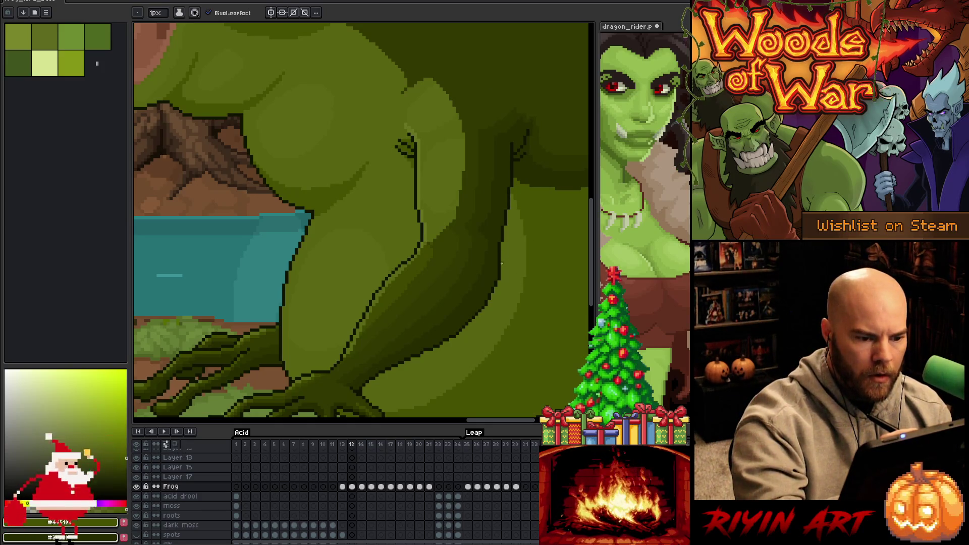
drag(501, 255, 513, 191)
key(ctrl+z)
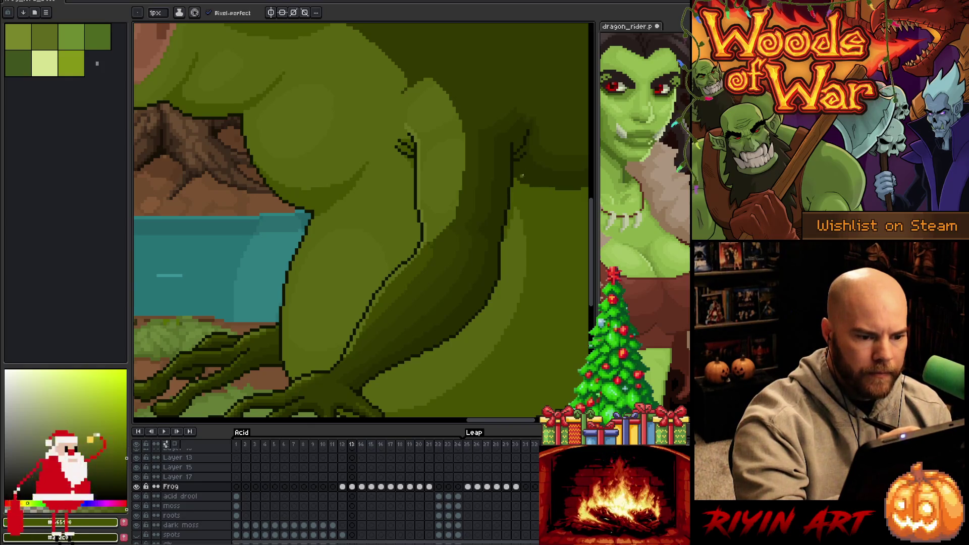
scroll(480, 234, down, 3)
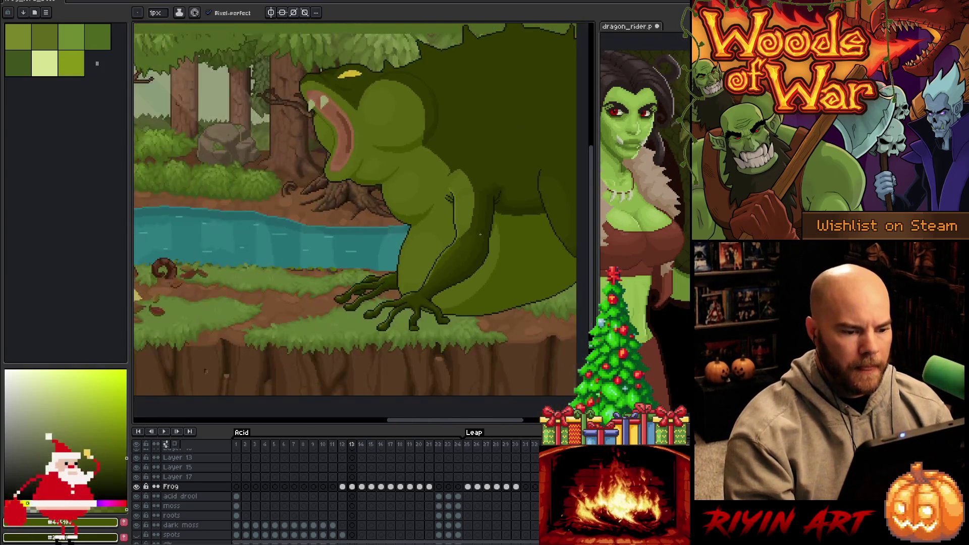
- Return to the frog document with the pencil and save the animation
scroll(645, 202, up, 3)
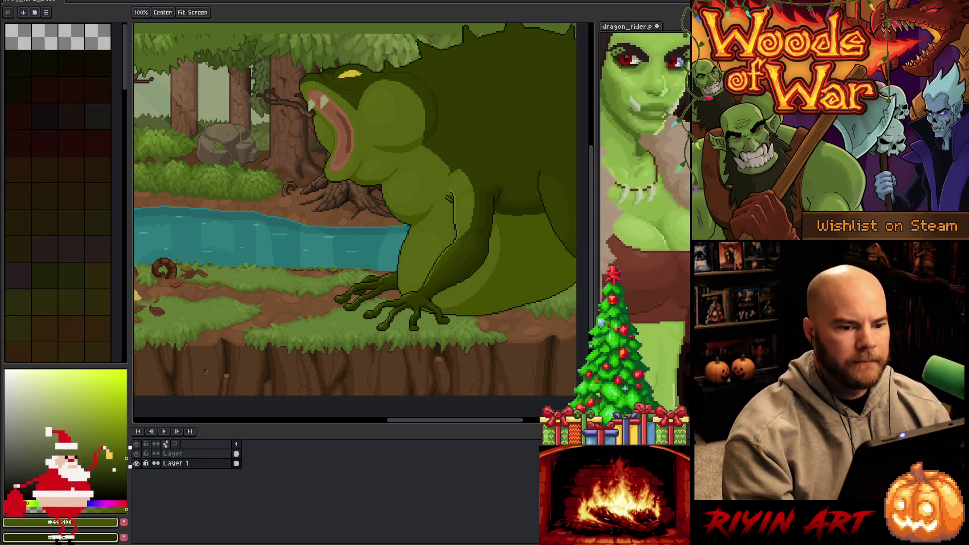
key(b)
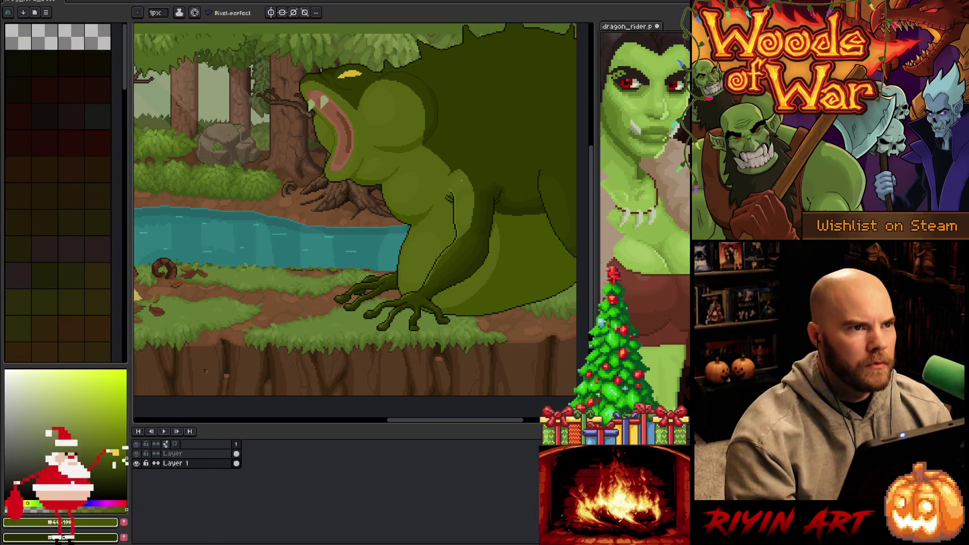
click(50, 2)
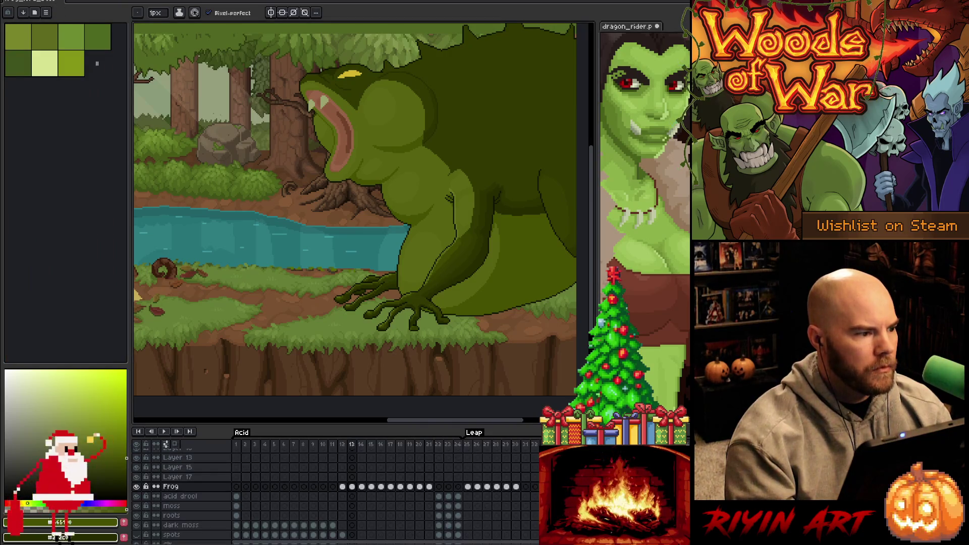
key(ctrl+s)
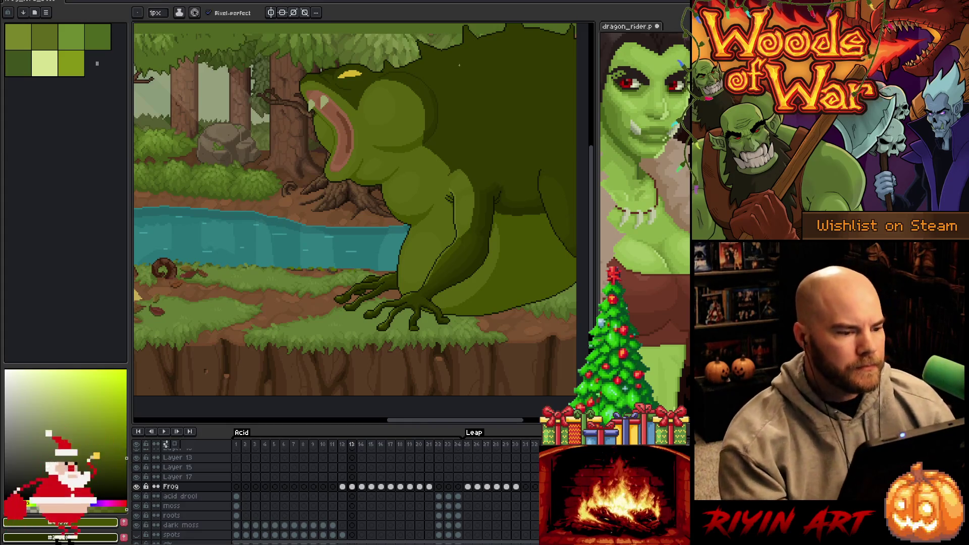
- Shade the front leg with two greens sampled from the leg, then save
scroll(374, 247, up, 2)
scroll(335, 256, up, 1)
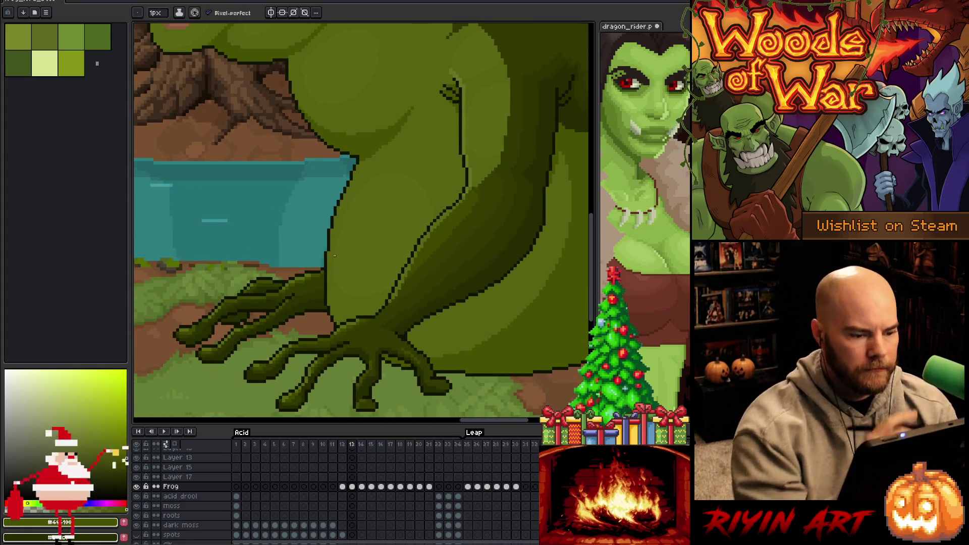
alt+click(410, 279)
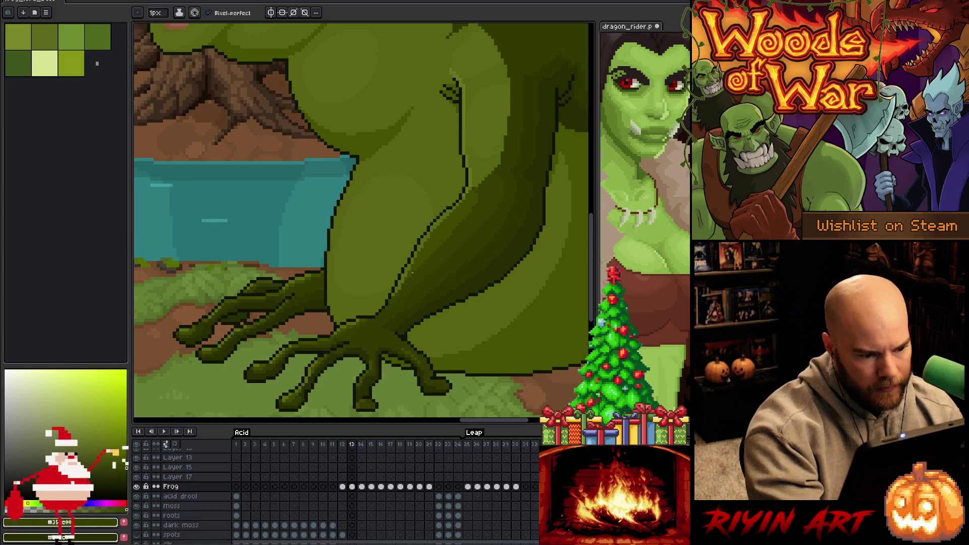
alt+click(409, 277)
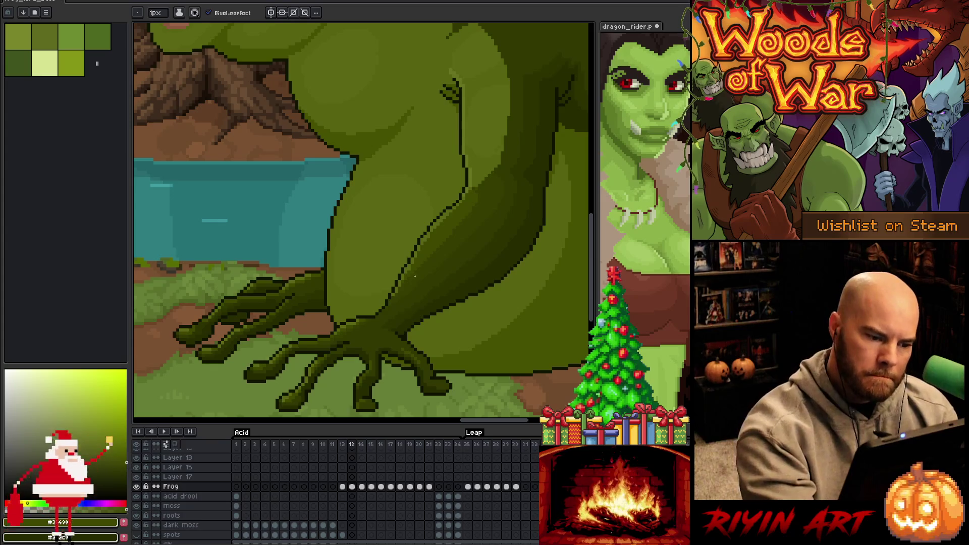
scroll(407, 303, up, 2)
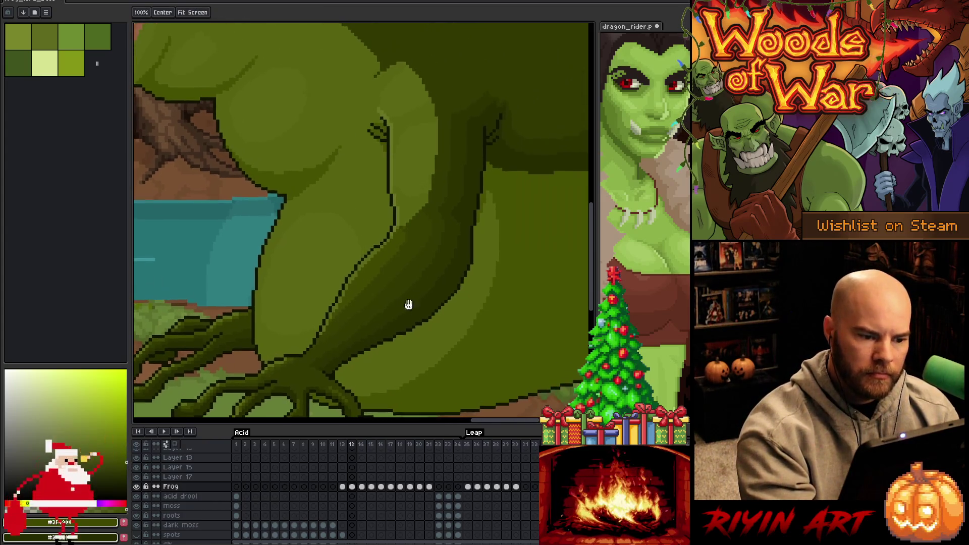
key(ctrl+s)
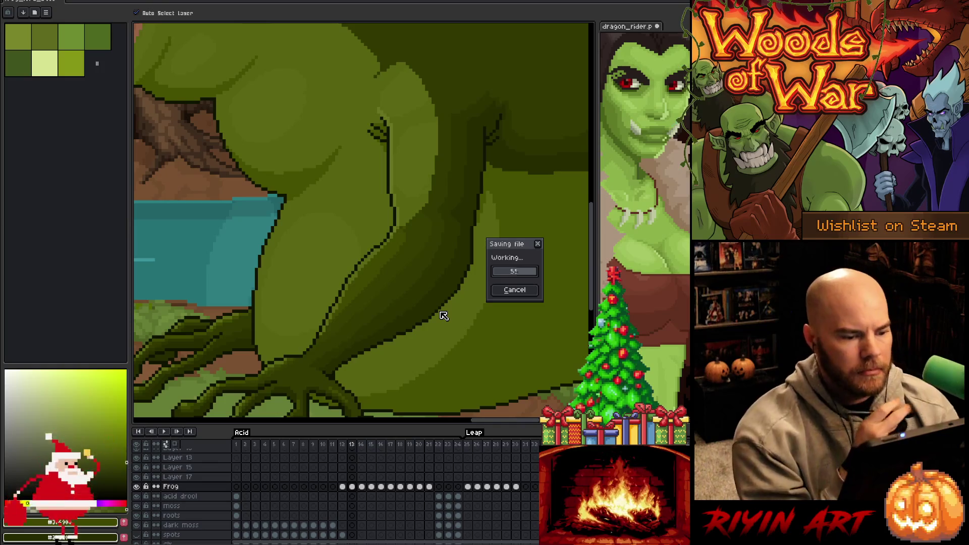
- Flip between frames 11, 12 and 13, ending on frame 12 with the head in view
scroll(371, 286, down, 3)
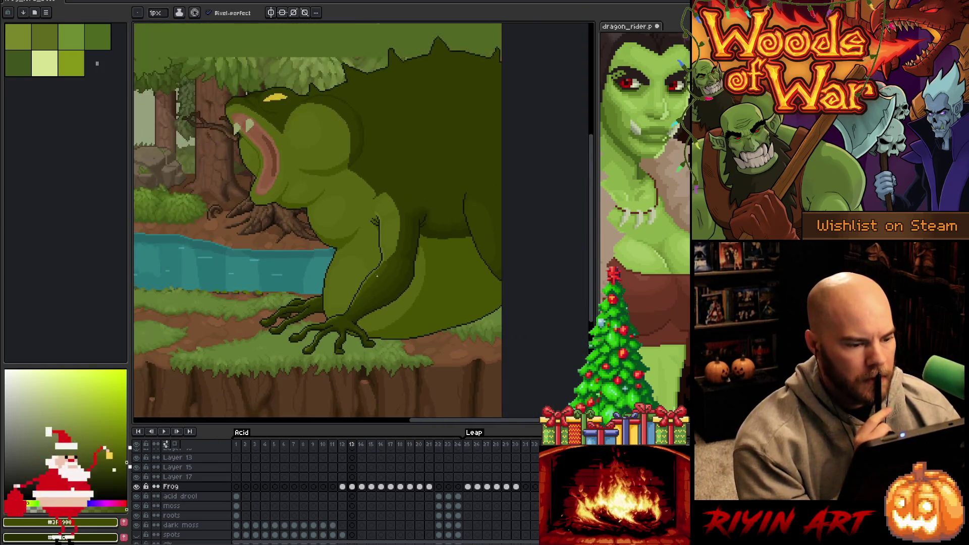
scroll(348, 256, up, 1)
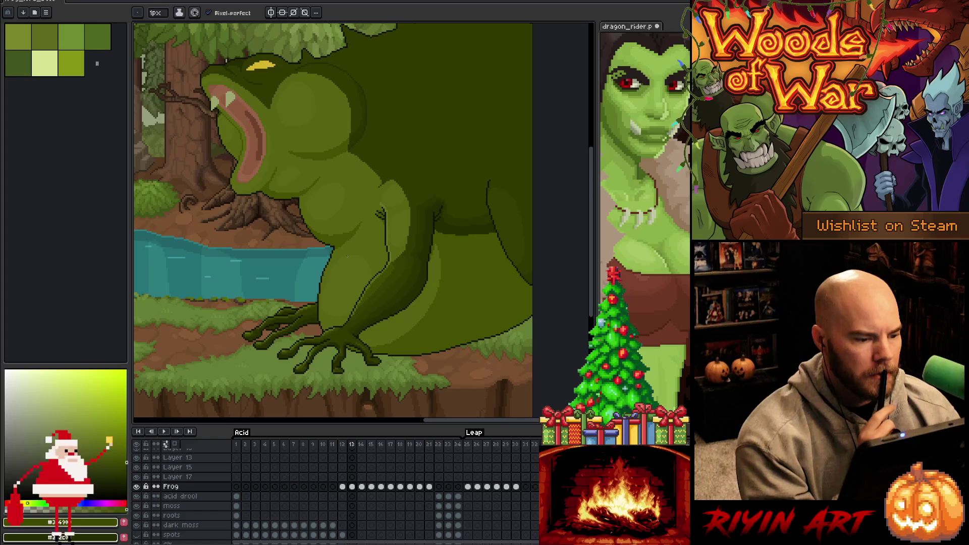
key(Left)
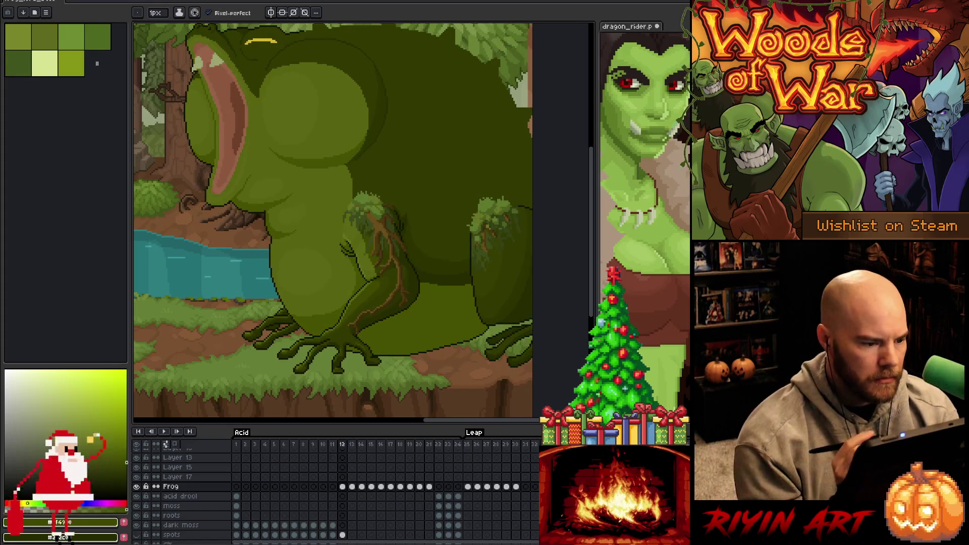
key(Left)
key(Right)
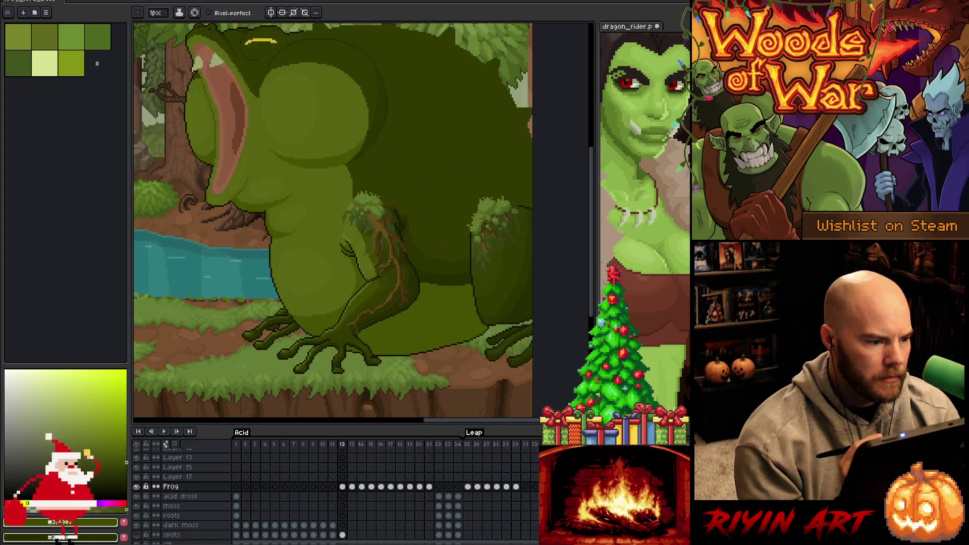
key(Left)
key(Right)
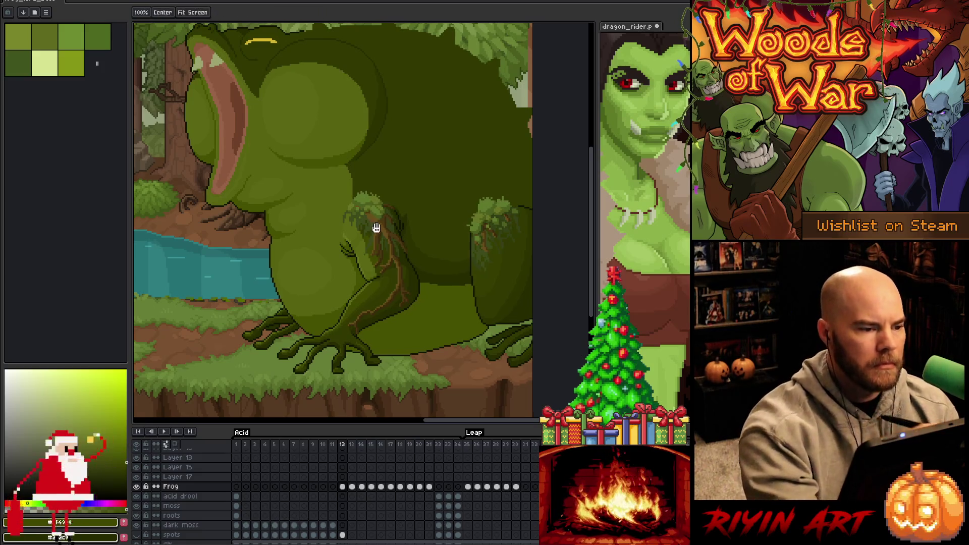
drag(373, 225, 414, 368)
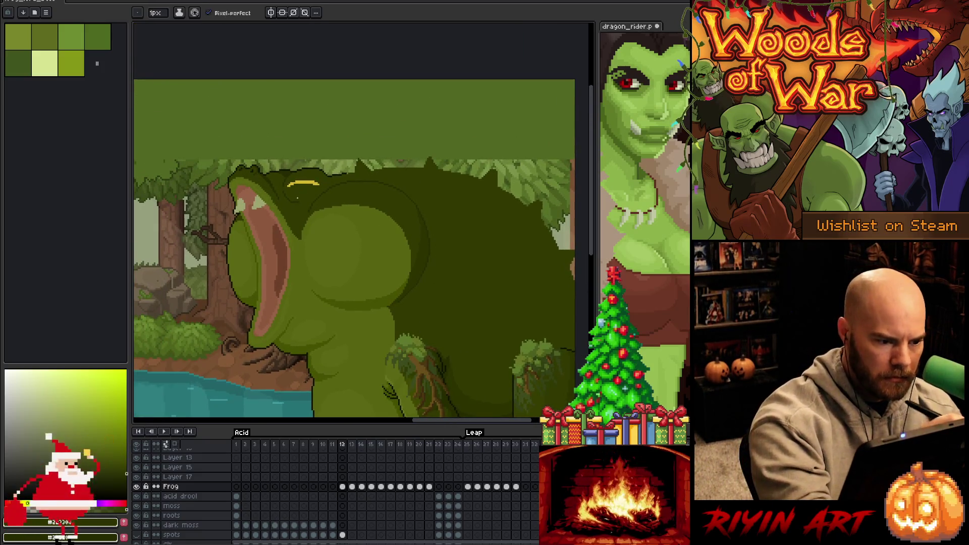
- Magic-wand the frog's dark body colour, then clear the selection and take the pencil
key(w)
click(311, 190)
scroll(307, 187, up, 4)
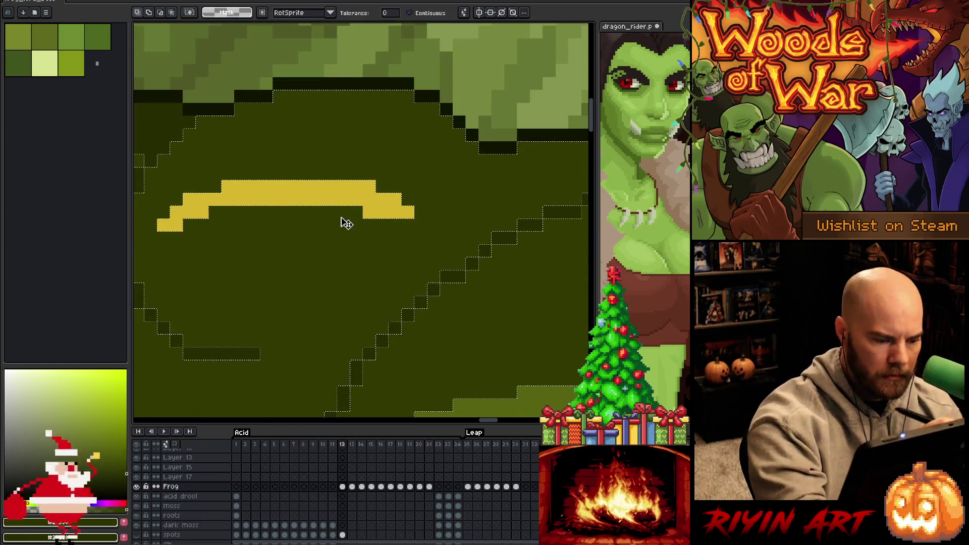
key(ctrl+d)
key(b)
- Redraw pixels around the yellow eye highlight and the dark eye-ridge outline
drag(390, 343, 533, 308)
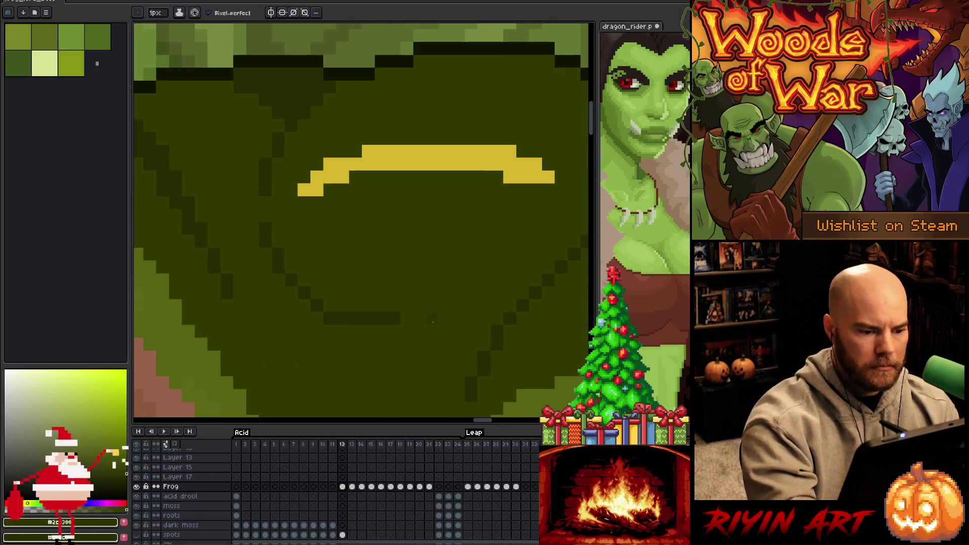
drag(425, 318, 279, 305)
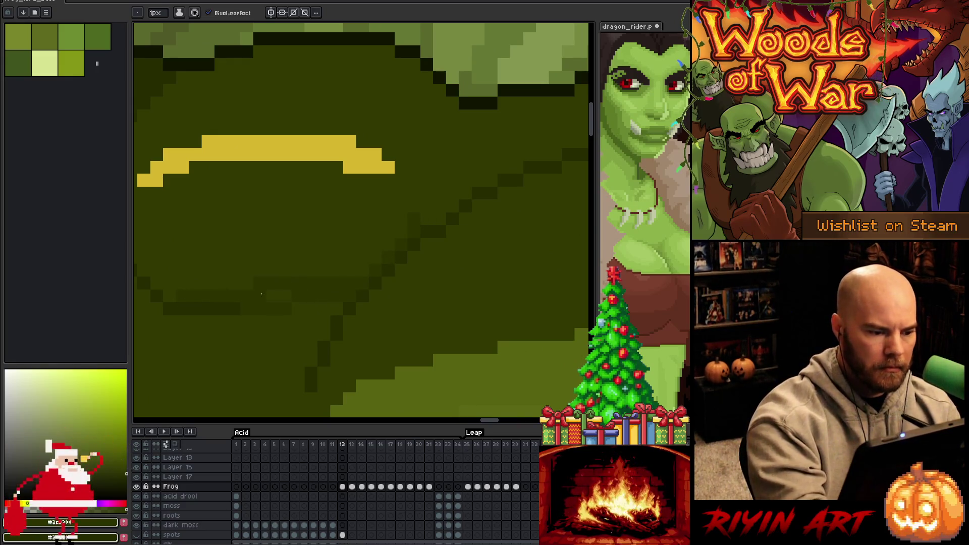
drag(414, 245, 494, 233)
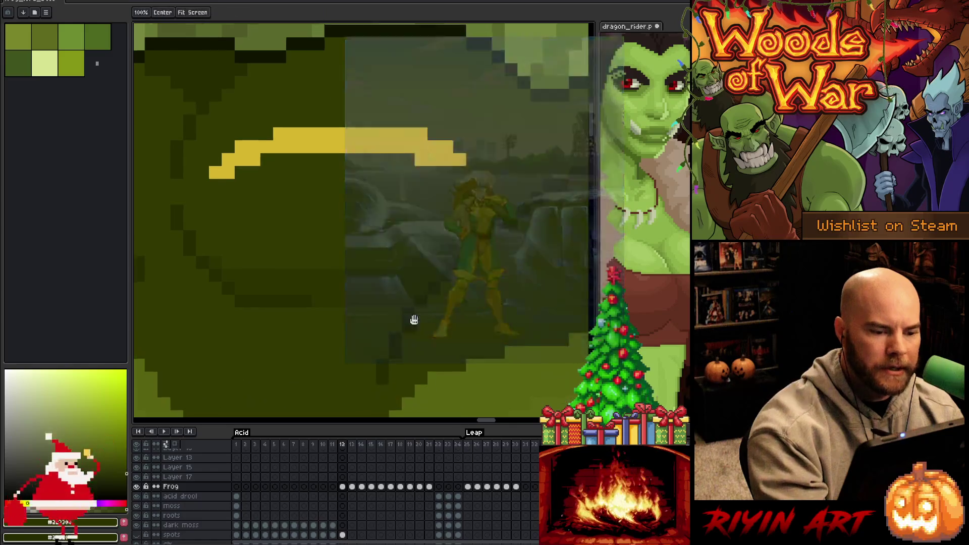
scroll(438, 268, up, 2)
scroll(437, 268, right, 3)
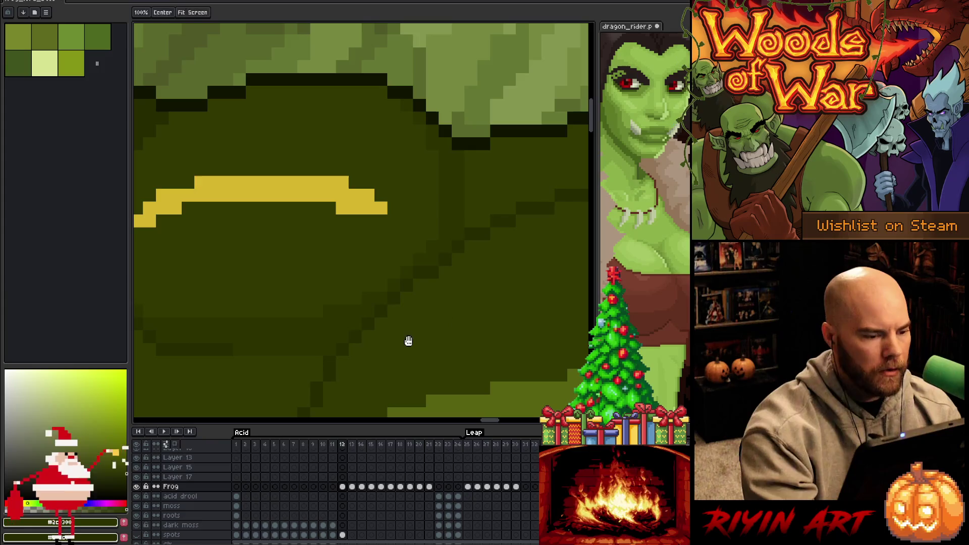
drag(409, 340, 539, 305)
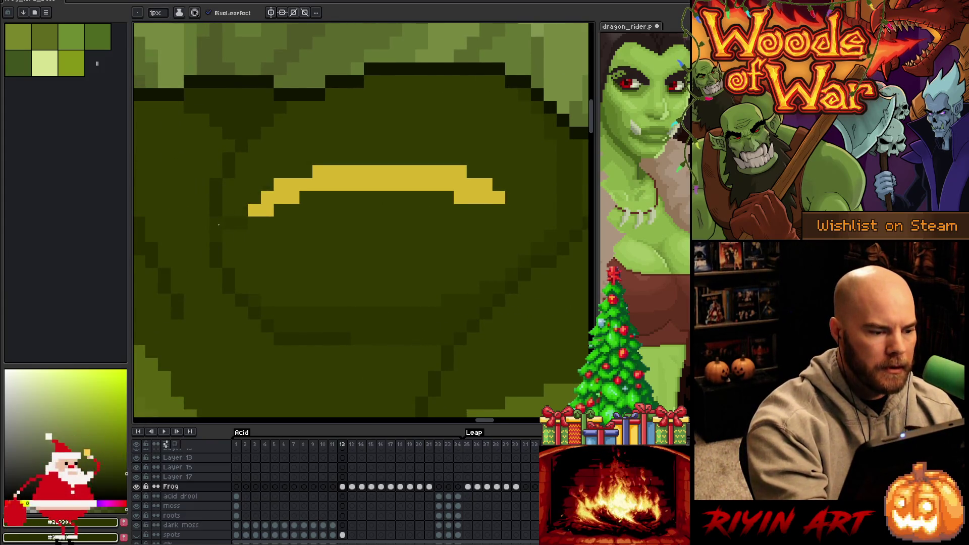
scroll(455, 317, down, 3)
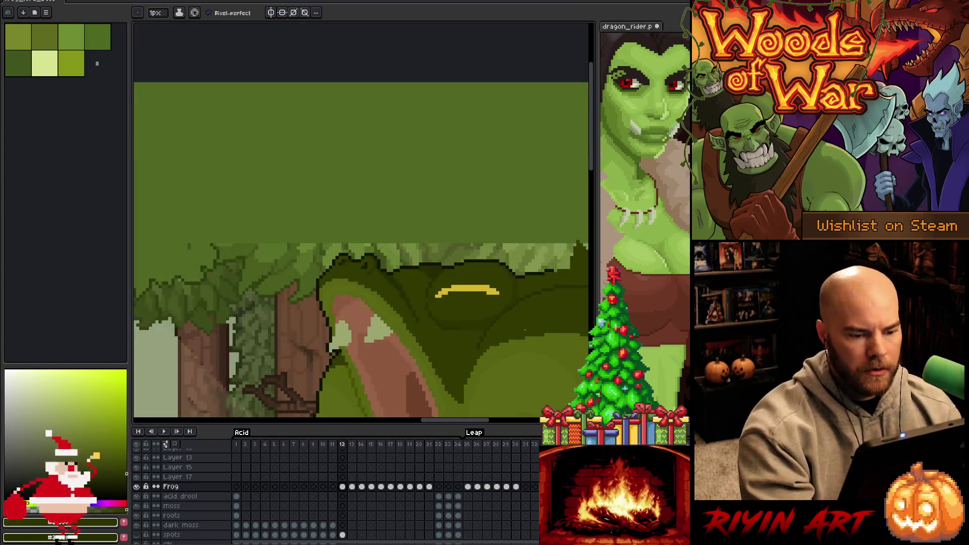
drag(519, 302, 440, 264)
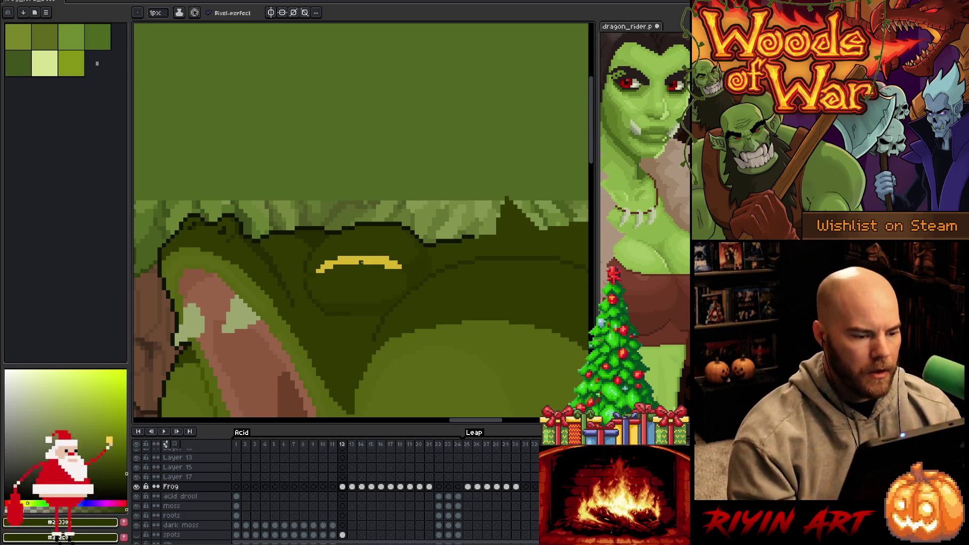
scroll(361, 263, down, 3)
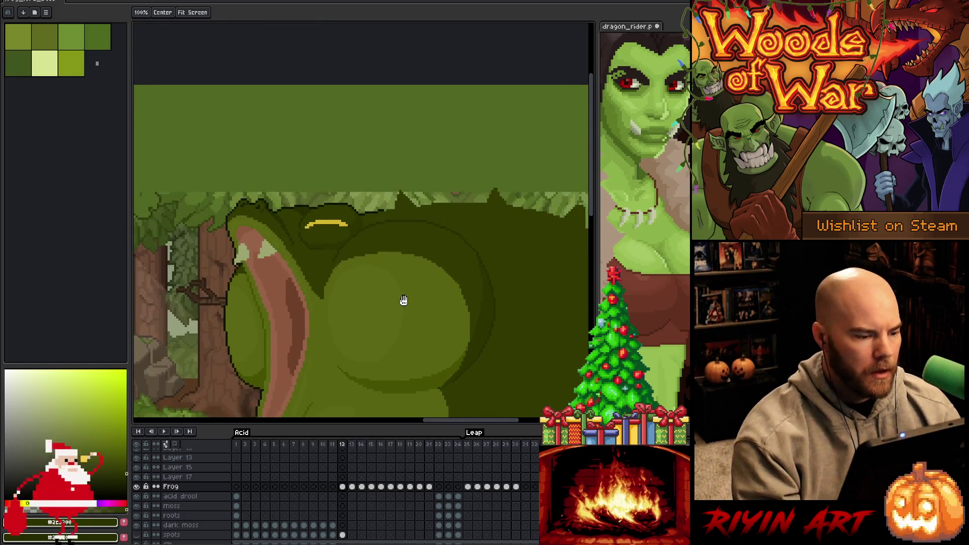
key(b)
scroll(242, 253, down, 2)
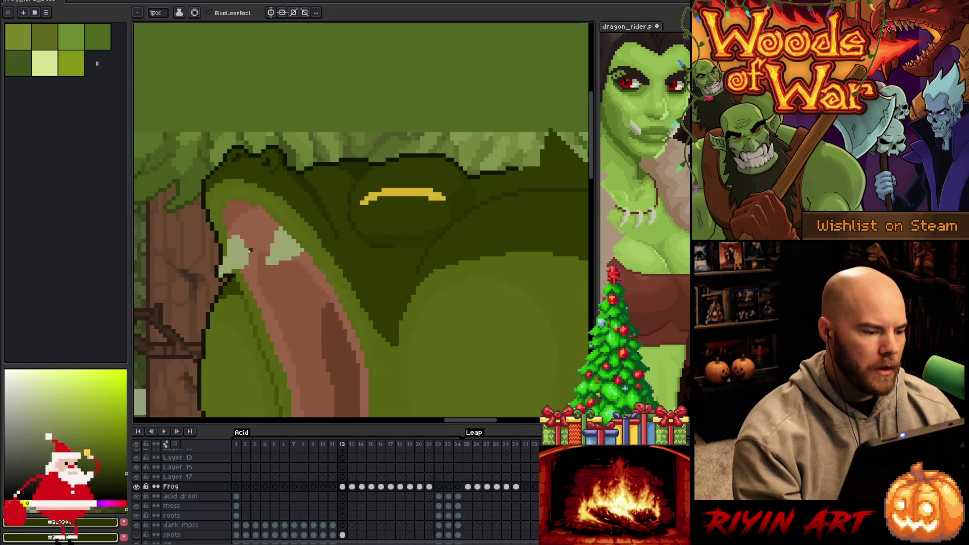
scroll(221, 271, down, 1)
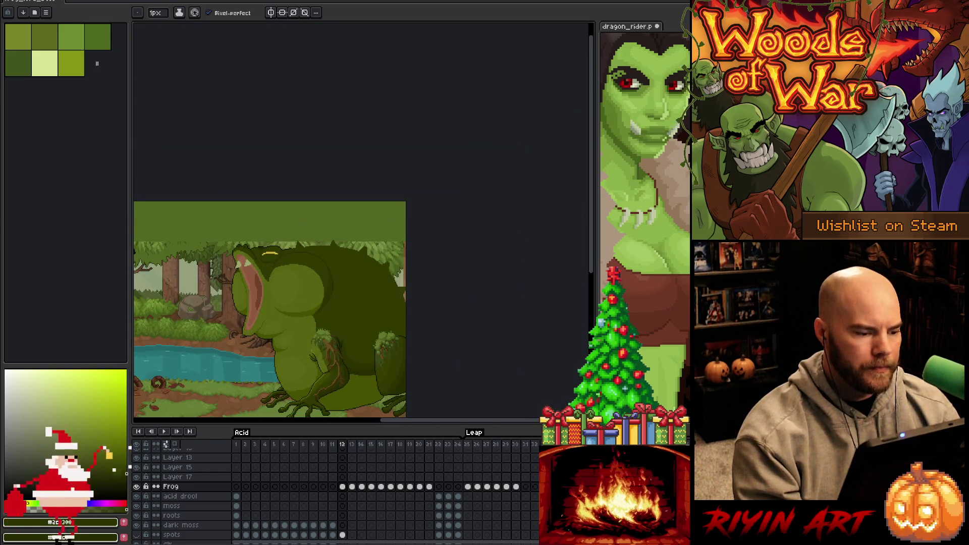
- Advance to frame 12 and pick a green from the frog's body
scroll(242, 303, up, 2)
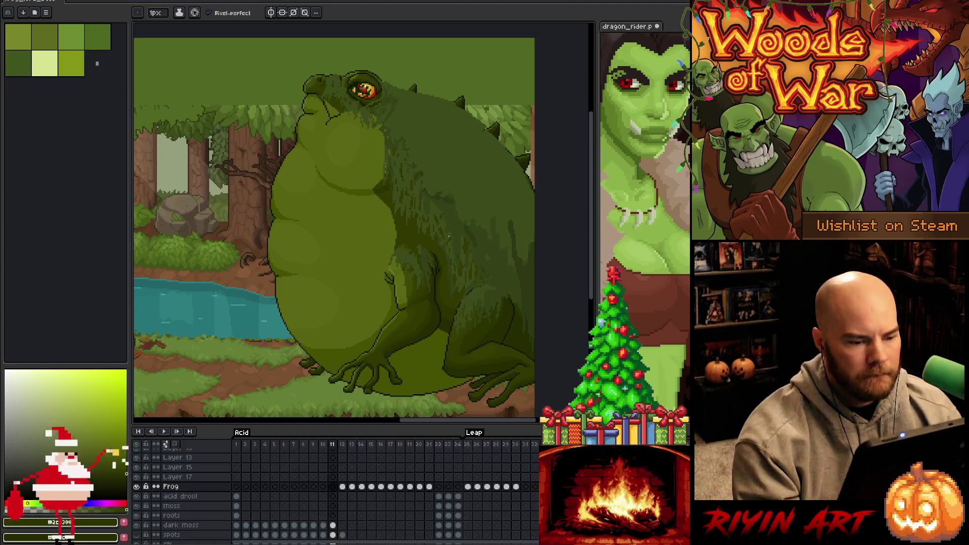
key(i)
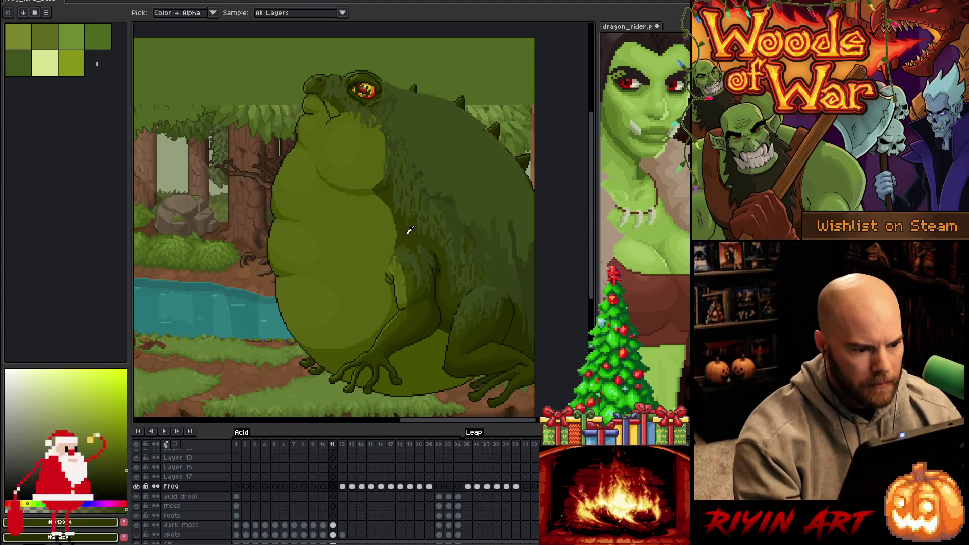
key(Right)
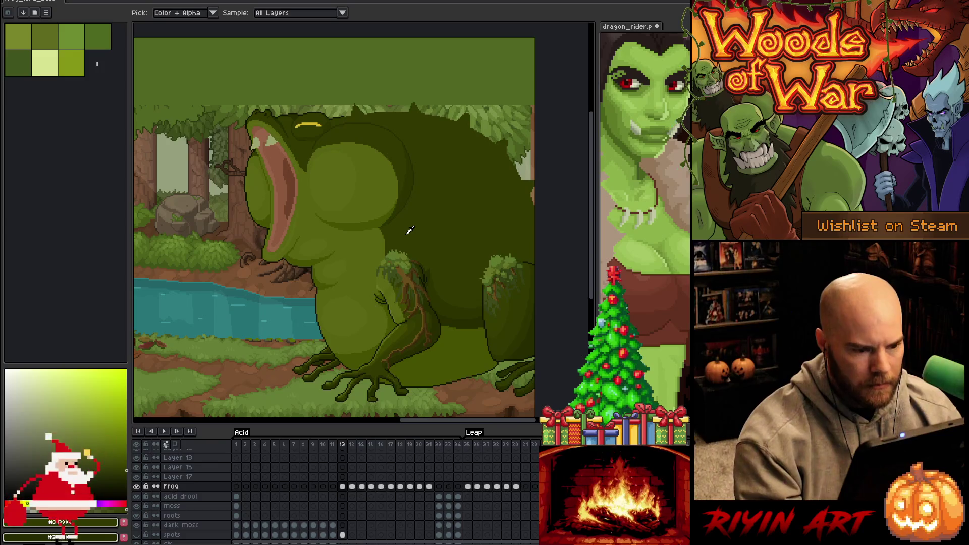
click(407, 234)
key(b)
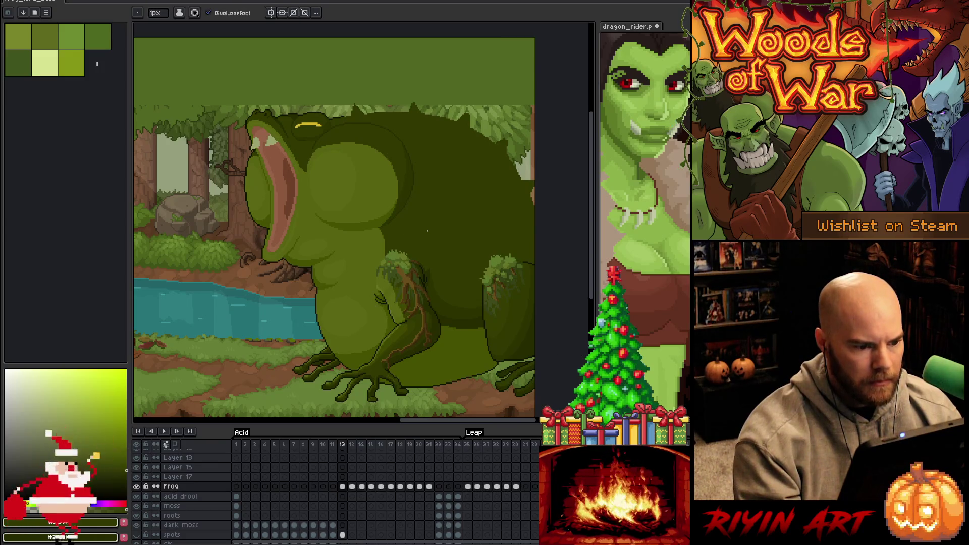
- Sample the lighter belly green and smooth the belly edge with it
scroll(427, 231, up, 2)
scroll(395, 240, down, 3)
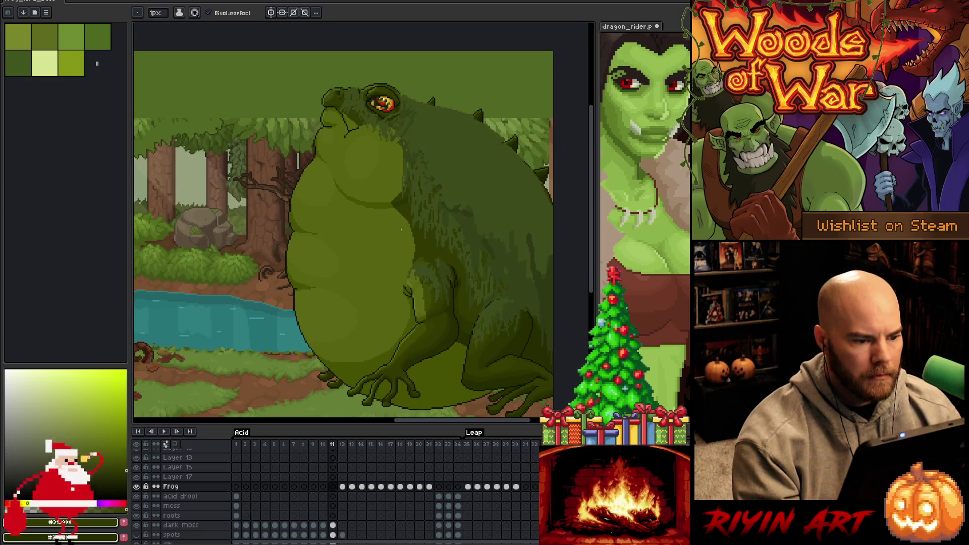
scroll(400, 216, up, 4)
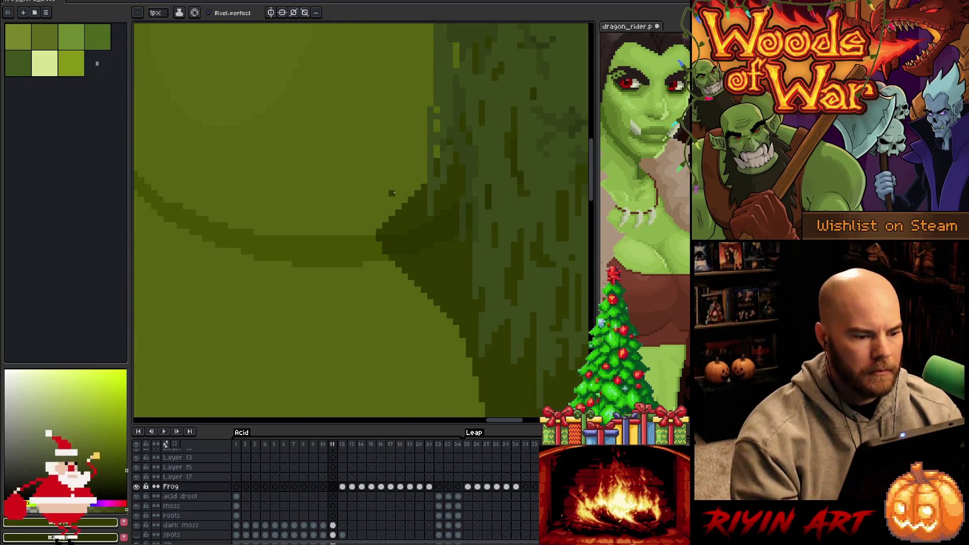
alt+click(403, 218)
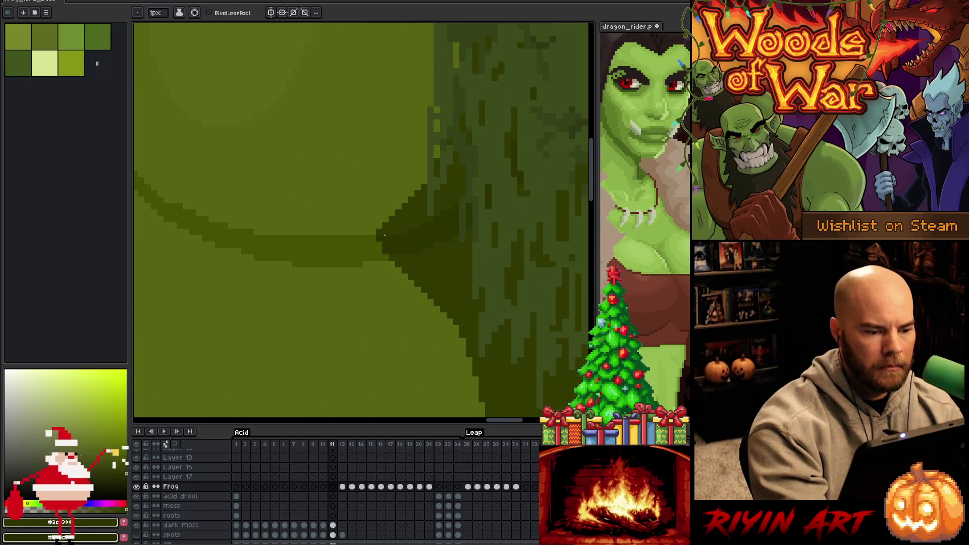
click(373, 239)
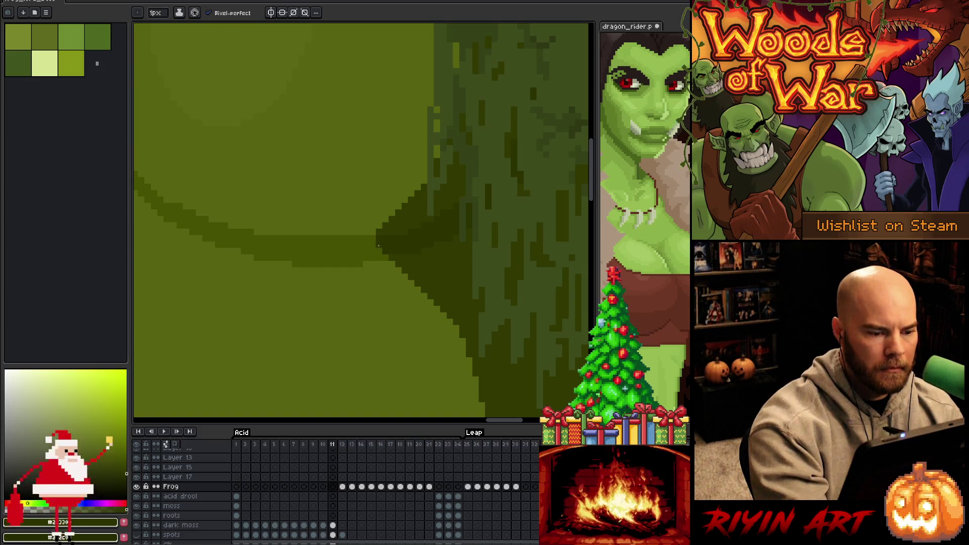
- Darken five edge pixels to extend the lower-body shadow further left
key(v)
key(b)
click(365, 244)
click(374, 244)
click(380, 250)
click(380, 244)
click(375, 238)
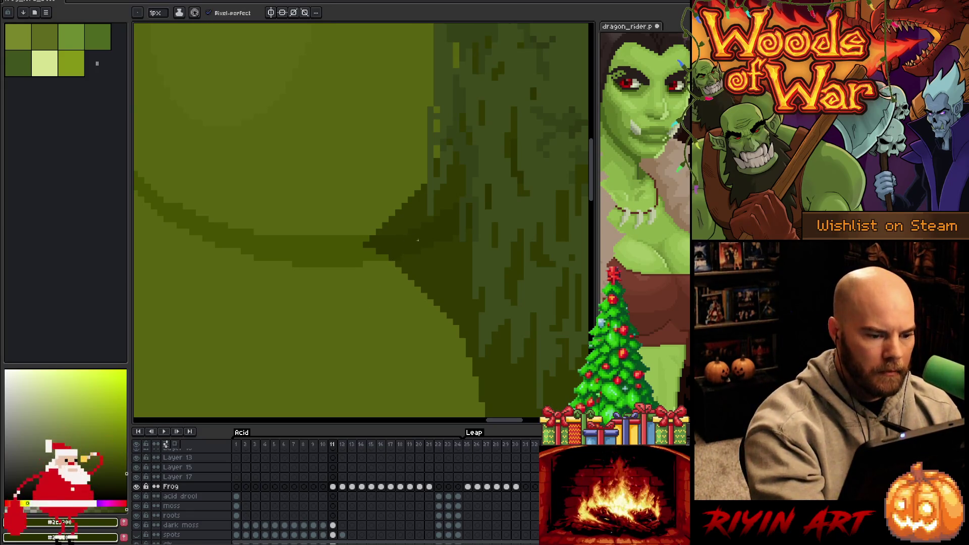
- Zoom out to check the shadow and save the animation file
scroll(444, 235, down, 5)
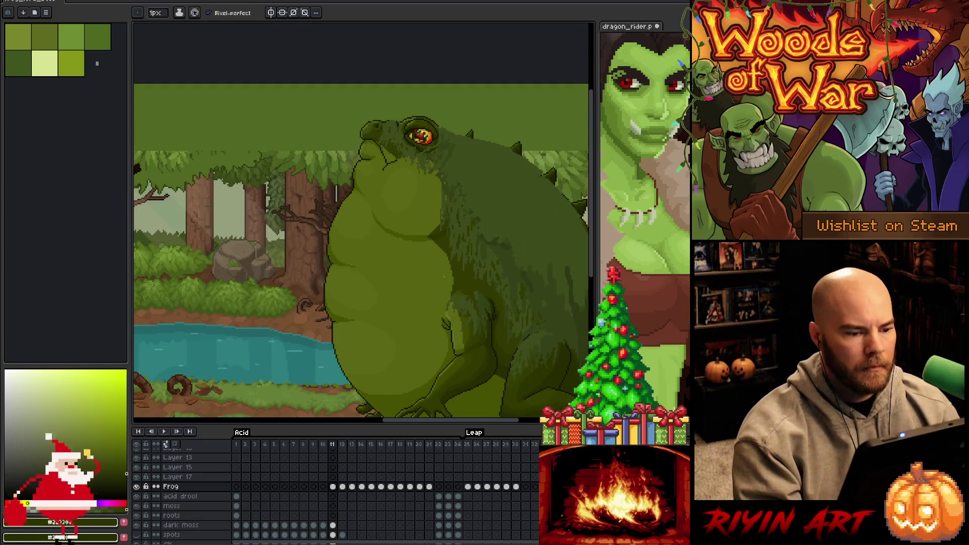
scroll(444, 275, up, 2)
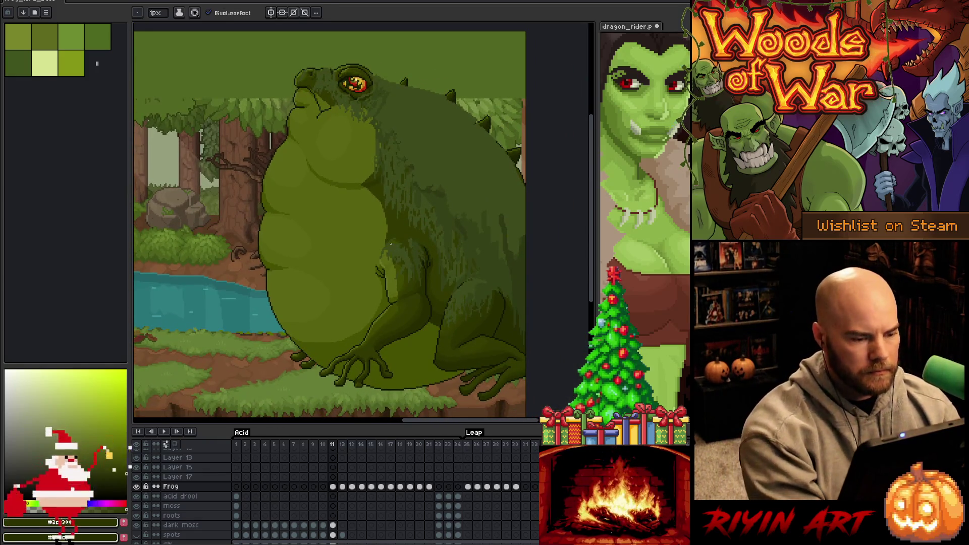
key(ctrl+s)
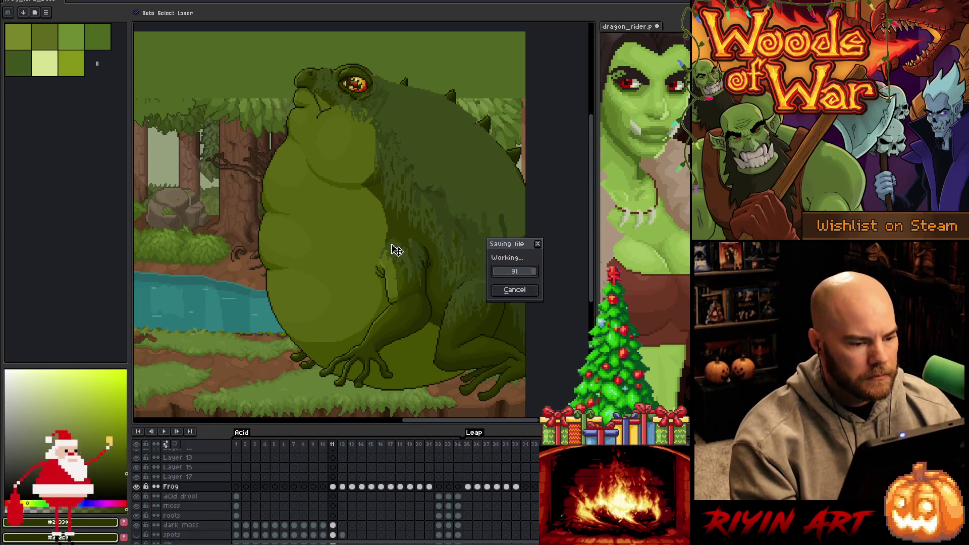
- Step through frames 10 to 13, recentring the view on the frog
key(comma)
key(comma)
key(period)
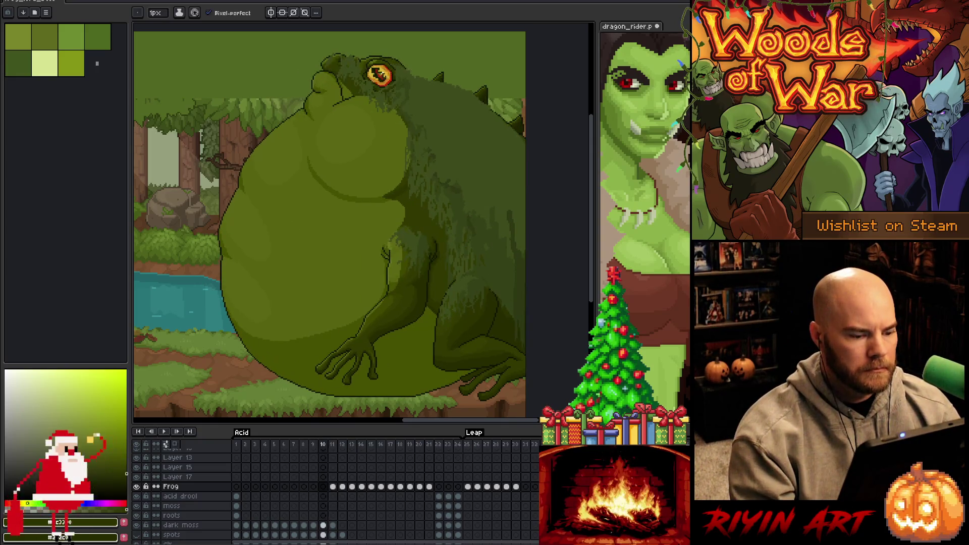
key(period)
key(period)
key(period)
key(period)
key(period)
drag(374, 293, 338, 278)
key(comma)
key(comma)
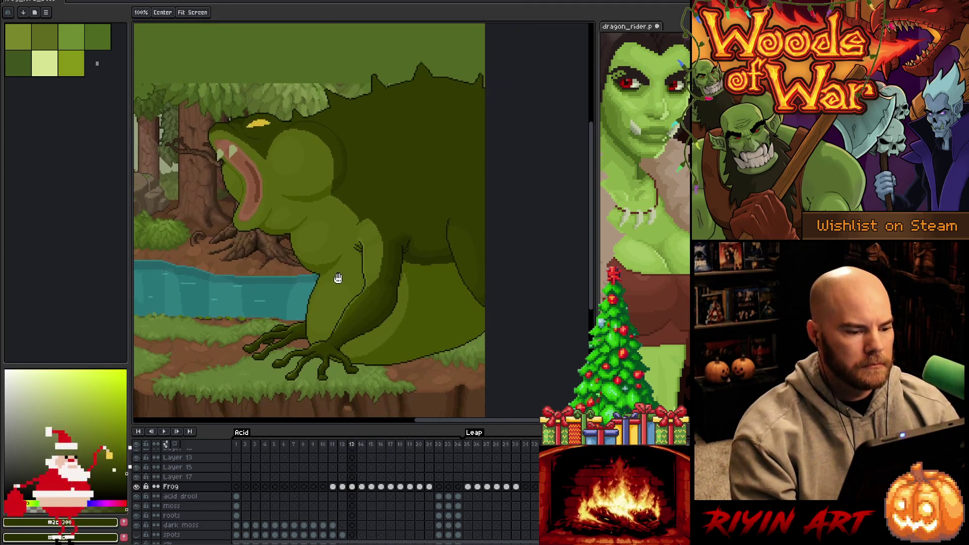
key(b)
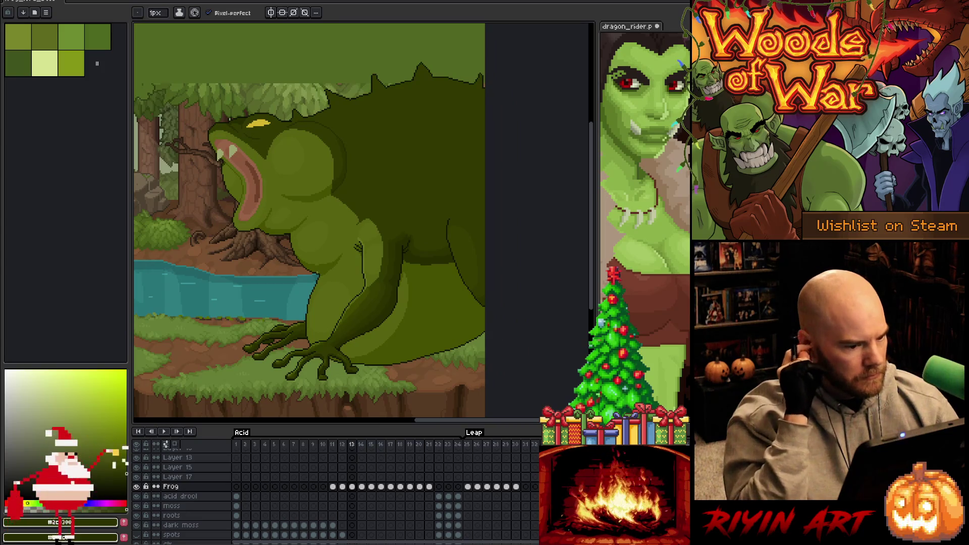
key(comma)
key(comma)
key(comma)
key(period)
key(period)
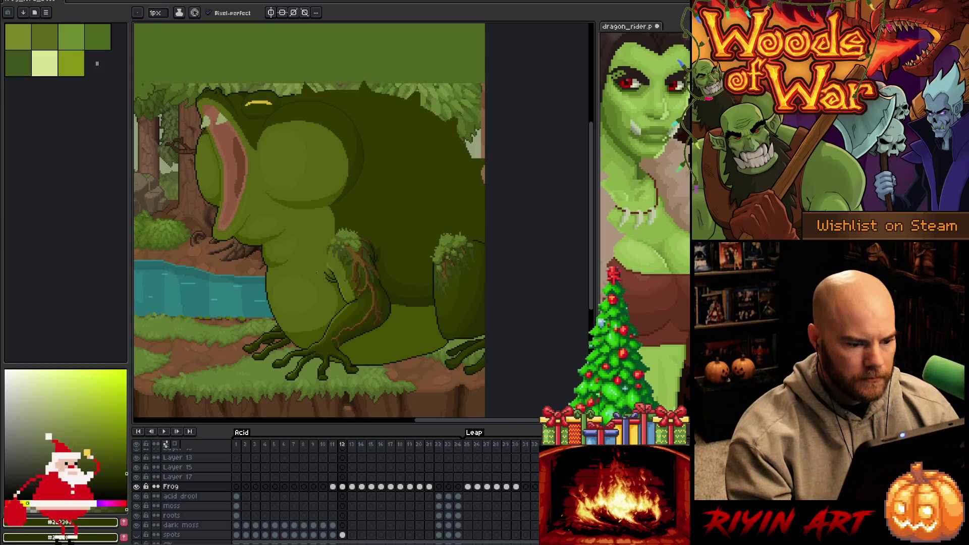
key(period)
key(comma)
key(period)
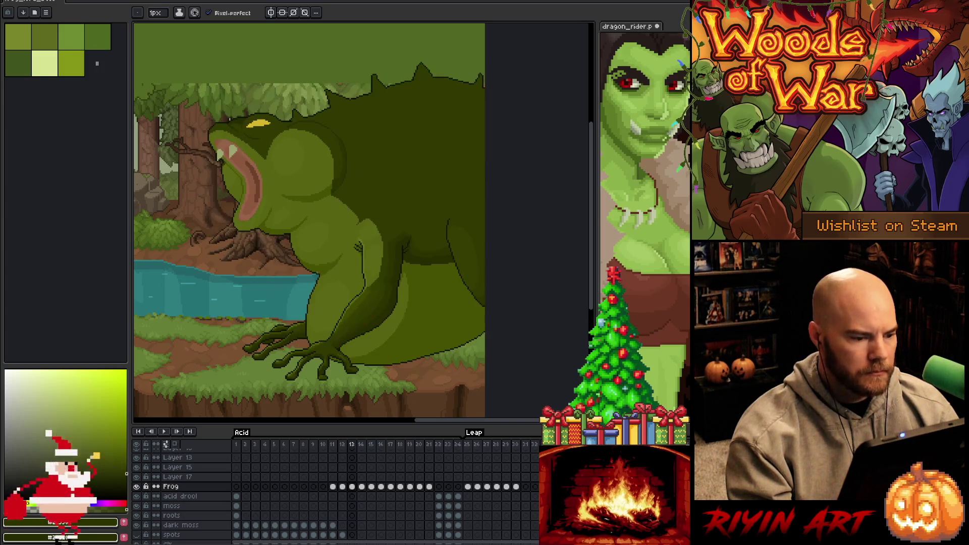
scroll(327, 294, down, 2)
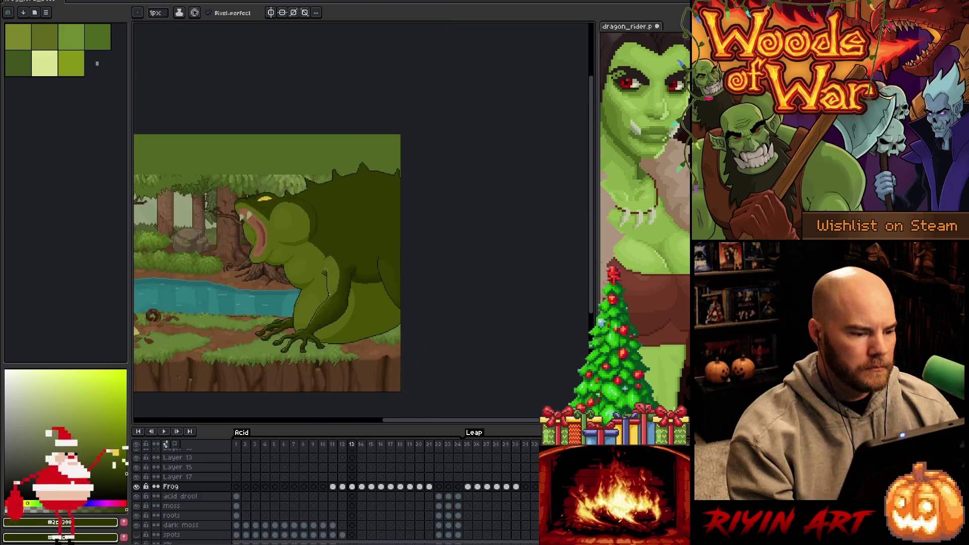
scroll(327, 293, up, 2)
- Flip repeatedly between frame 13 and the rough frame-14 leap sketch
key(period)
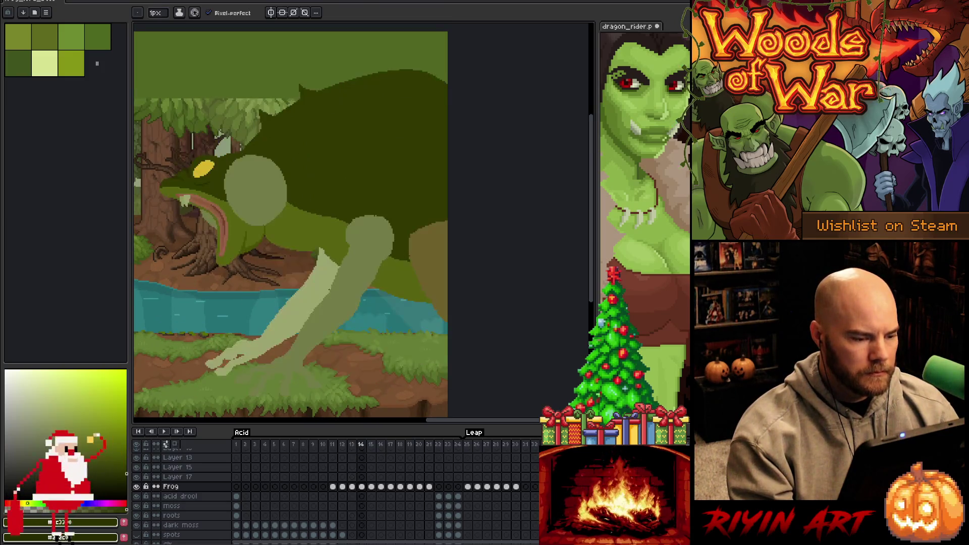
key(comma)
key(period)
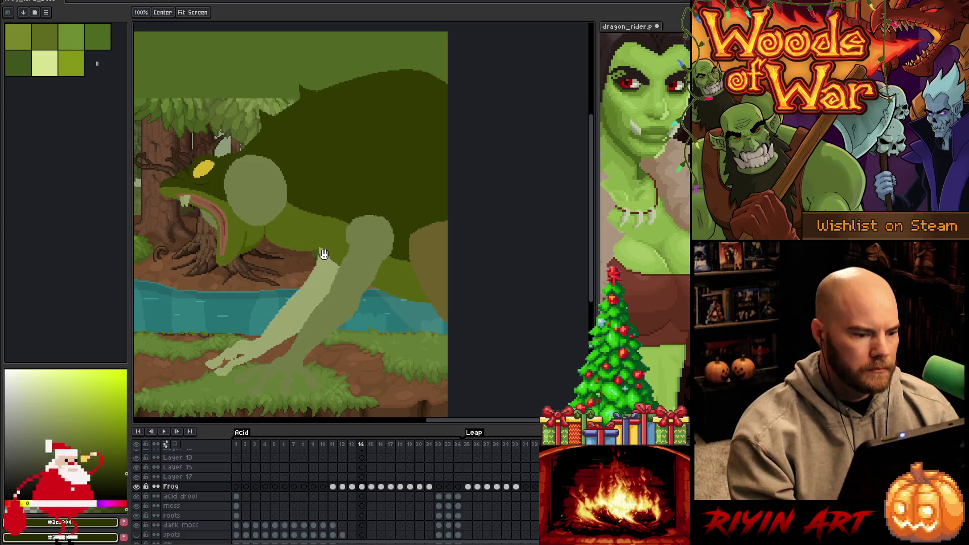
scroll(325, 263, left, 3)
key(comma)
key(period)
key(comma)
key(period)
key(comma)
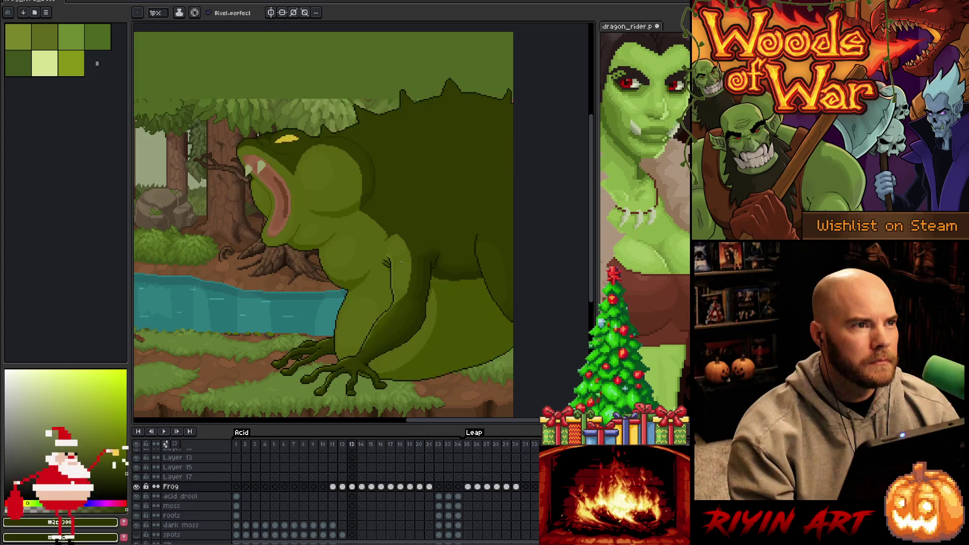
key(period)
key(comma)
- Play and stop the animation, then compare frames 13 and 14, ending on 14
key(Return)
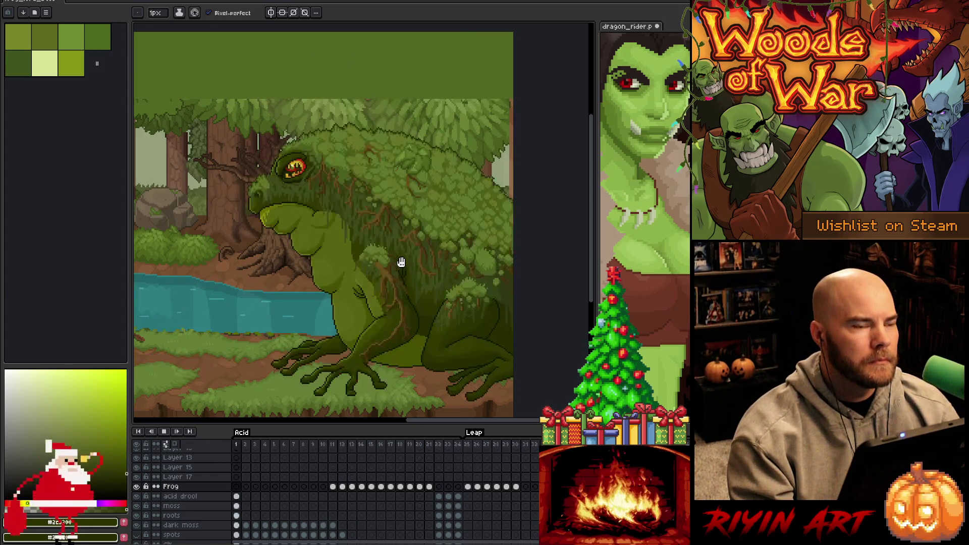
key(Return)
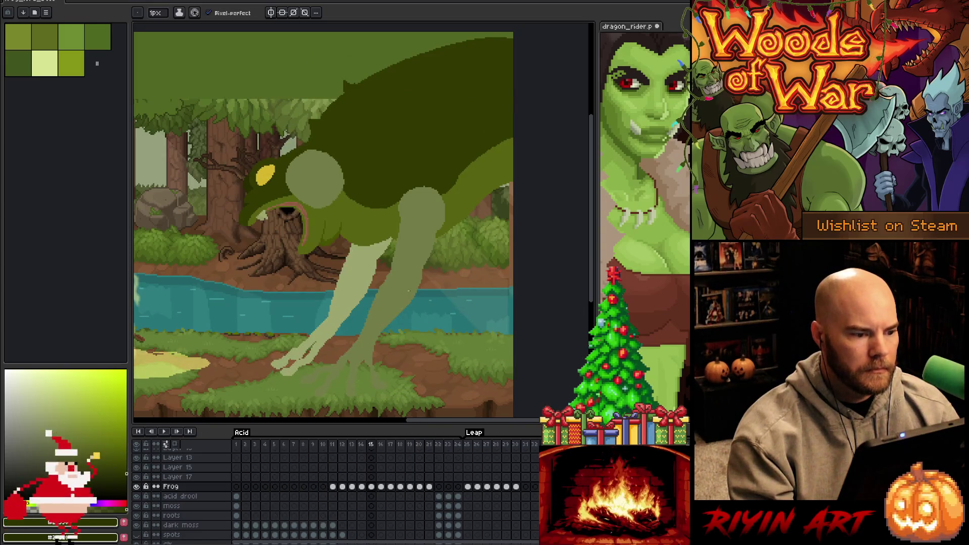
key(comma)
key(comma)
key(period)
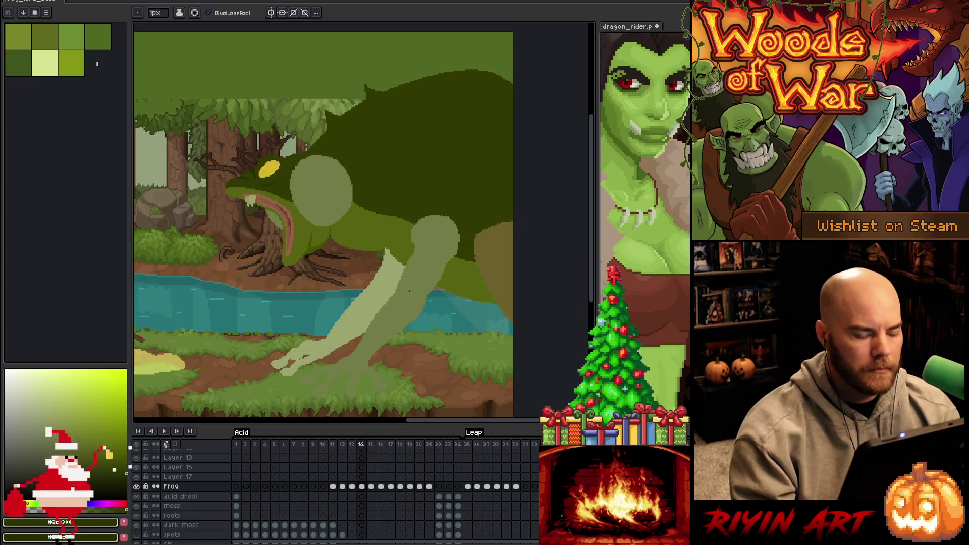
key(comma)
key(period)
key(comma)
key(period)
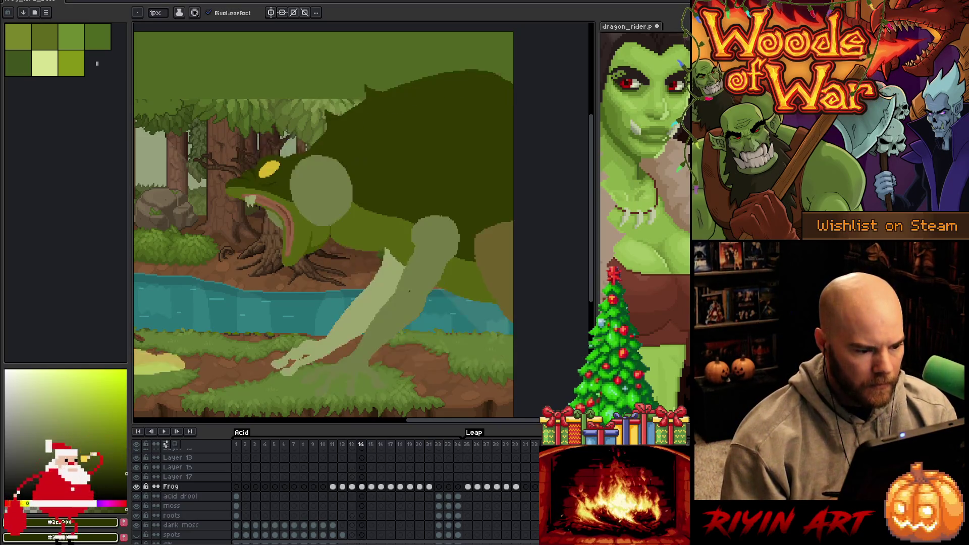
key(comma)
key(period)
key(comma)
key(period)
key(comma)
key(period)
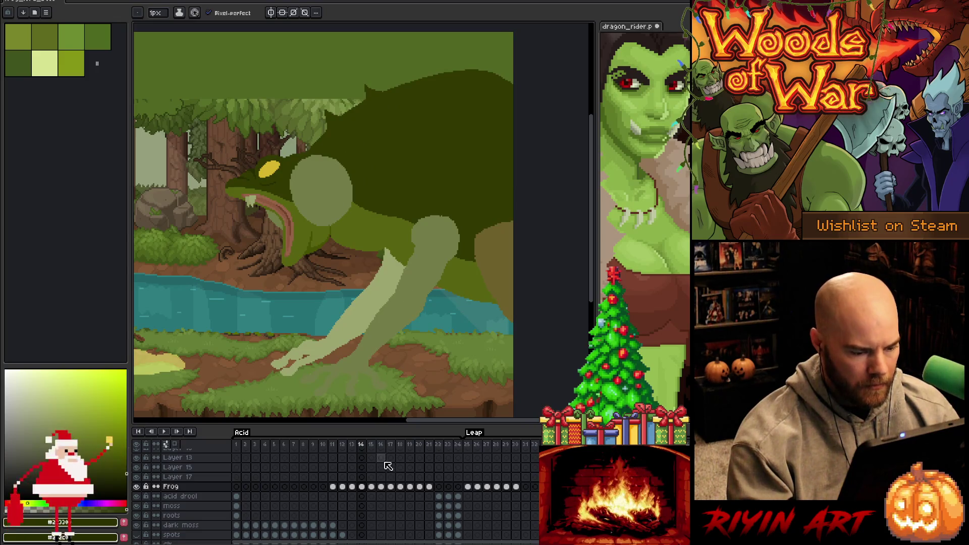
- On frame 13, show only the Frog layer, lasso the foot, and compare it with frame 14
click(353, 487)
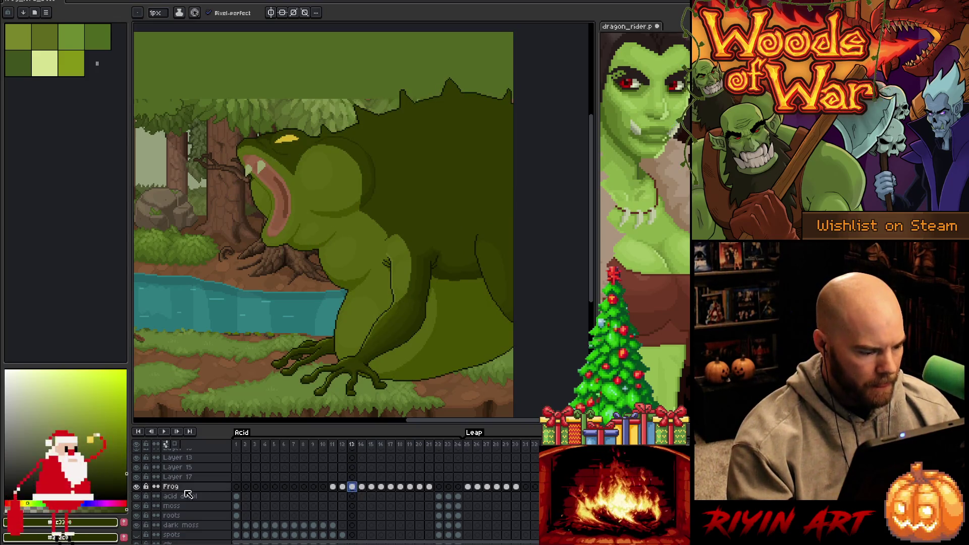
alt+click(138, 487)
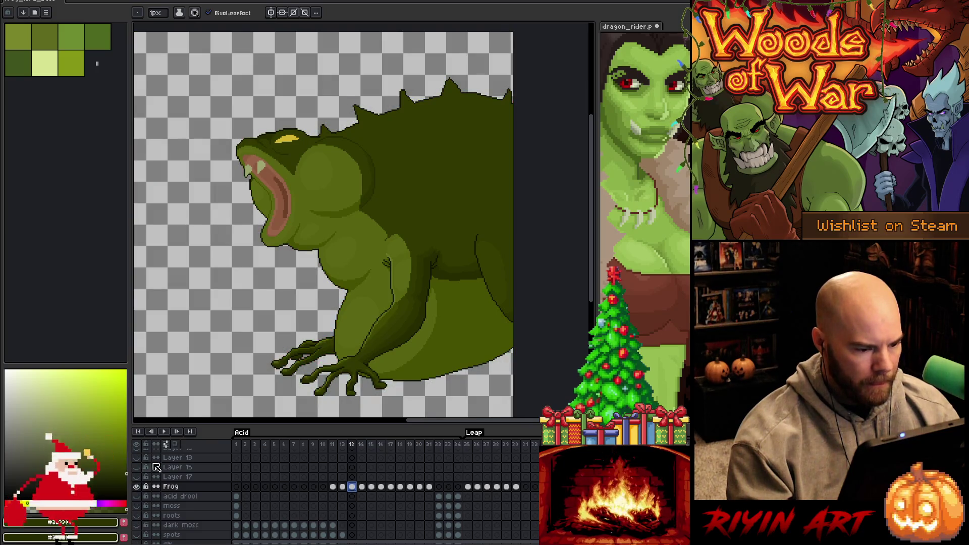
scroll(342, 339, up, 2)
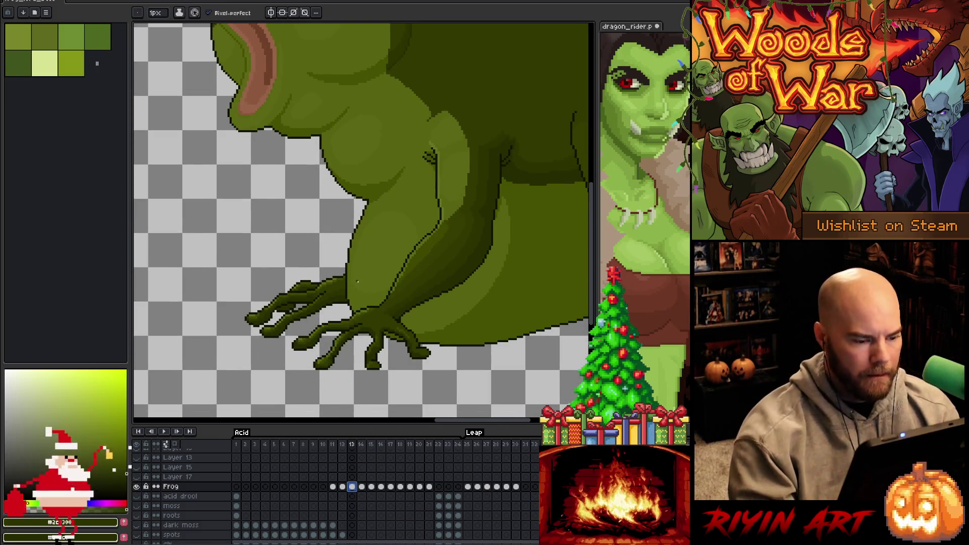
key(q)
mouse_move(432, 374)
mouse_down()
mouse_move(426, 348)
mouse_move(377, 304)
mouse_move(238, 283)
mouse_move(424, 386)
mouse_up()
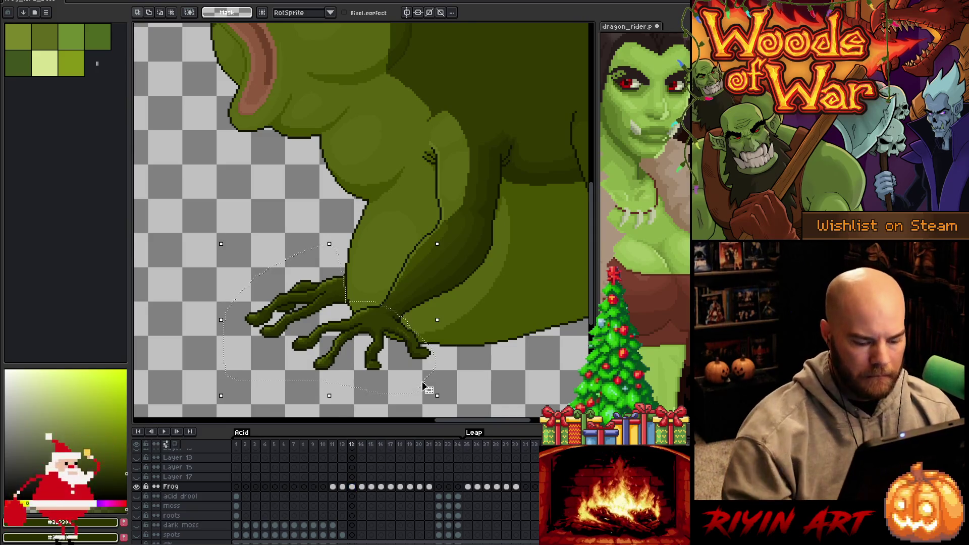
key(period)
key(comma)
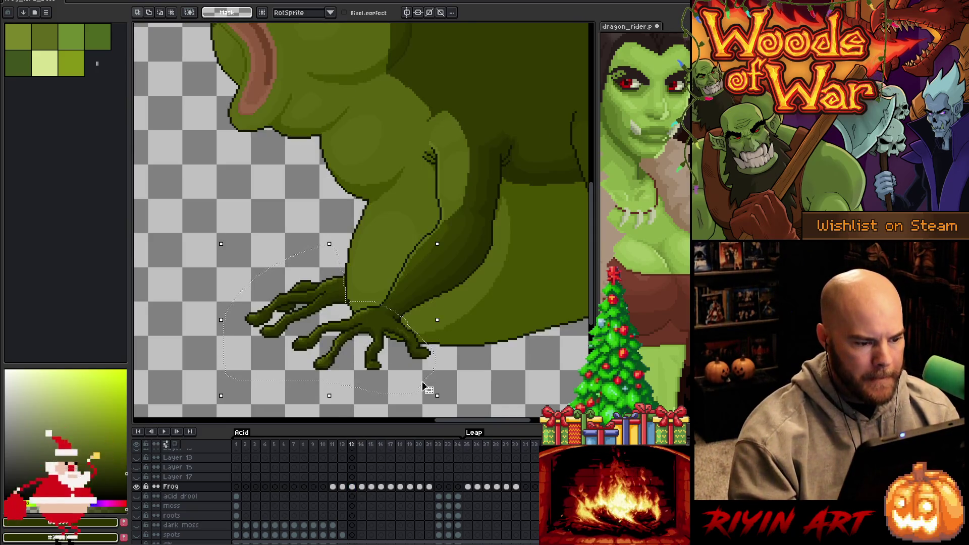
key(period)
key(comma)
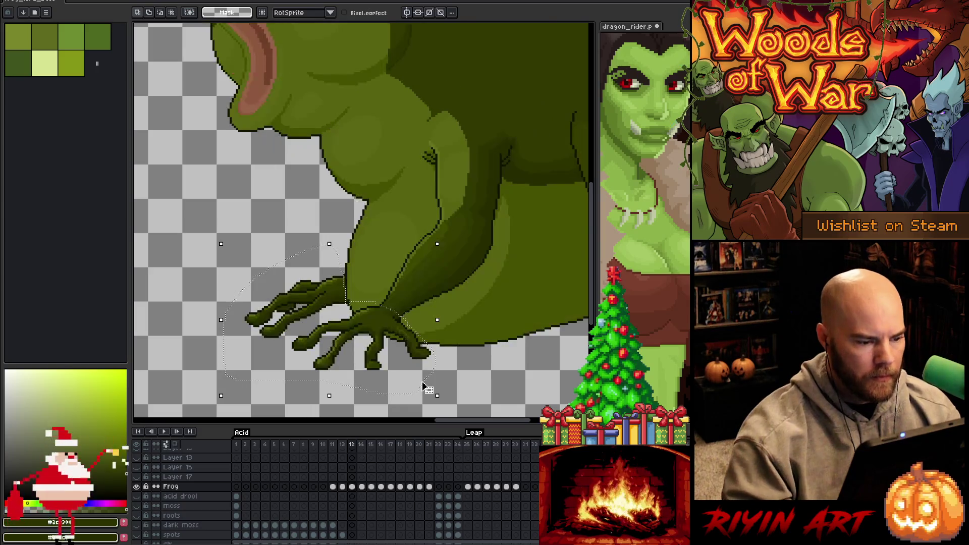
scroll(429, 383, up, 2)
drag(430, 380, 543, 455)
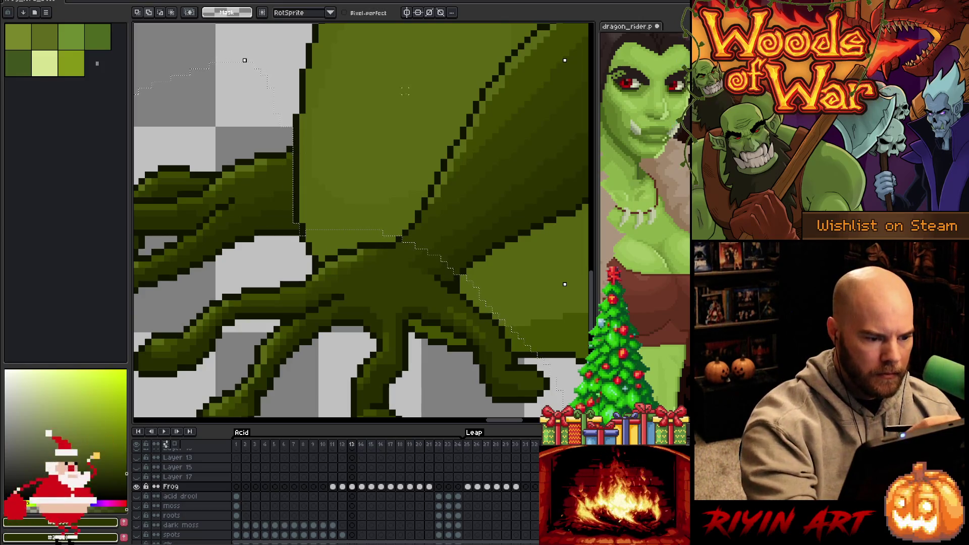
- Draw white pixels along the hand's lower edge and fill pale areas with green
mouse_move(364, 239)
mouse_down()
mouse_move(298, 268)
mouse_move(296, 237)
mouse_move(344, 204)
mouse_up()
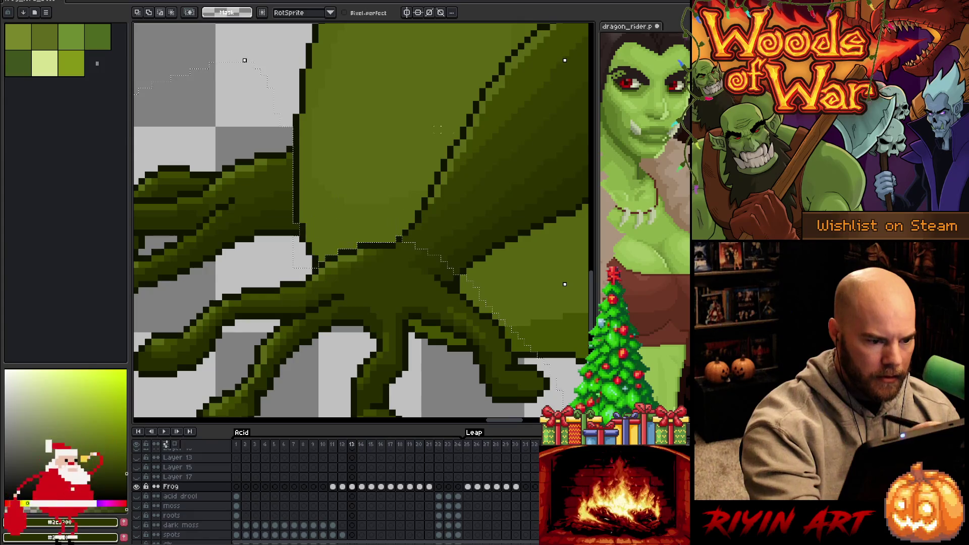
scroll(496, 294, down, 3)
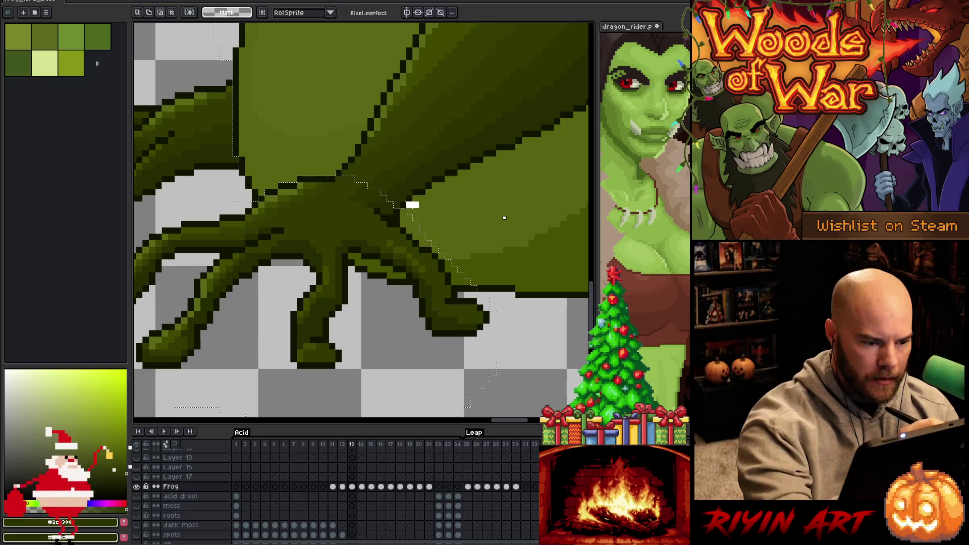
key(g)
click(419, 214)
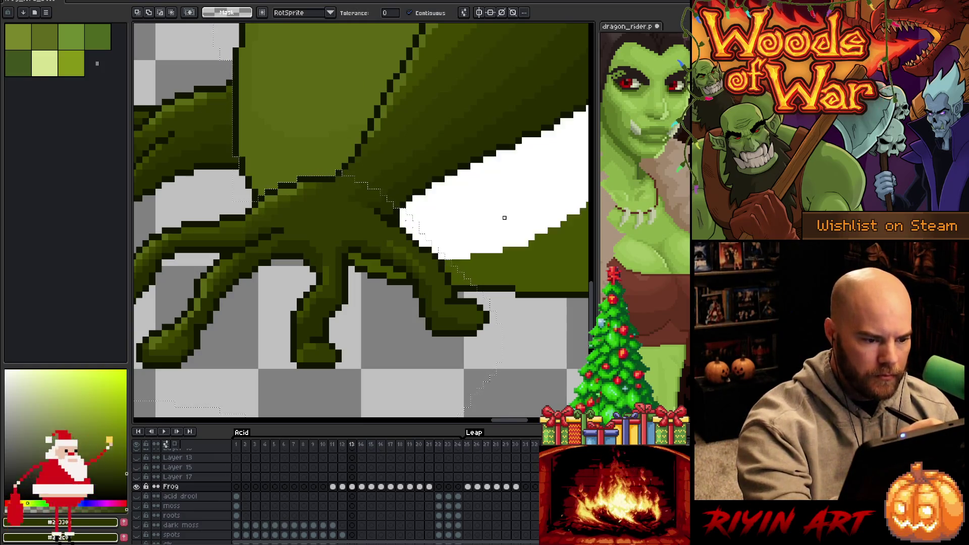
click(504, 217)
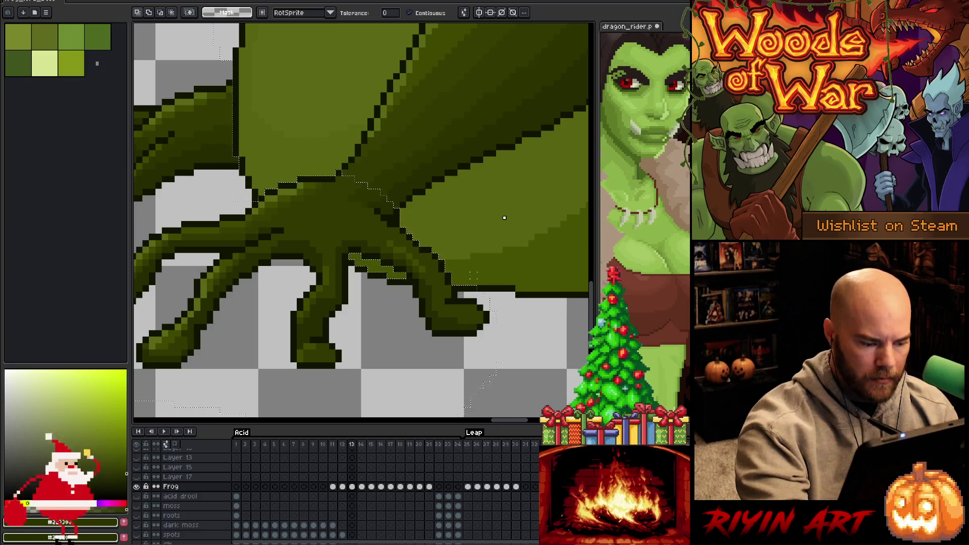
key(b)
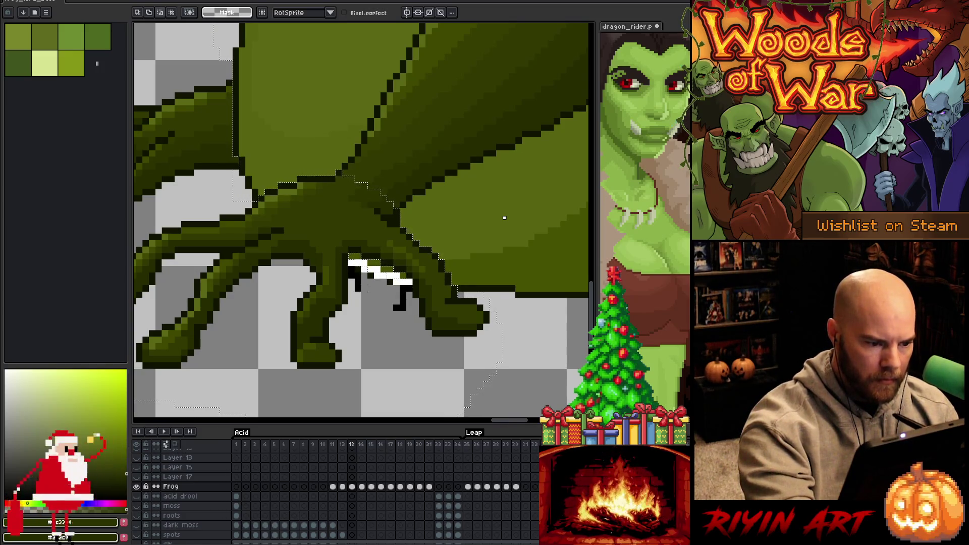
- Undo the stray white and black pixels on the claw and zoom out
key(ctrl+z)
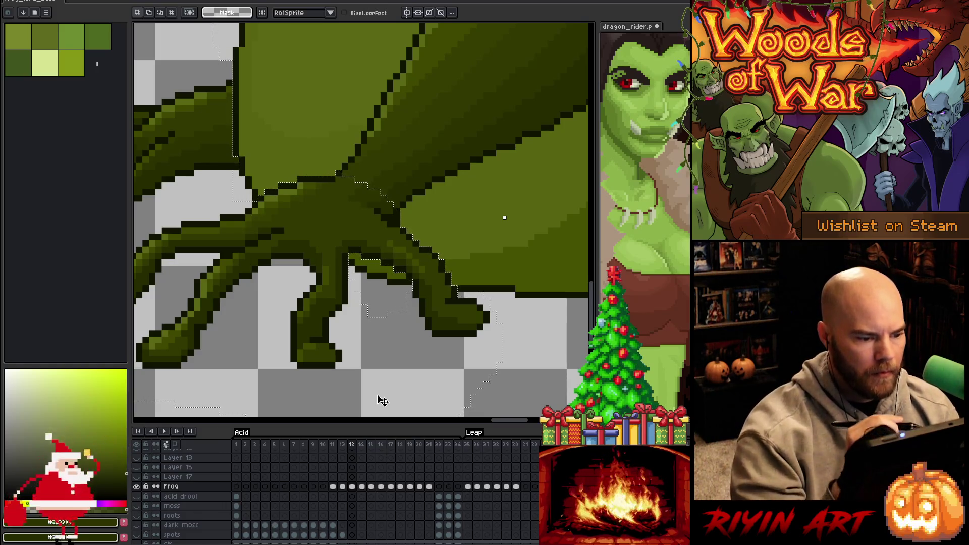
scroll(333, 301, down, 3)
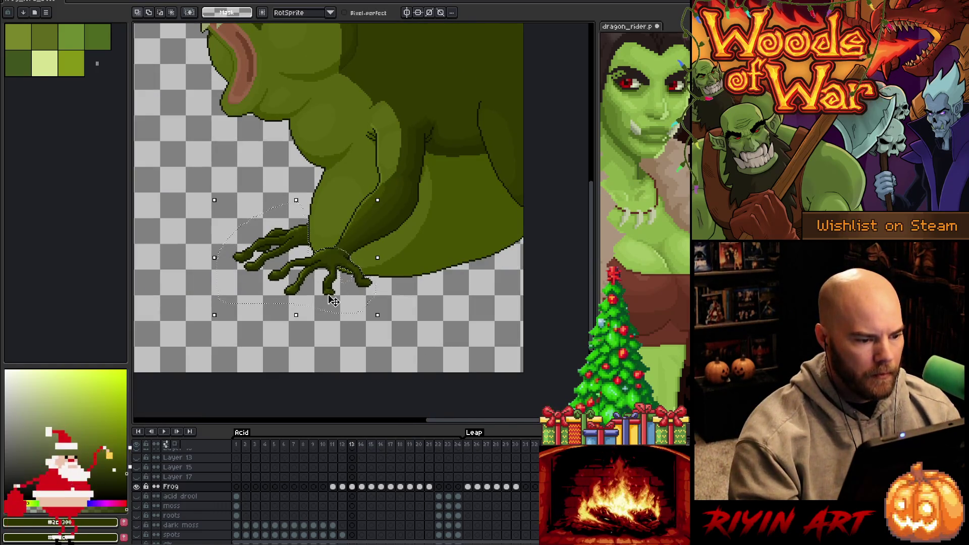
scroll(333, 300, up, 2)
scroll(332, 284, down, 1)
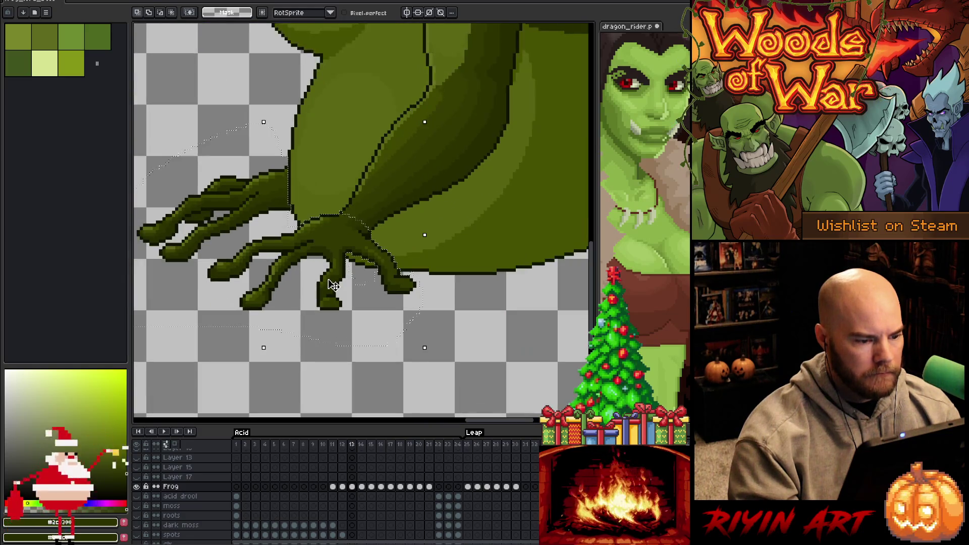
scroll(333, 285, down, 1)
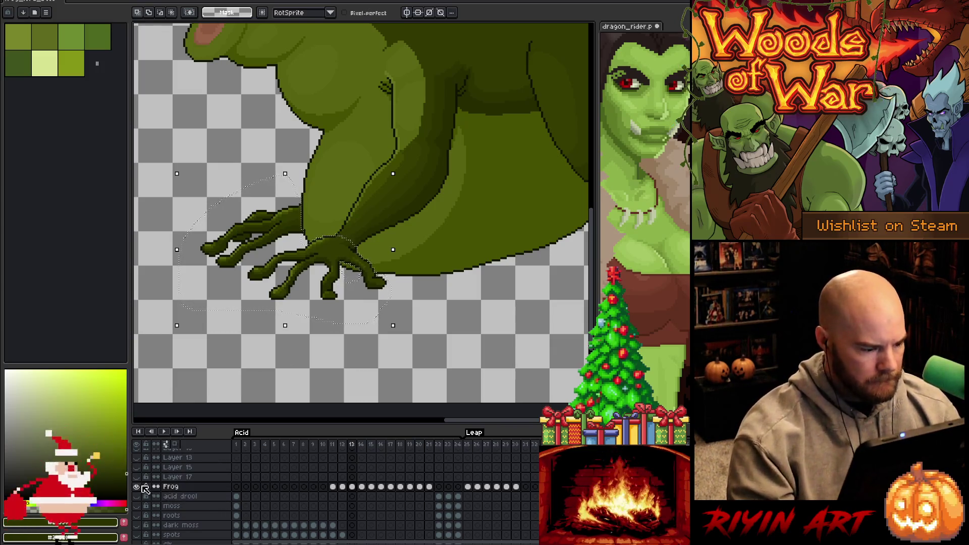
- Show all layers, then paste the claw onto Layer 17 in frame 14 and commit
alt+click(137, 487)
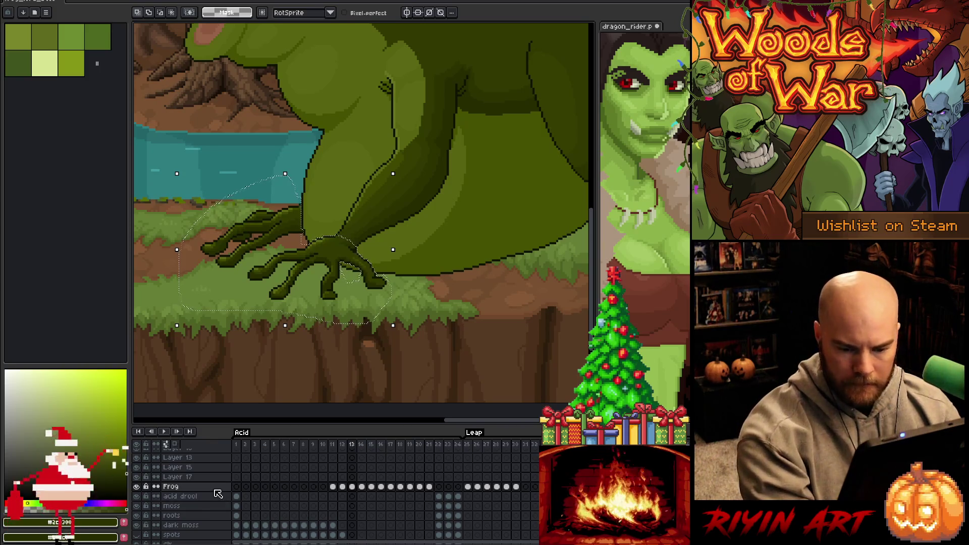
click(217, 477)
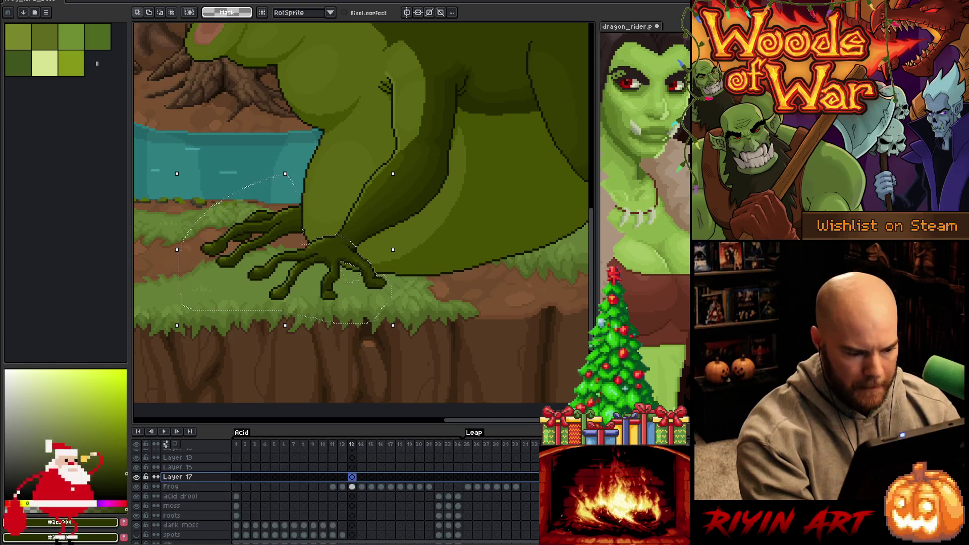
click(362, 477)
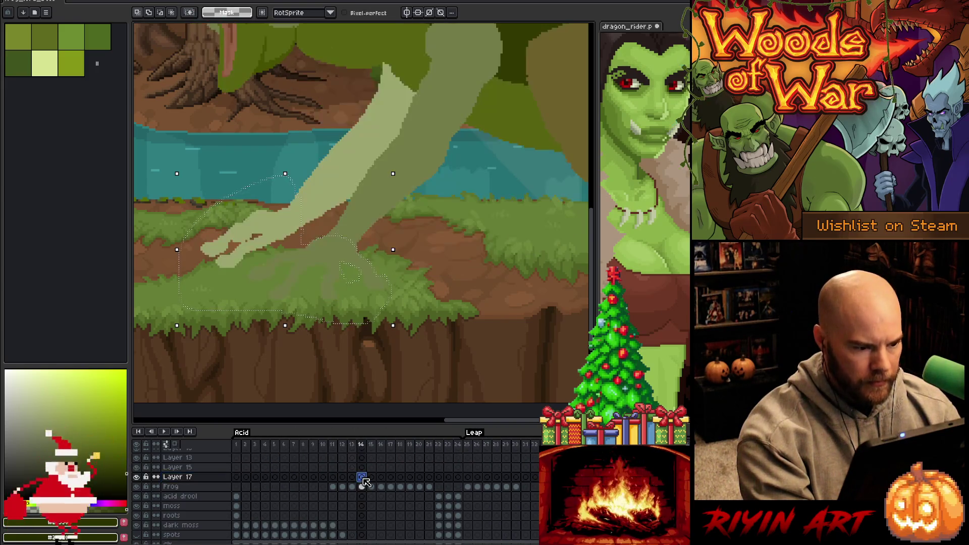
key(ctrl+v)
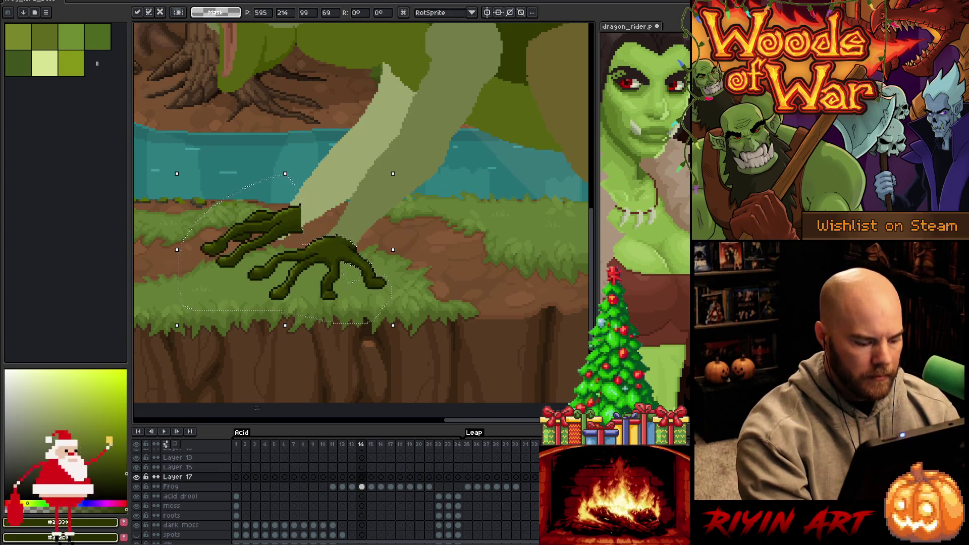
key(Return)
key(minus)
scroll(343, 266, up, 2)
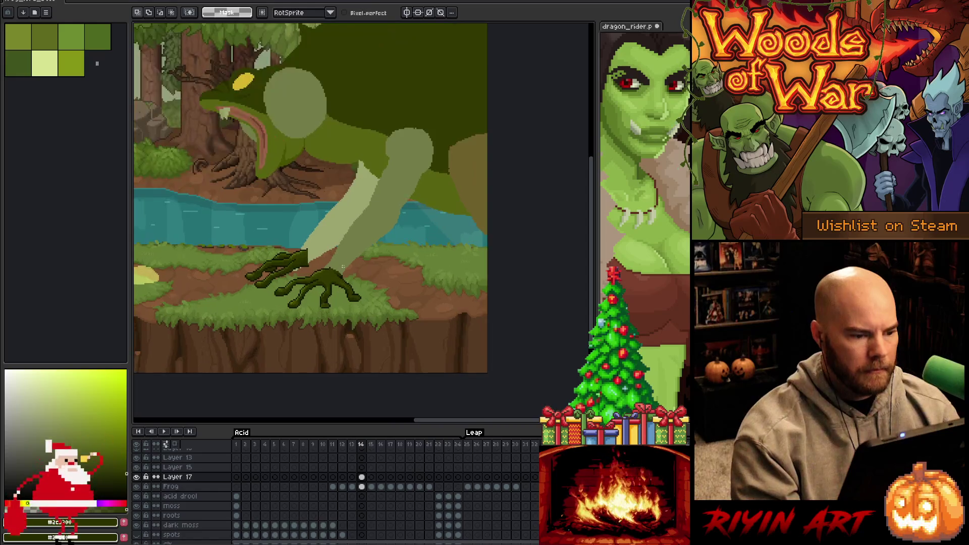
- Add a light pixel highlight along the pasted claw's dark edge in frame 14
mouse_move(390, 231)
mouse_down()
mouse_move(375, 283)
mouse_move(398, 297)
mouse_up()
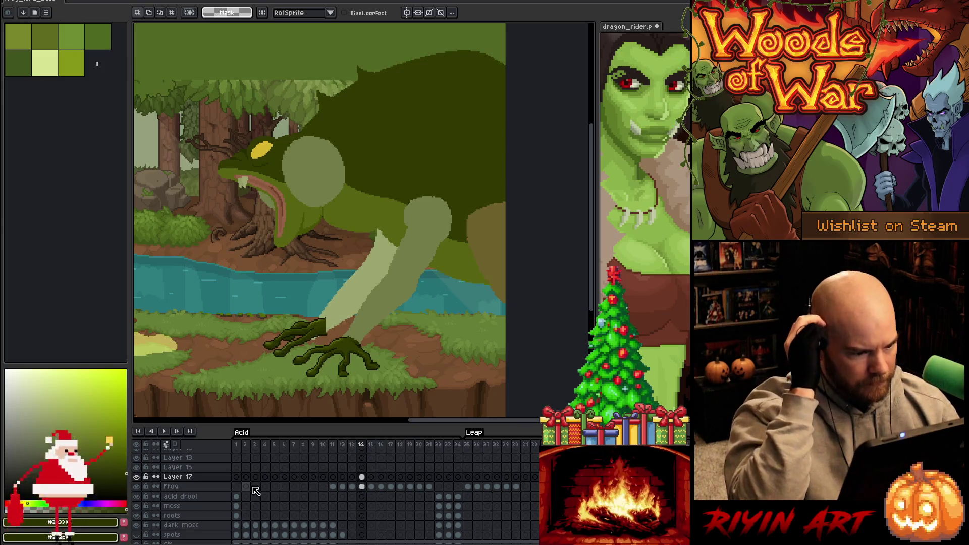
scroll(372, 324, up, 1)
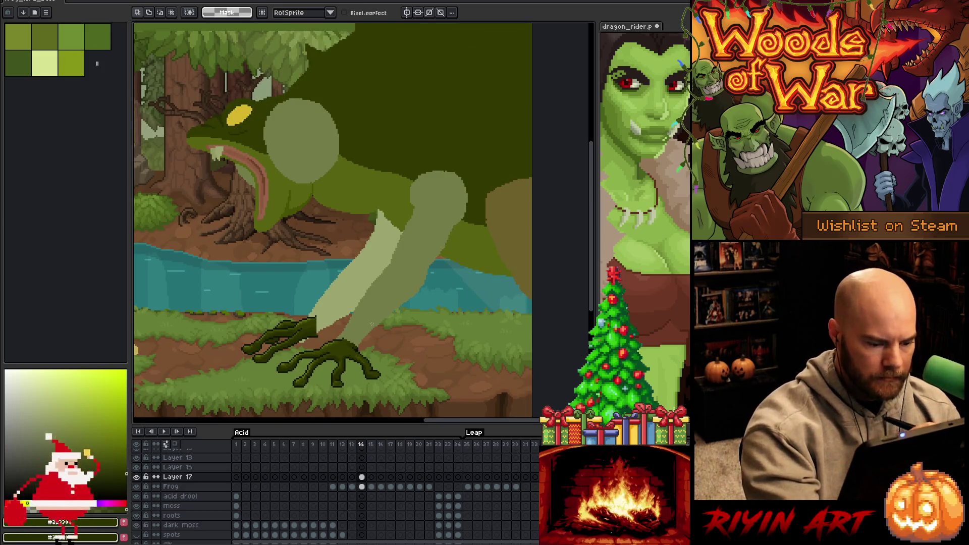
key(b)
drag(311, 317, 317, 331)
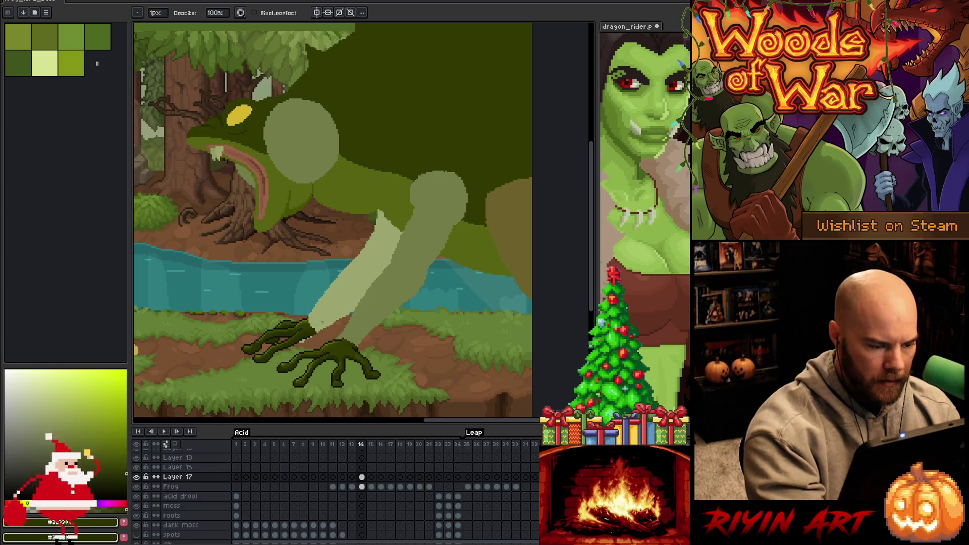
- Check the Frog layer's frame 14 cel with the Eraser, then return to Layer 17
click(361, 486)
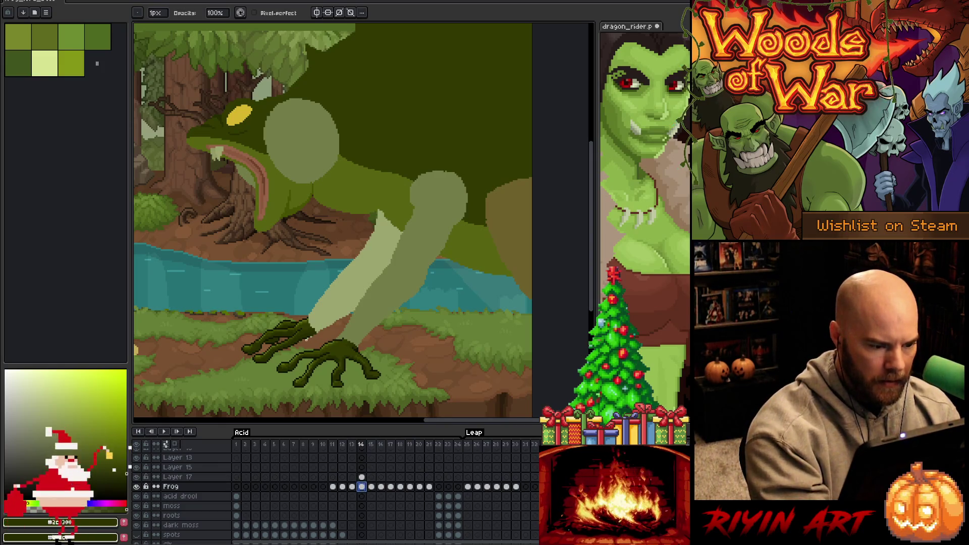
key(Escape)
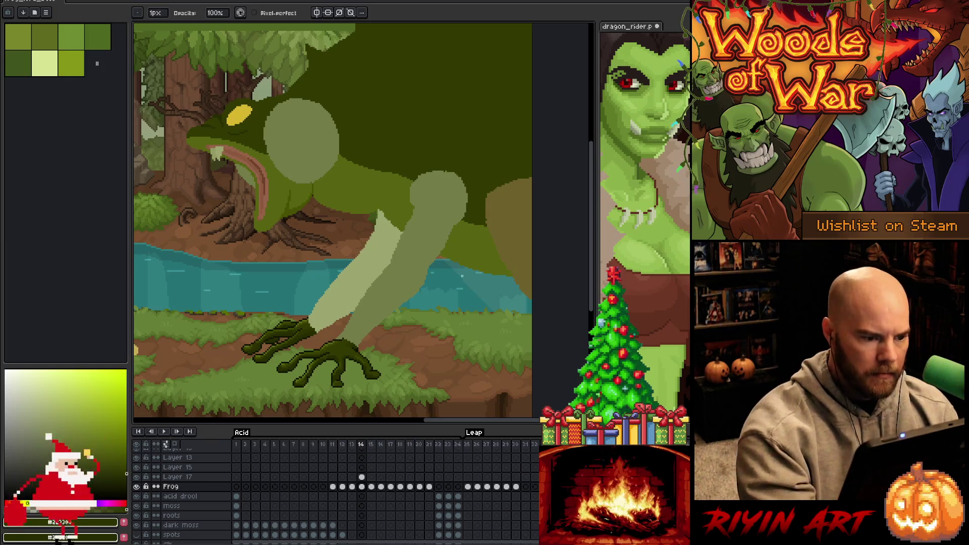
click(362, 487)
key(e)
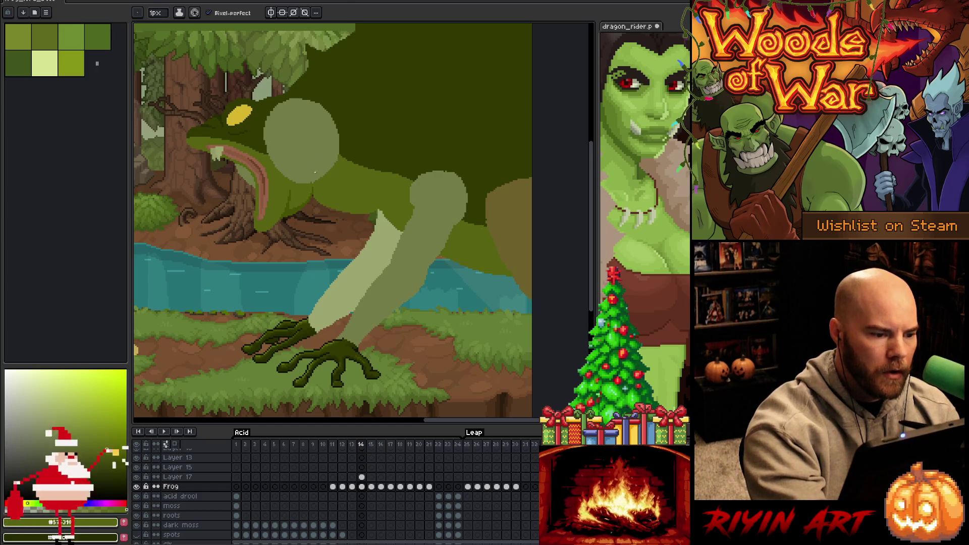
scroll(385, 270, down, 4)
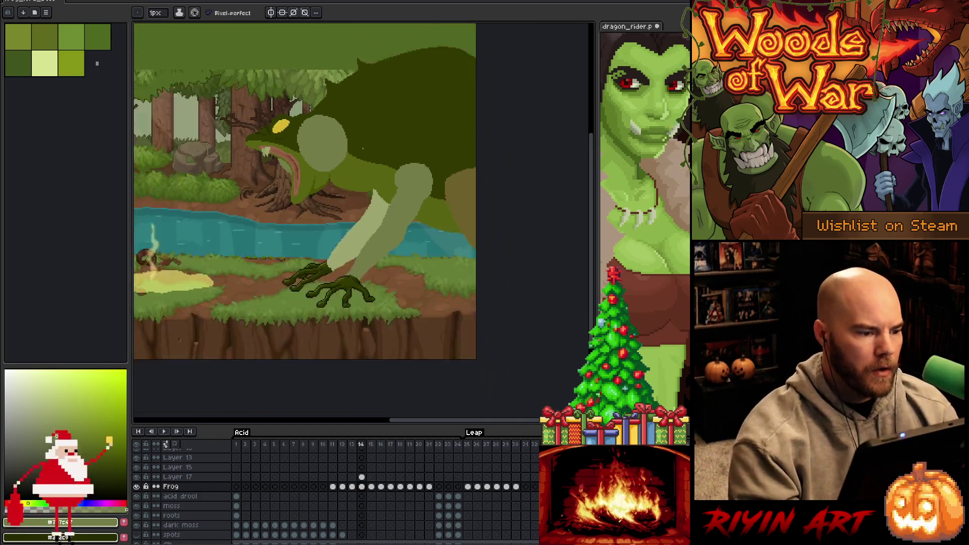
scroll(384, 269, up, 1)
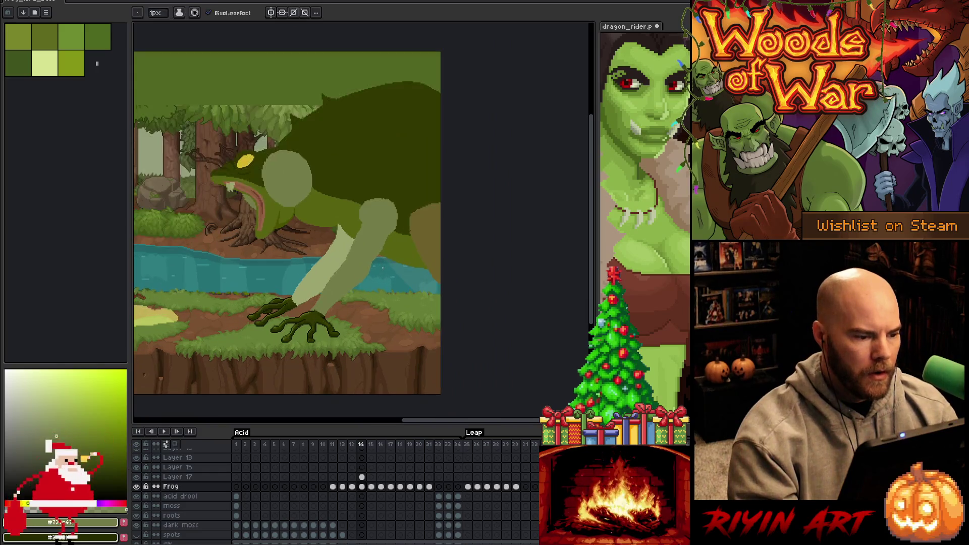
scroll(318, 267, up, 2)
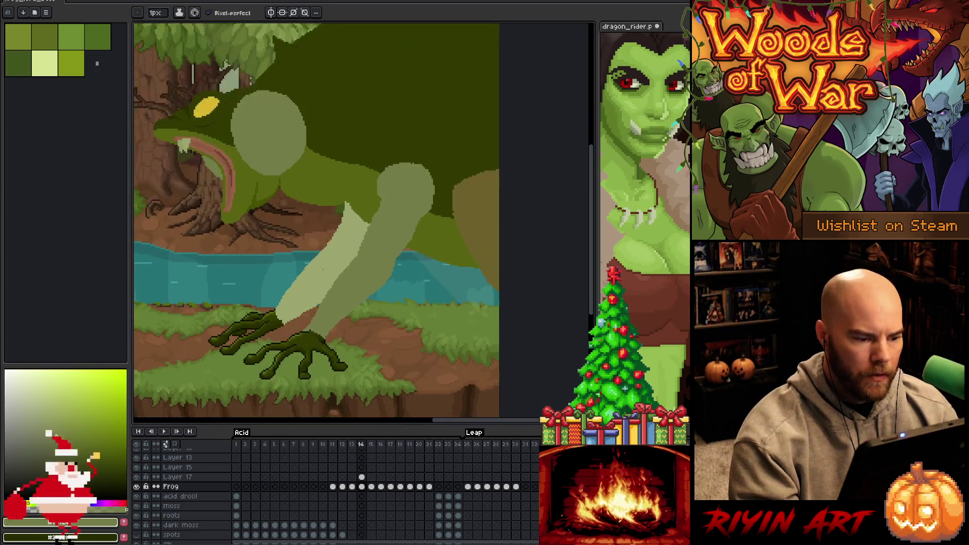
scroll(318, 267, down, 1)
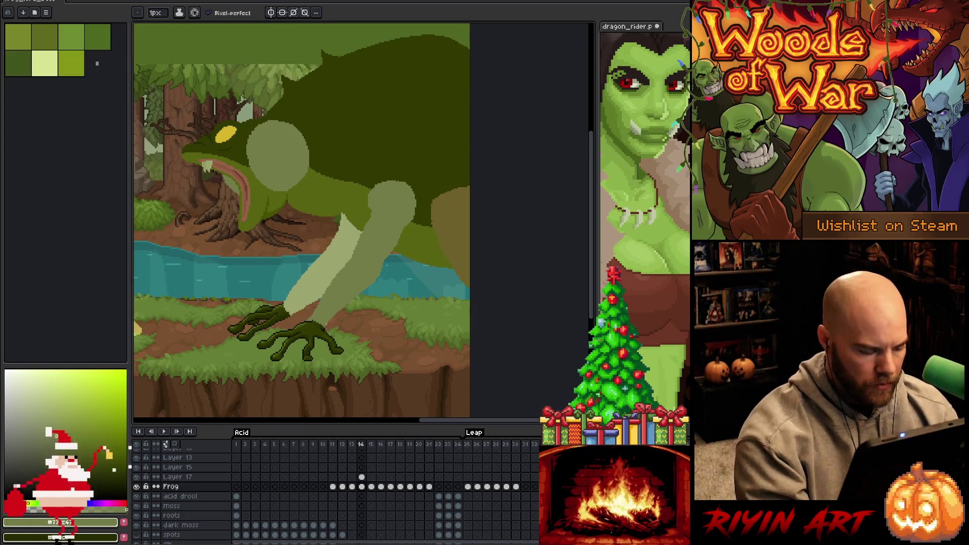
click(196, 478)
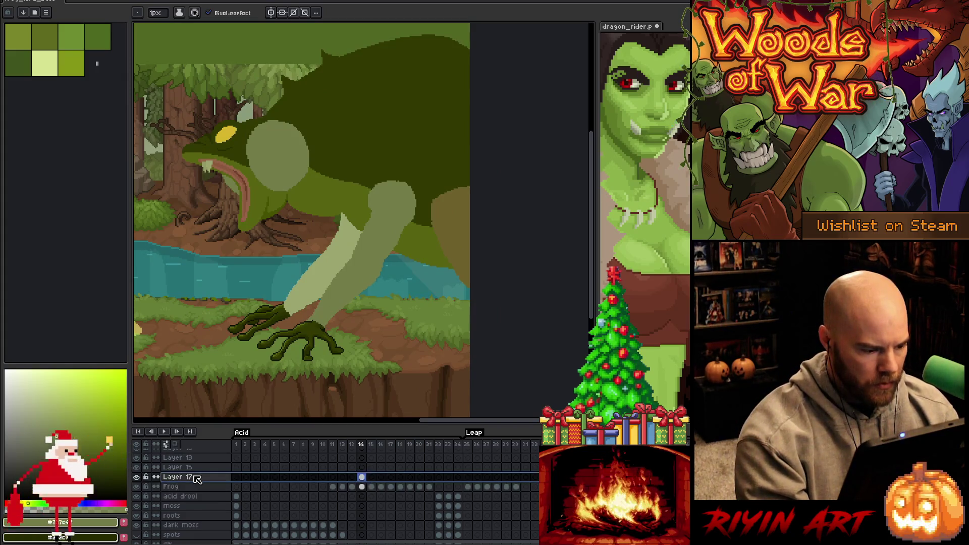
- Select Layer 17's frame 14 cel, view the whole frog scene, and save the animation
scroll(276, 356, up, 1)
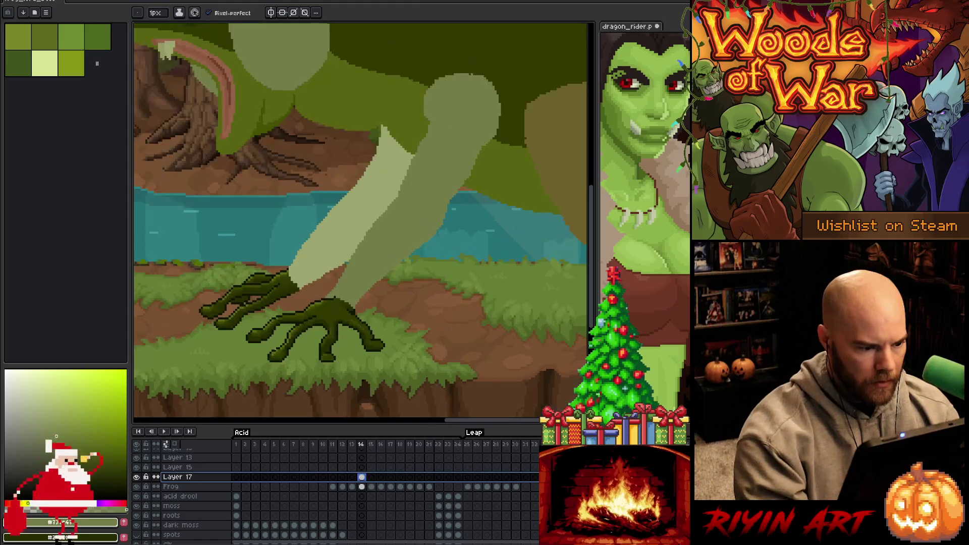
click(361, 477)
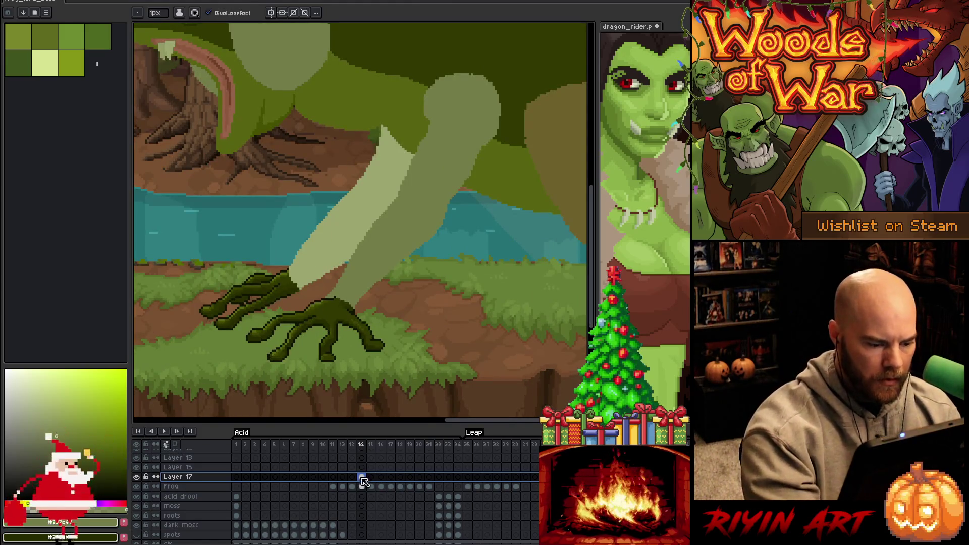
key(e)
click(341, 289)
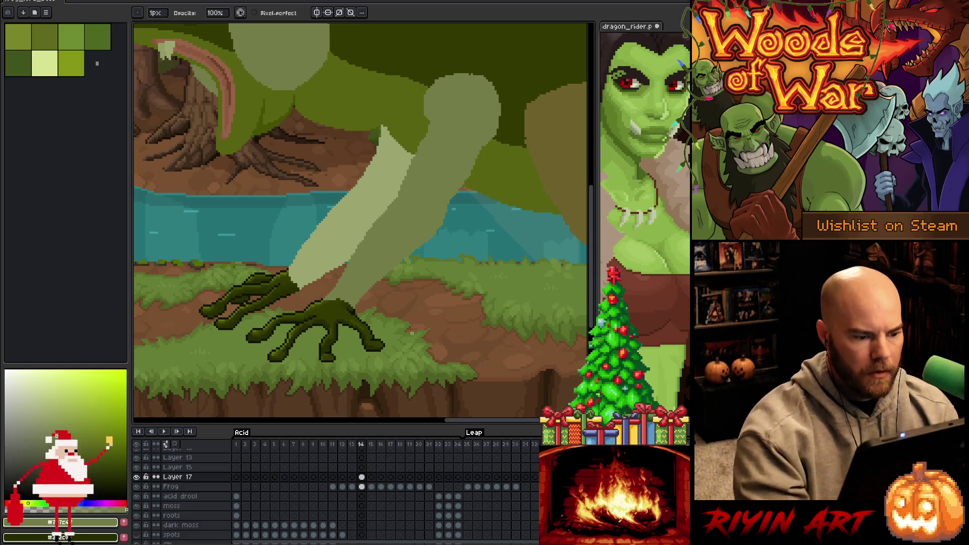
scroll(412, 333, down, 3)
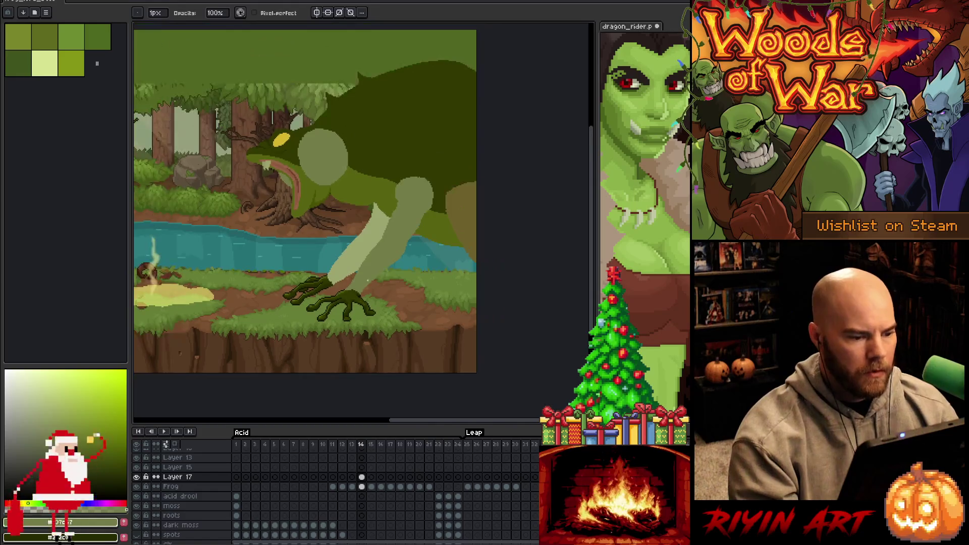
key(space)
scroll(386, 305, up, 1)
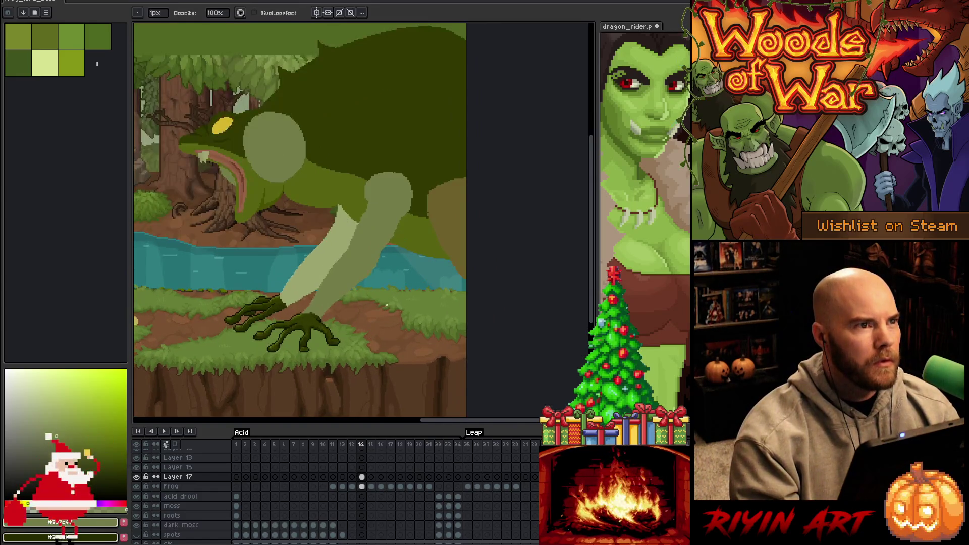
key(ctrl+s)
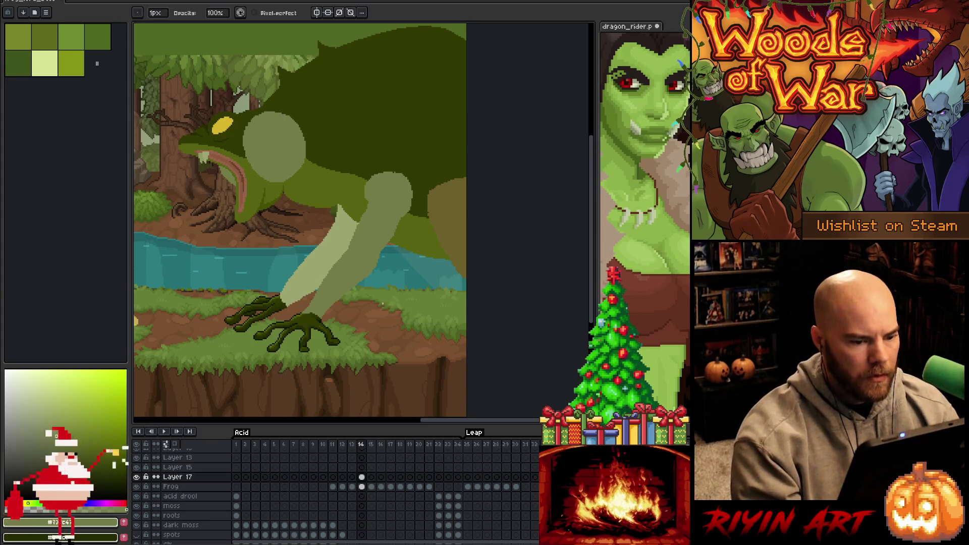
- Add a new empty layer, Layer 18, with Shift+N
key(space)
scroll(398, 312, up, 2)
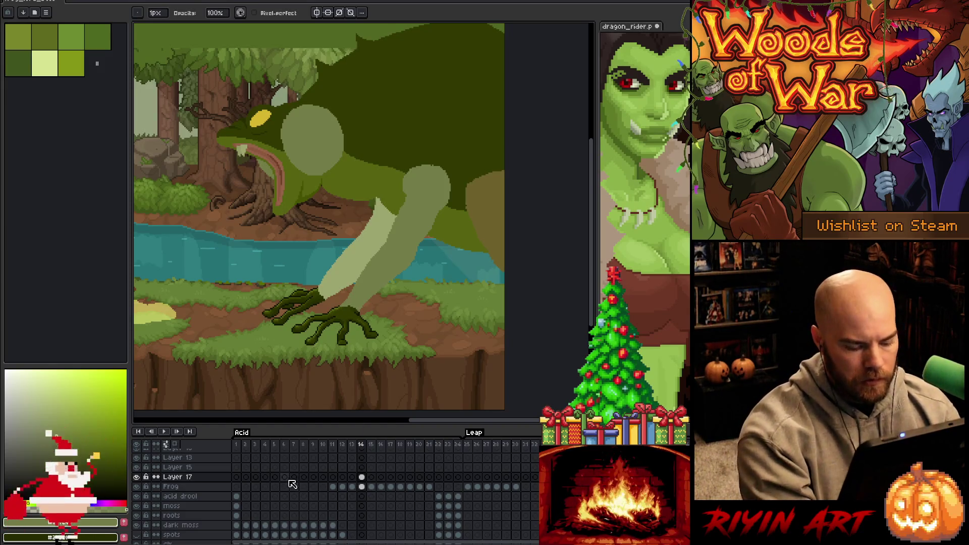
key(shift+n)
click(178, 468)
- Move Layer 18 below Layer 17 and magic-wand the frog's light foreleg on the Frog layer
drag(190, 479, 198, 497)
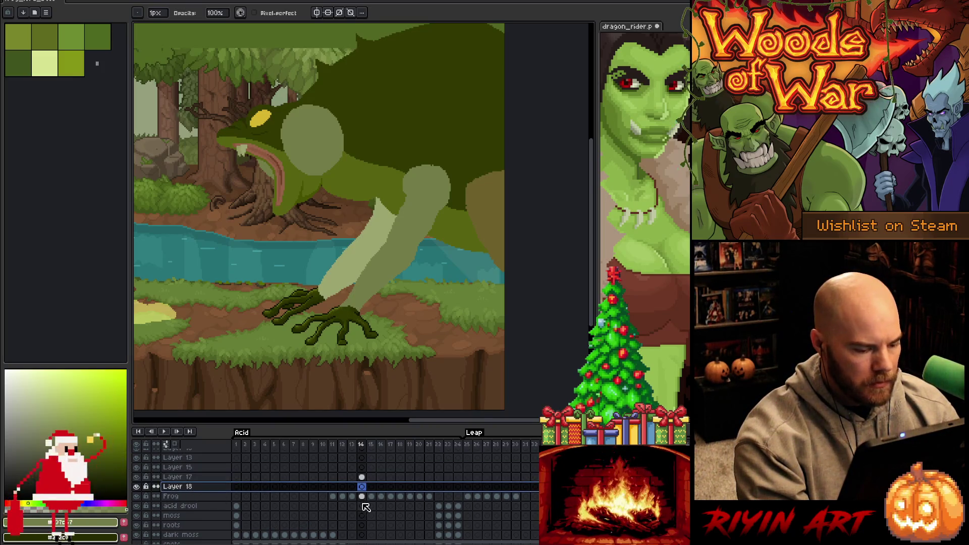
click(362, 497)
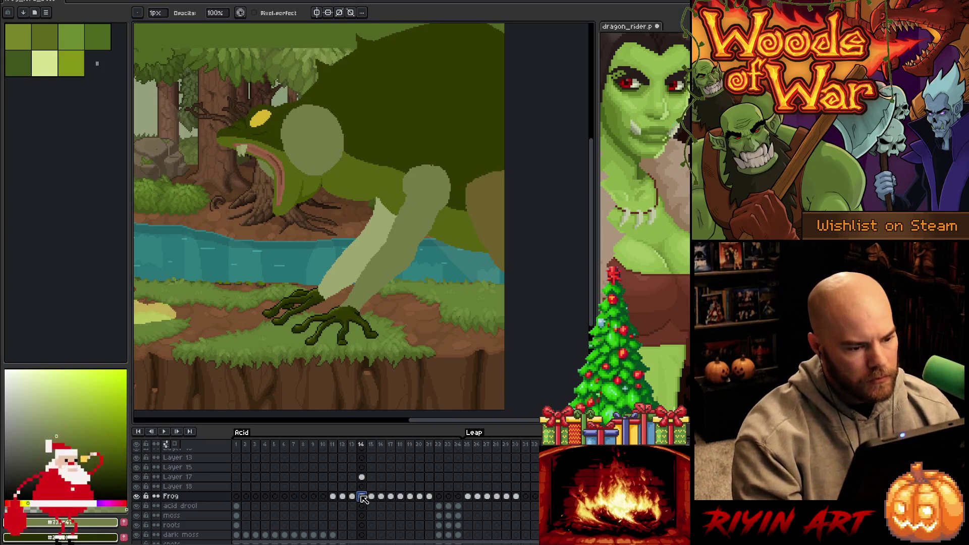
key(w)
click(394, 262)
shift+click(495, 224)
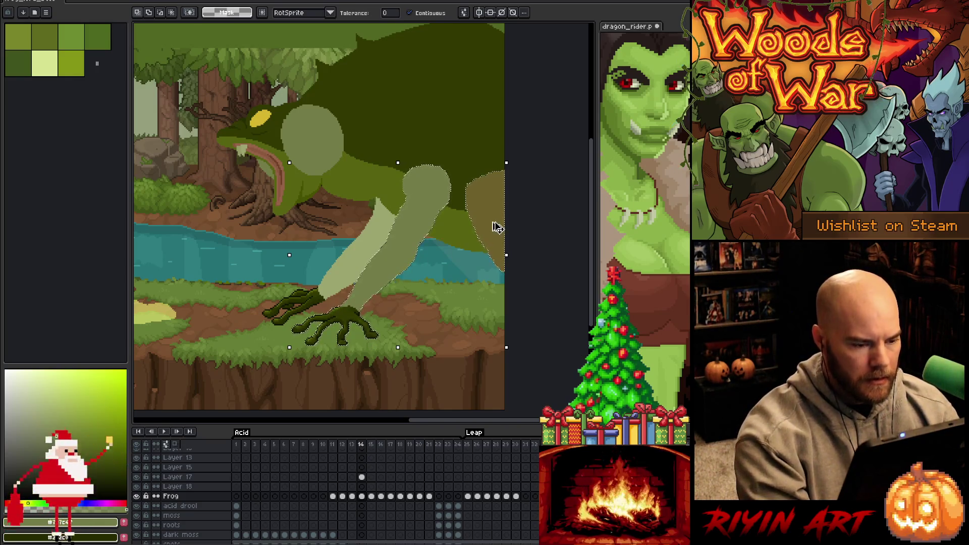
click(362, 486)
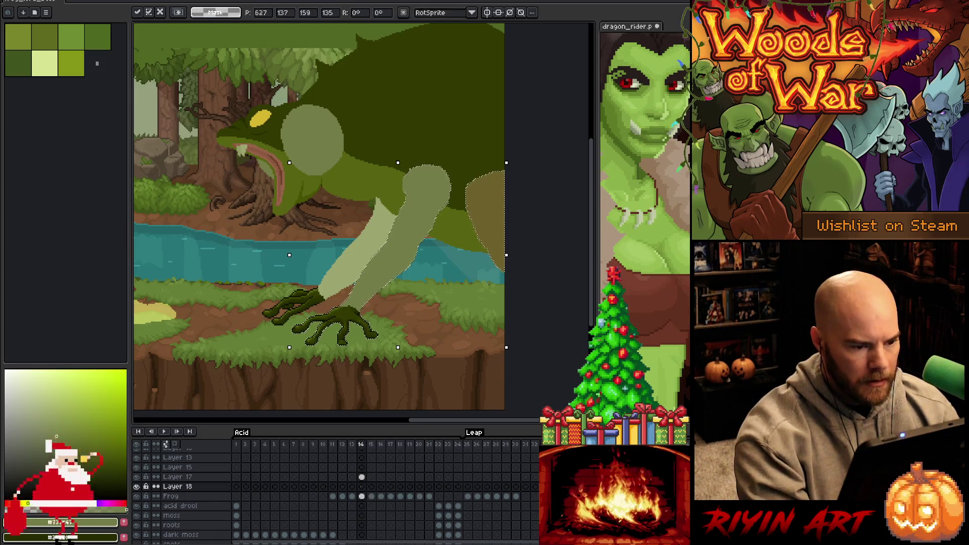
click(195, 478)
click(194, 487)
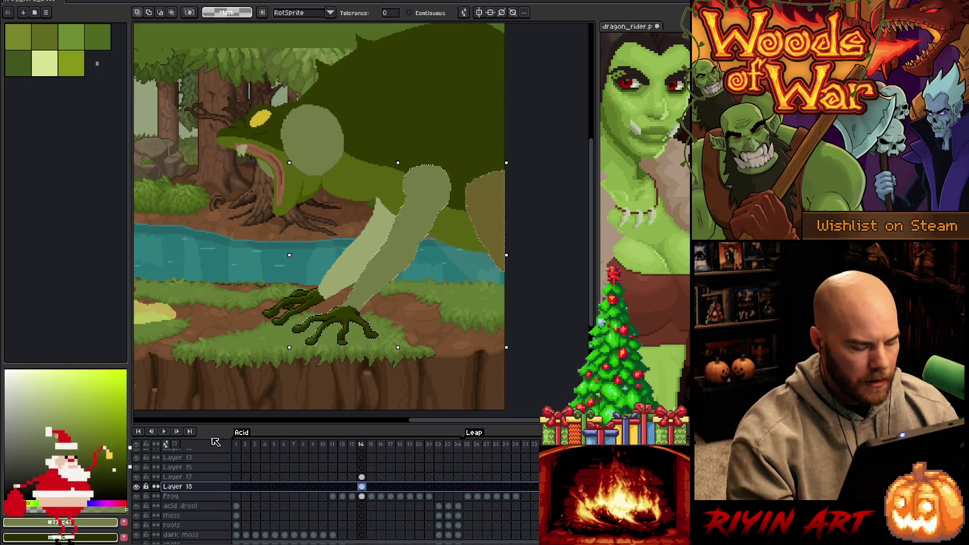
- Re-frame the view and make the Frog layer's frame 14 cel active
scroll(420, 291, up, 2)
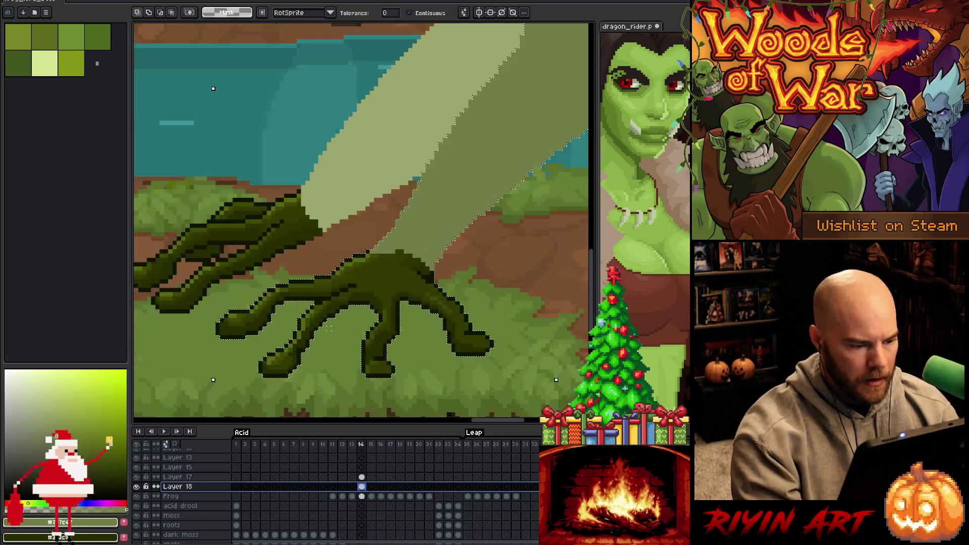
key(i)
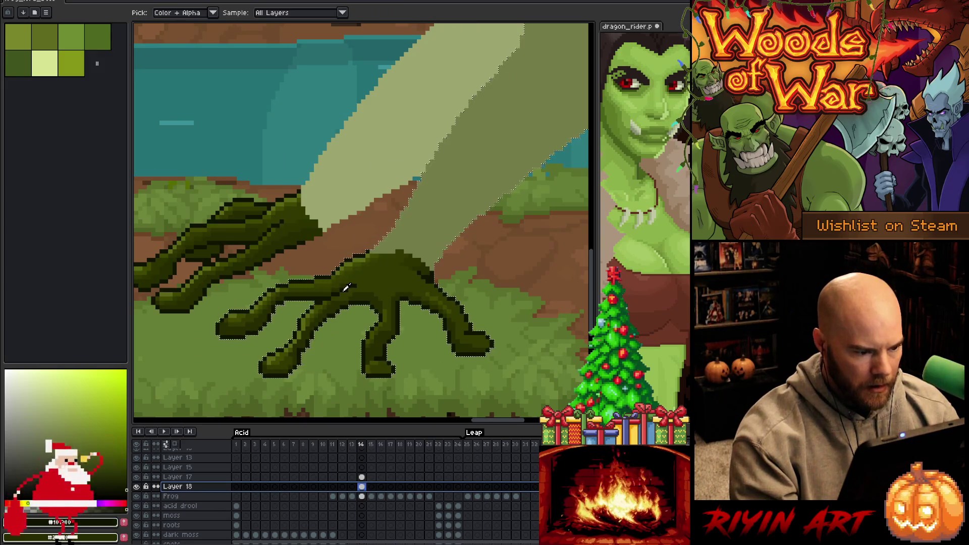
scroll(346, 287, down, 3)
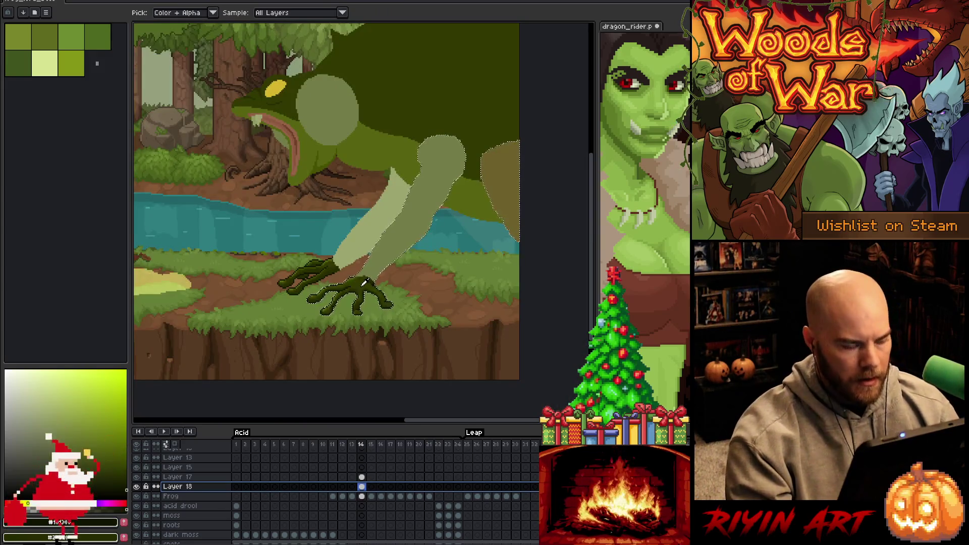
key(space)
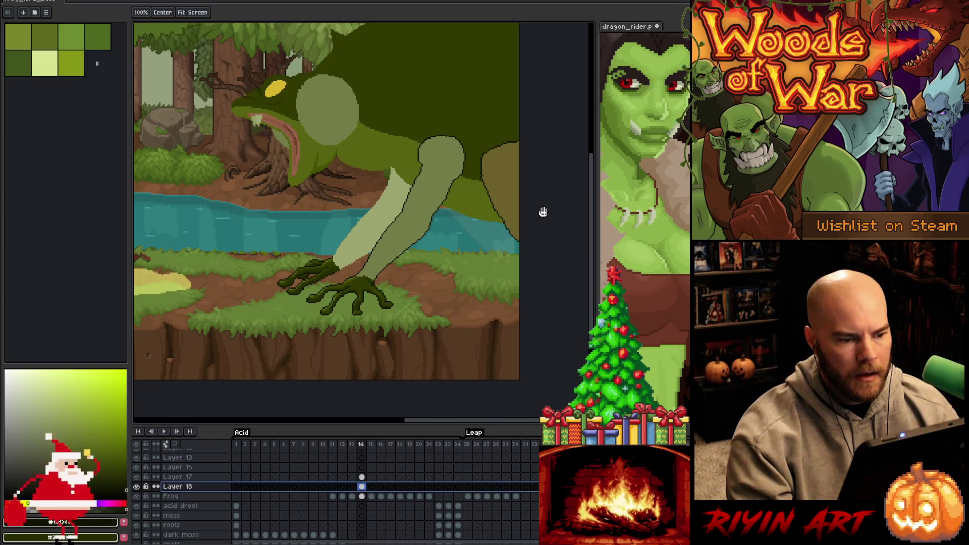
scroll(424, 179, up, 1)
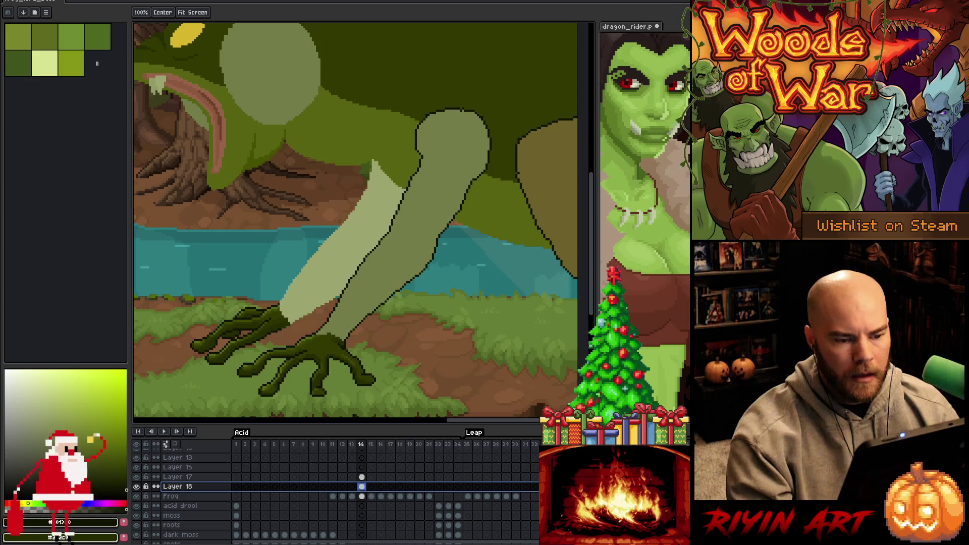
key(i)
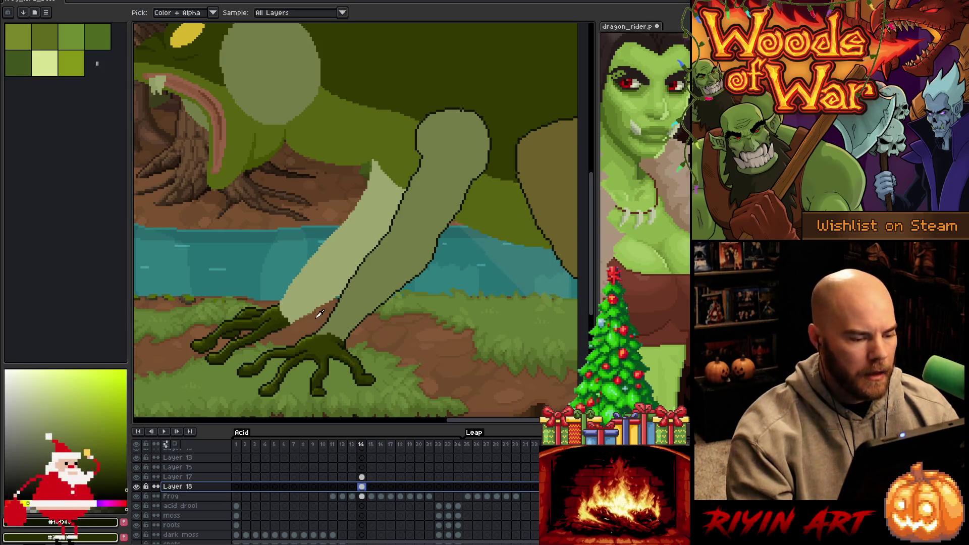
click(362, 497)
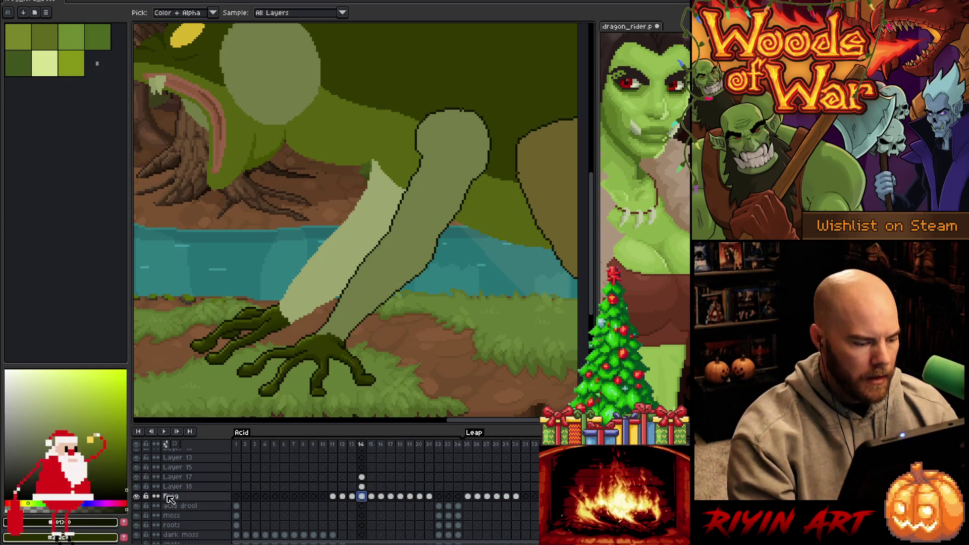
- Add Layer 19 above Frog and magic-wand the frog's light foreleg and dark foot
key(shift+n)
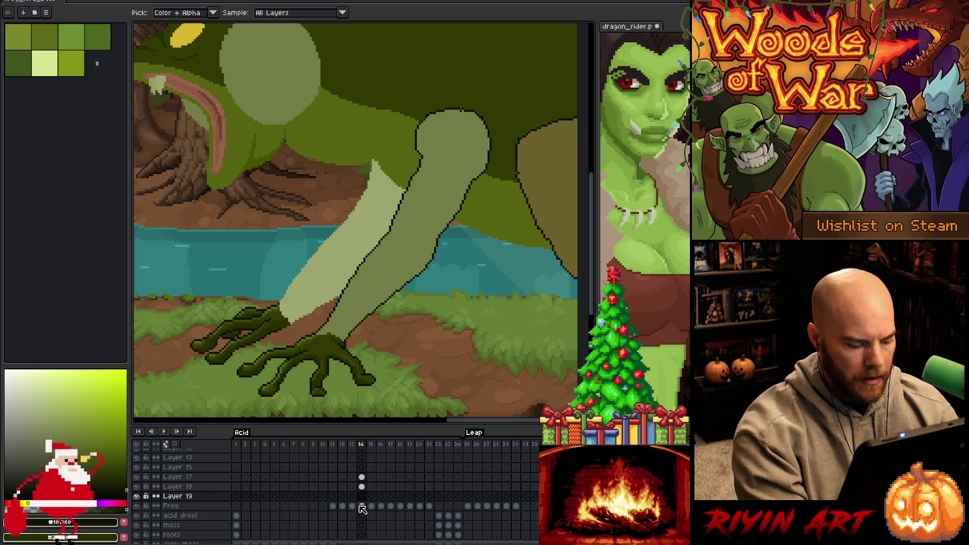
key(w)
click(338, 259)
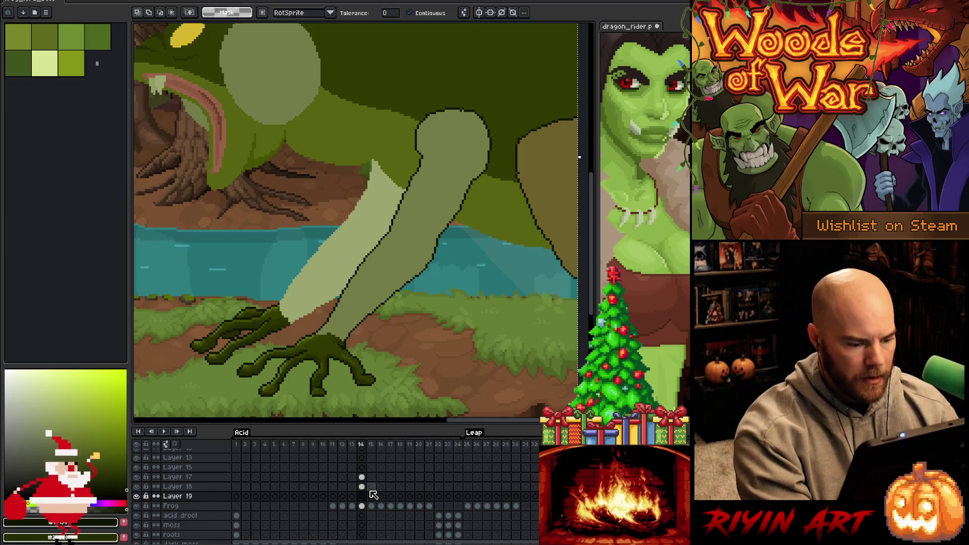
click(363, 507)
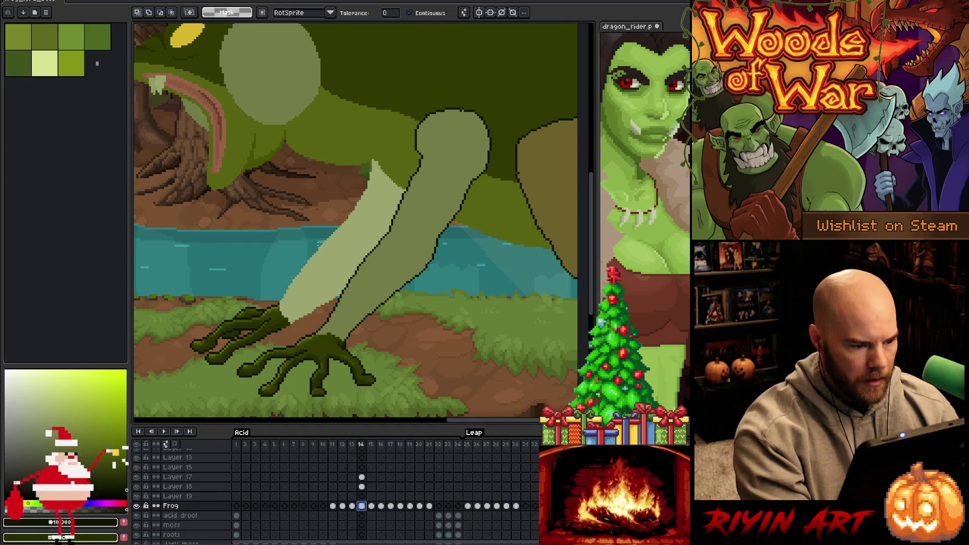
click(332, 260)
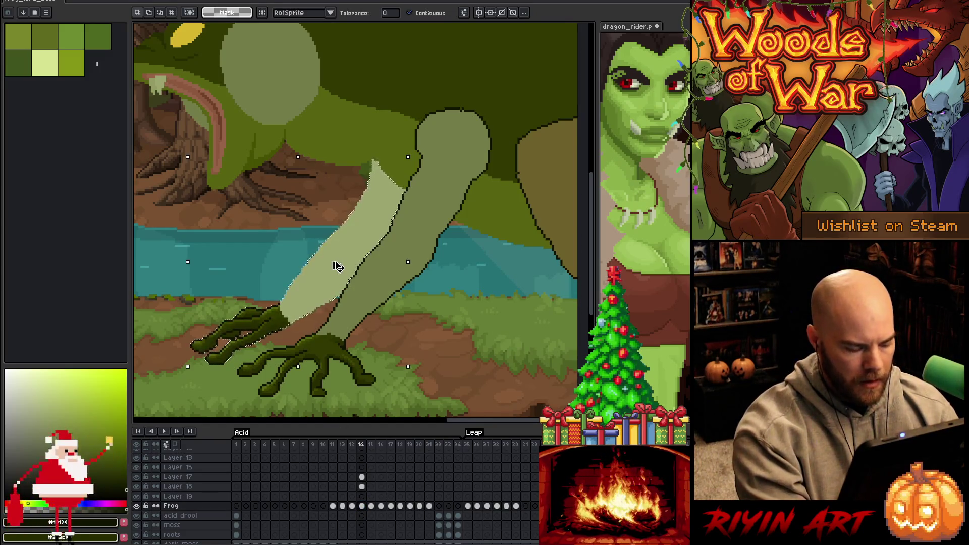
click(363, 506)
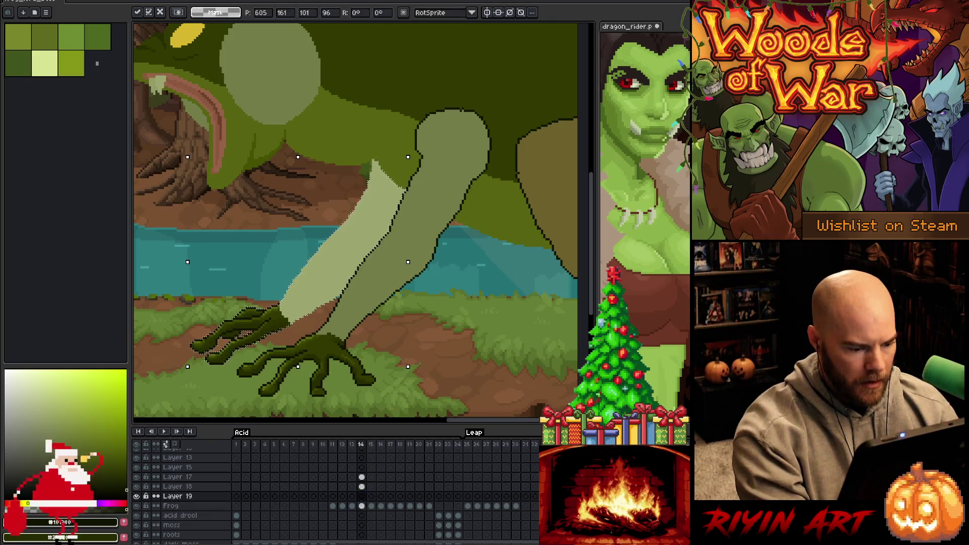
click(362, 496)
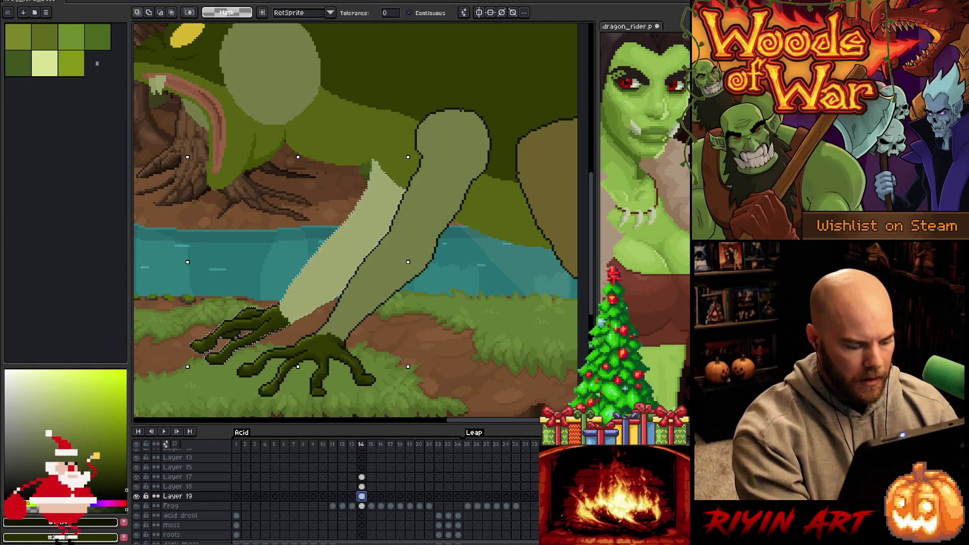
- Pick the foreleg's light green and set the pencil brush size to 1 px
key(h)
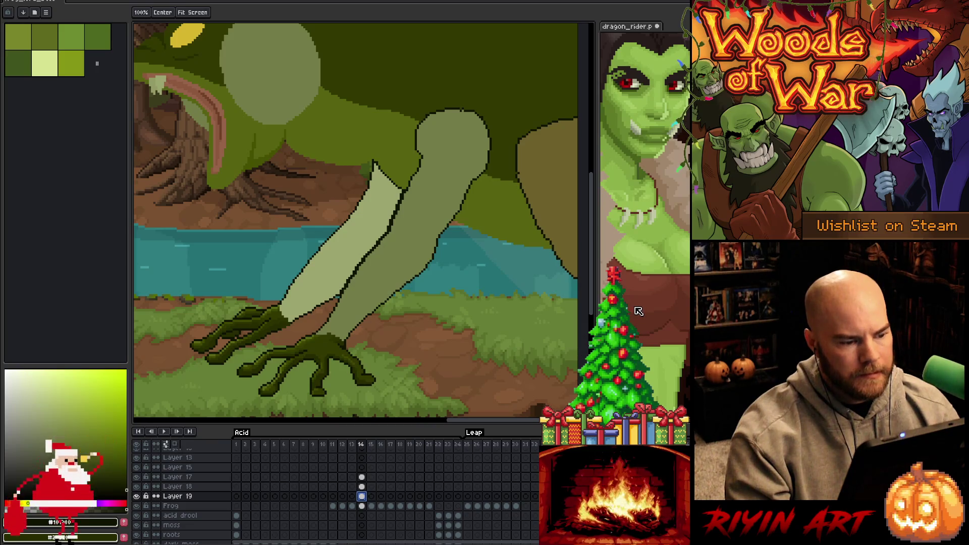
key(w)
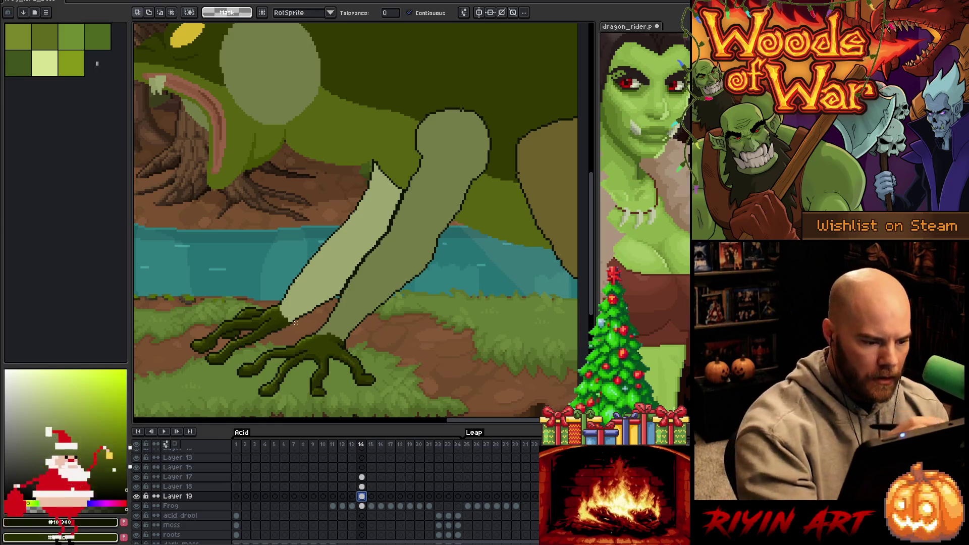
key(b)
alt+click(346, 271)
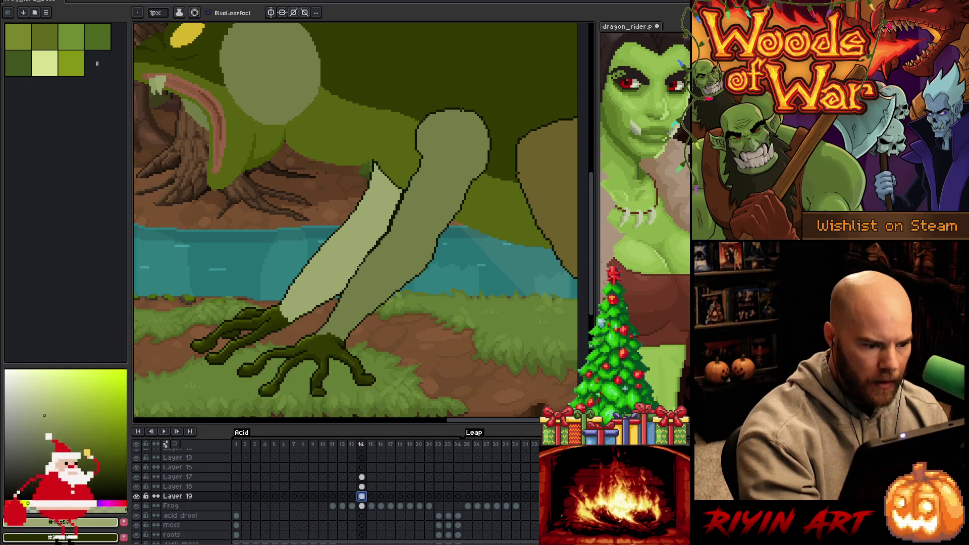
click(160, 15)
text(4)
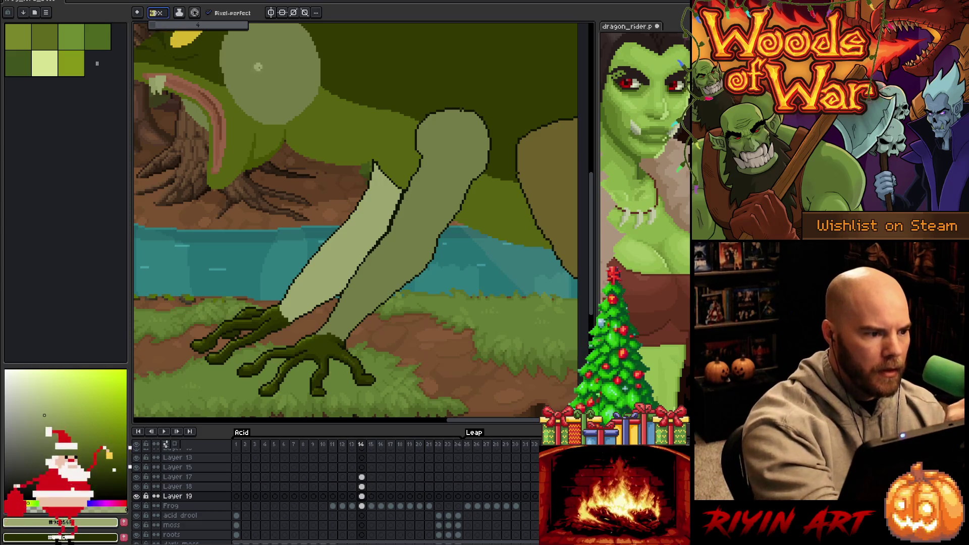
key(Return)
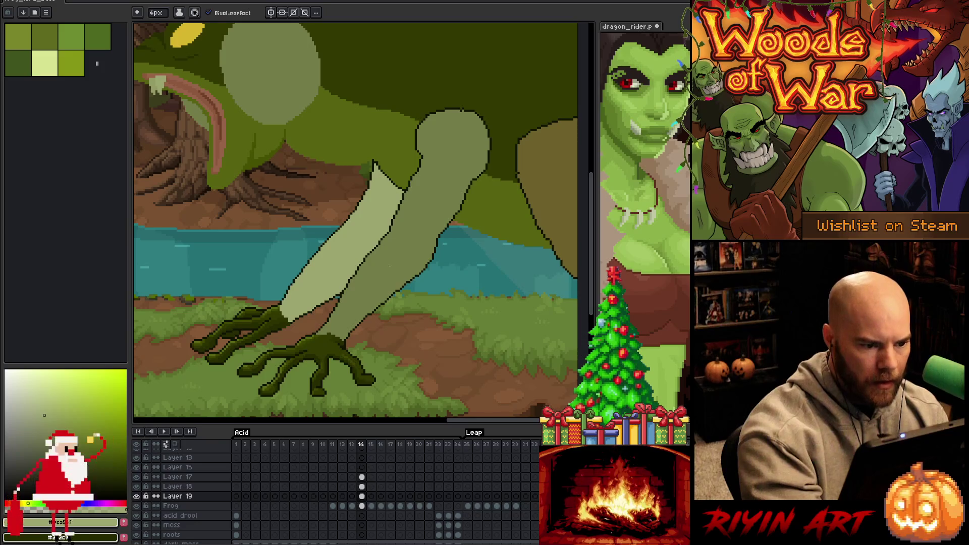
click(157, 16)
text(1)
key(Return)
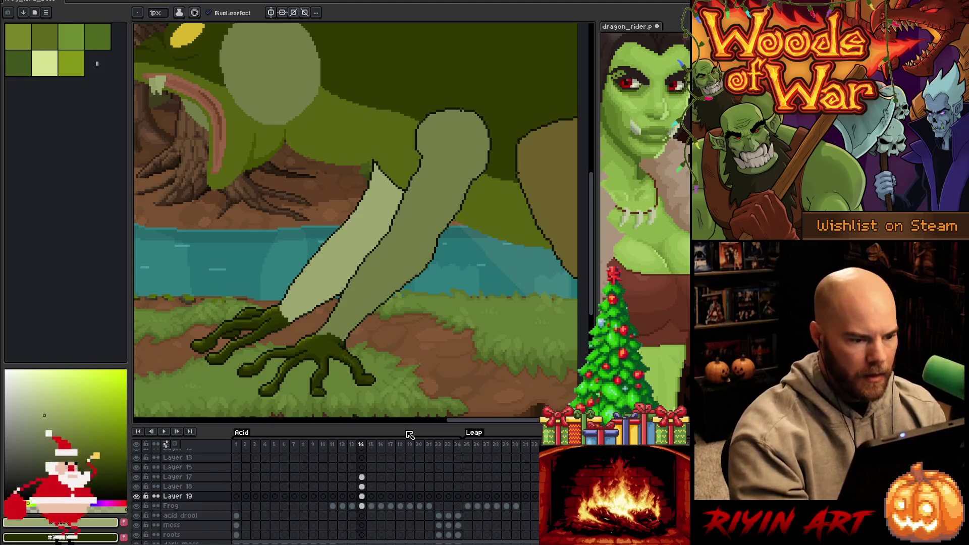
key(minus)
key(minus)
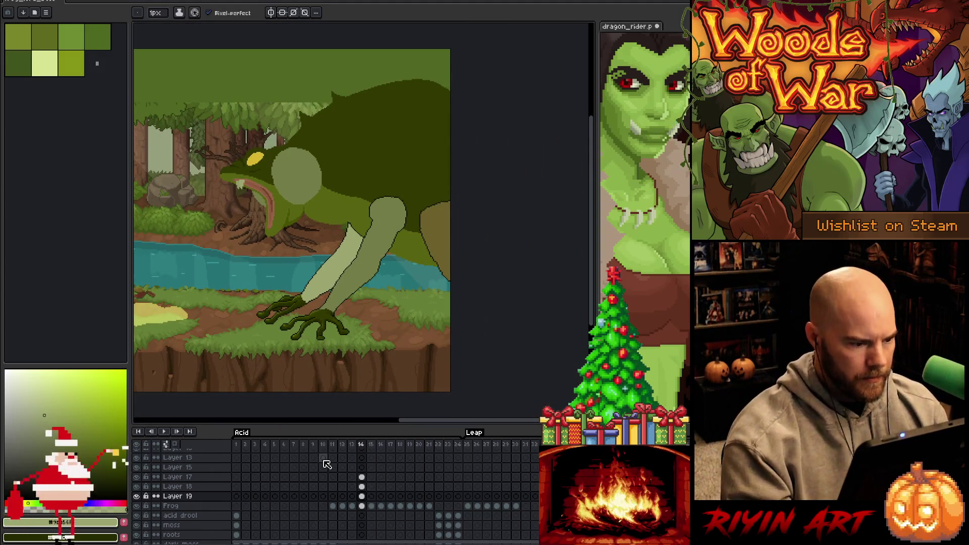
- Lasso the frog's head-and-leg region on the Frog layer, transform it, and commit on Layer 18
key(plus)
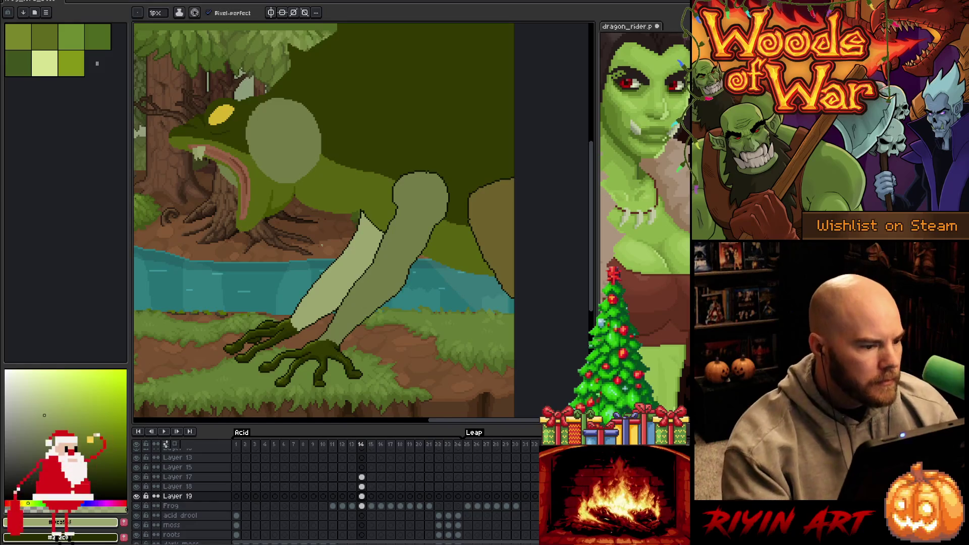
scroll(321, 245, down, 1)
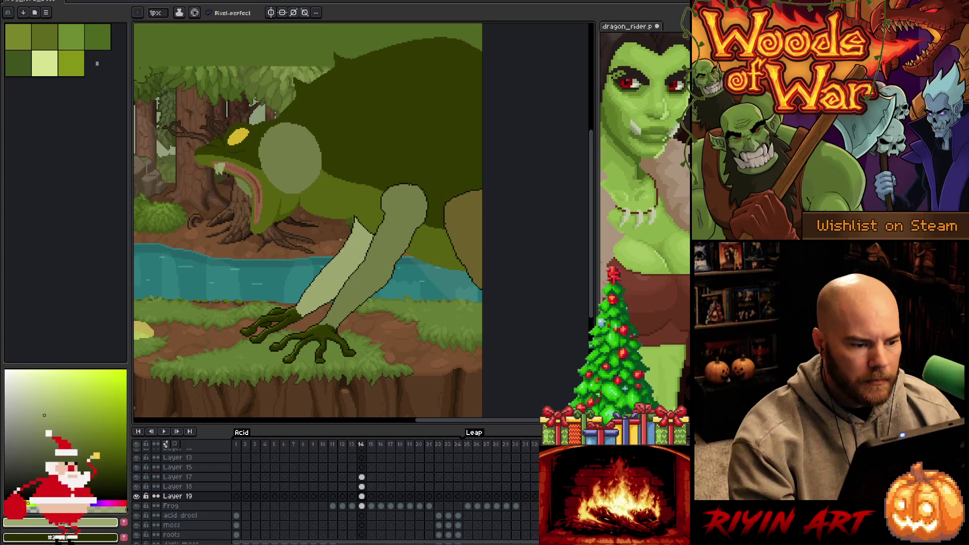
click(363, 506)
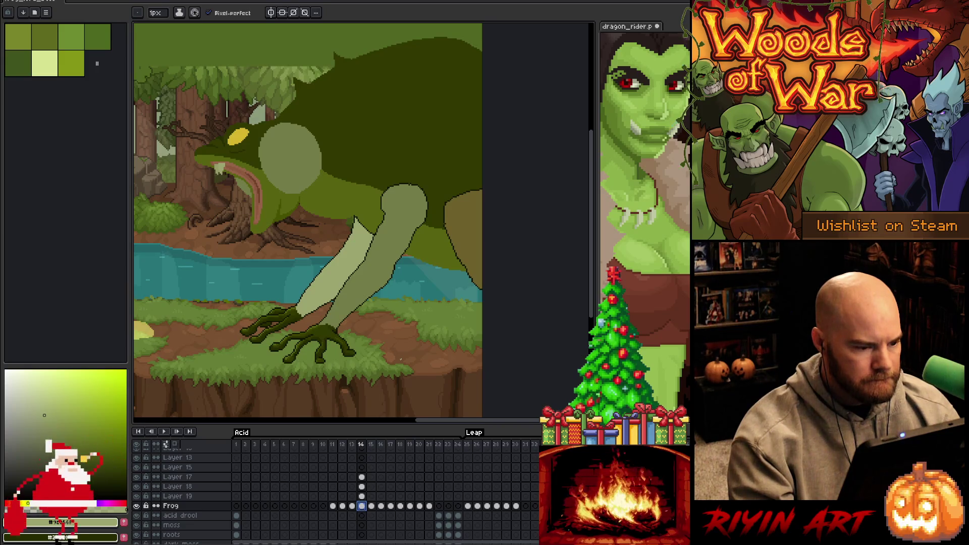
key(m)
mouse_move(463, 277)
mouse_down()
mouse_move(406, 252)
mouse_move(437, 306)
mouse_up()
mouse_move(343, 231)
mouse_down()
mouse_move(354, 211)
mouse_move(301, 197)
mouse_move(291, 85)
mouse_move(175, 212)
mouse_move(309, 258)
mouse_up()
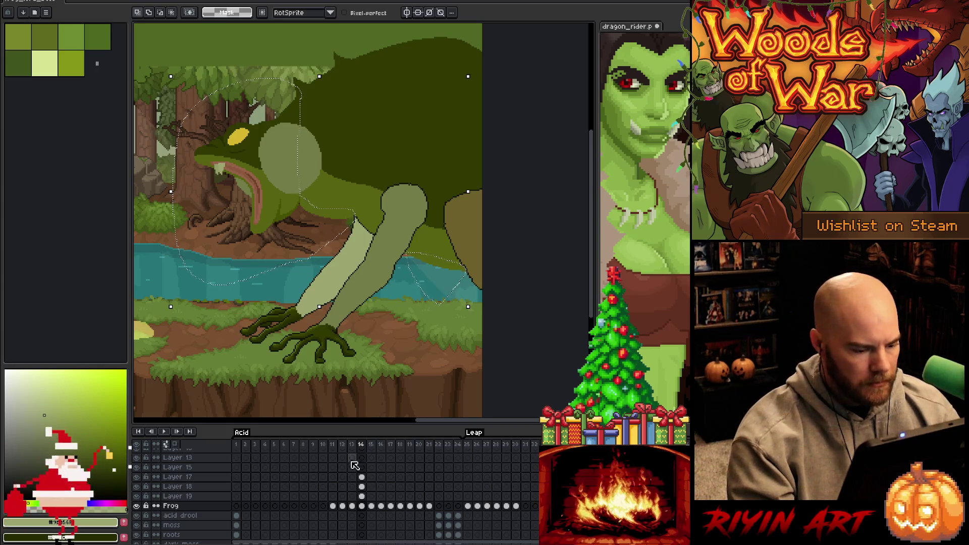
click(362, 506)
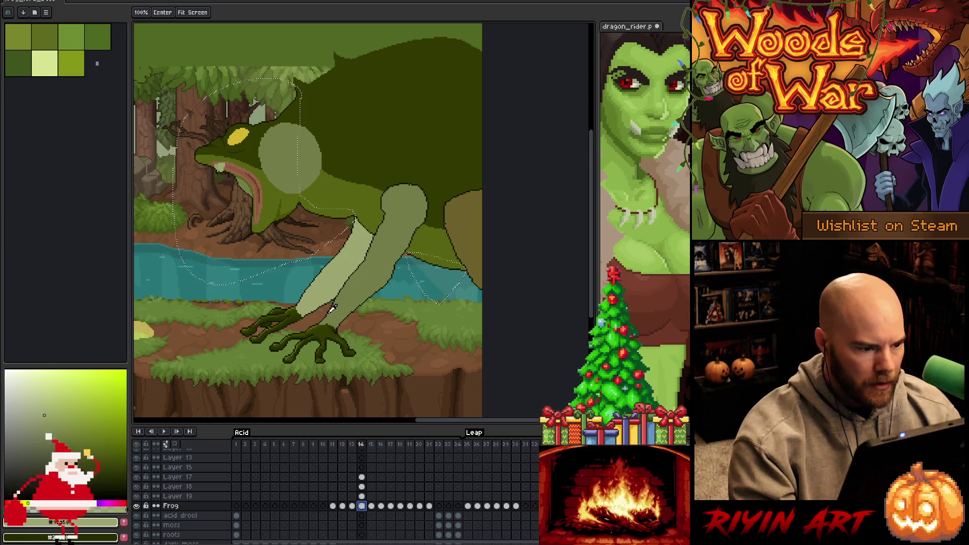
key(v)
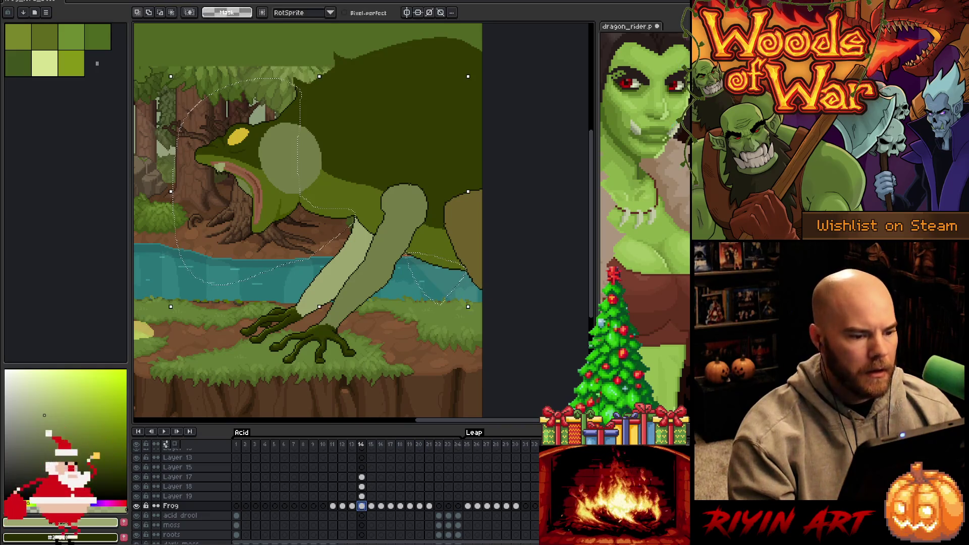
click(361, 486)
key(b)
scroll(473, 231, up, 3)
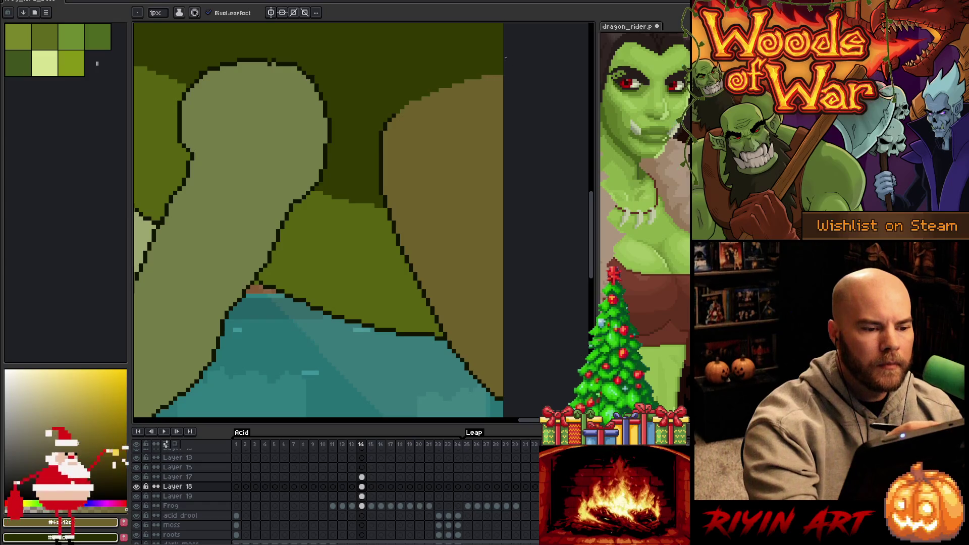
- Sample a dark green and draw a dark line under the frog's jaw
alt+click(398, 98)
scroll(414, 270, down, 3)
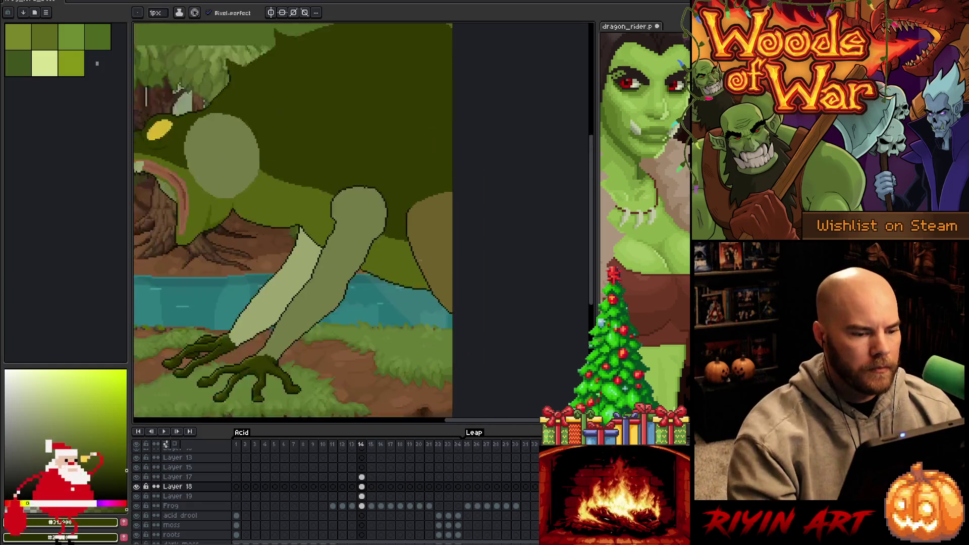
drag(367, 299, 406, 301)
scroll(406, 301, up, 3)
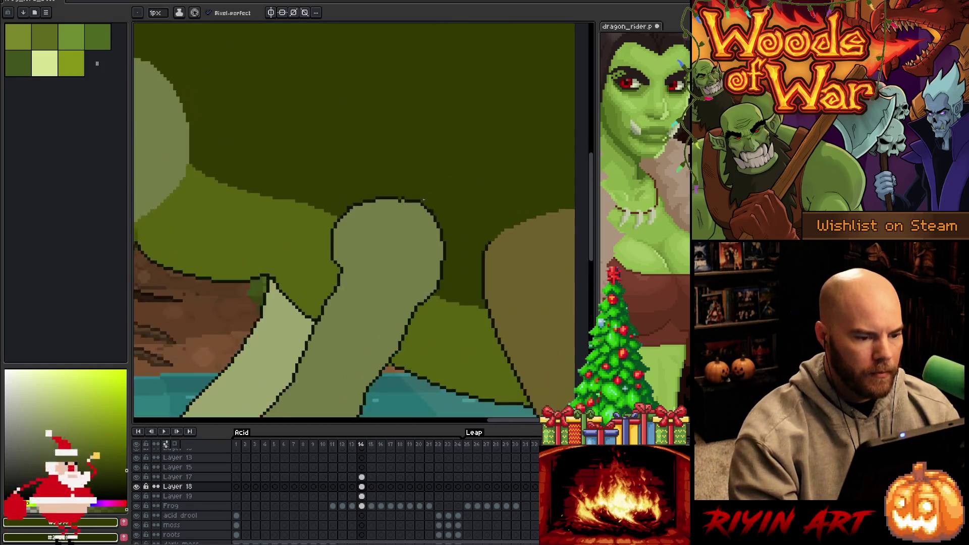
scroll(423, 200, down, 3)
scroll(376, 198, up, 3)
scroll(339, 238, down, 1)
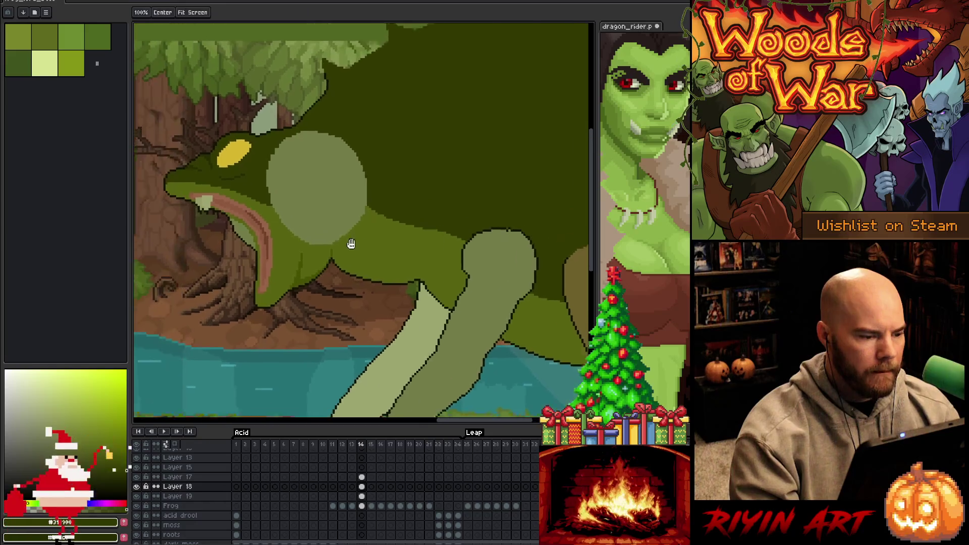
drag(373, 264, 298, 273)
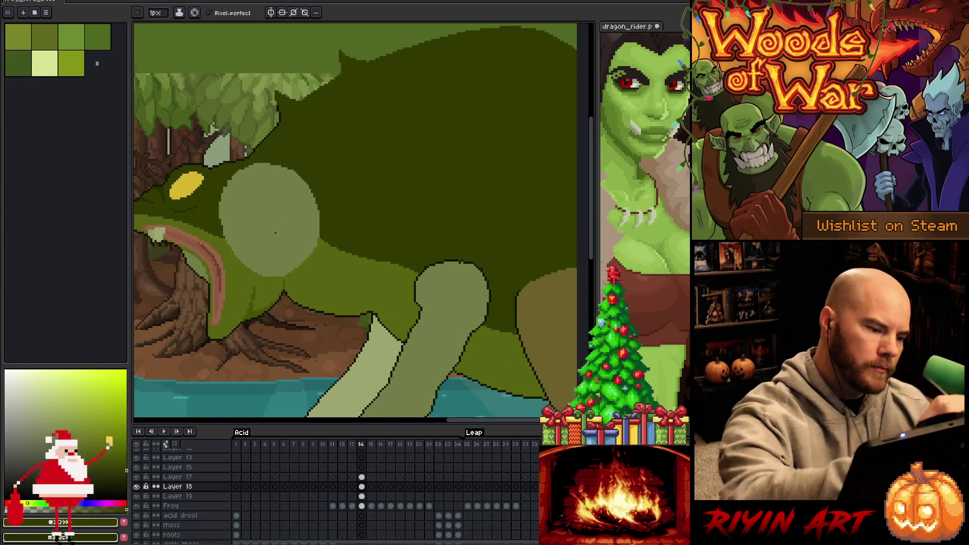
mouse_move(232, 250)
mouse_down()
mouse_move(264, 271)
mouse_move(292, 272)
mouse_up()
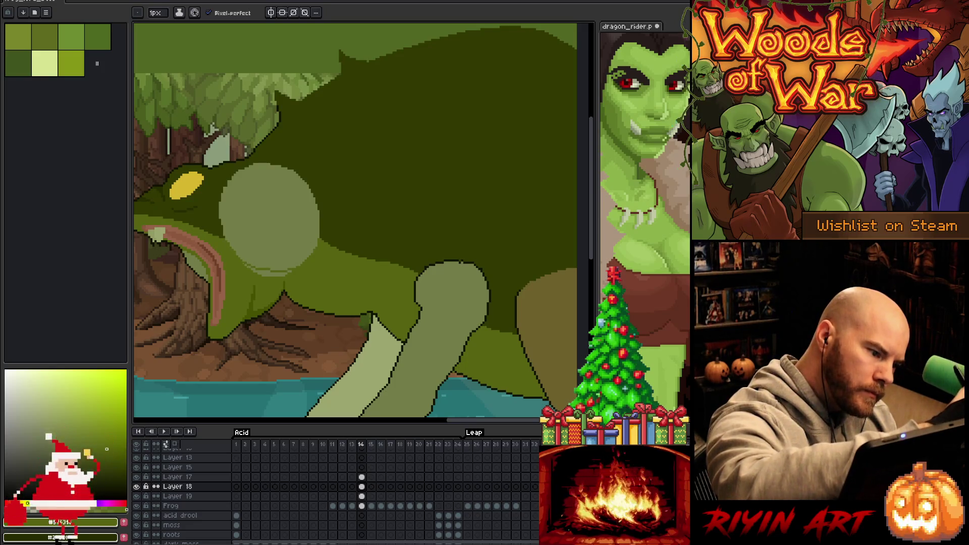
- Toggle the Frog layer's visibility at frame 14 to check the layers beneath
key(g)
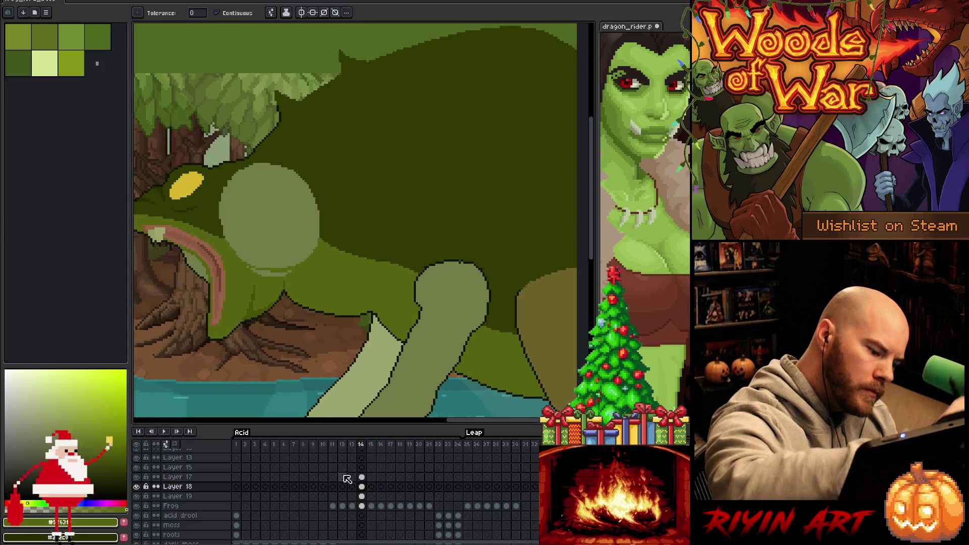
key(b)
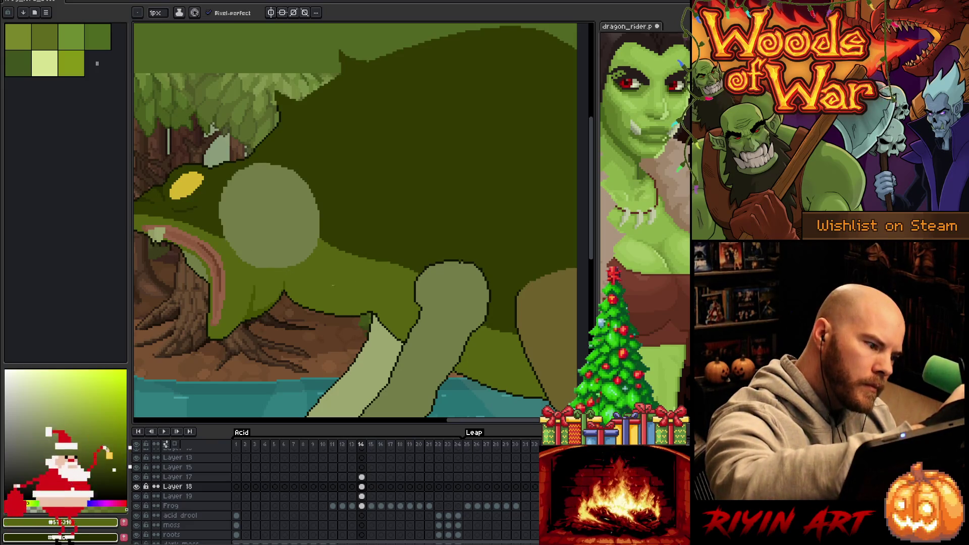
drag(238, 248, 379, 205)
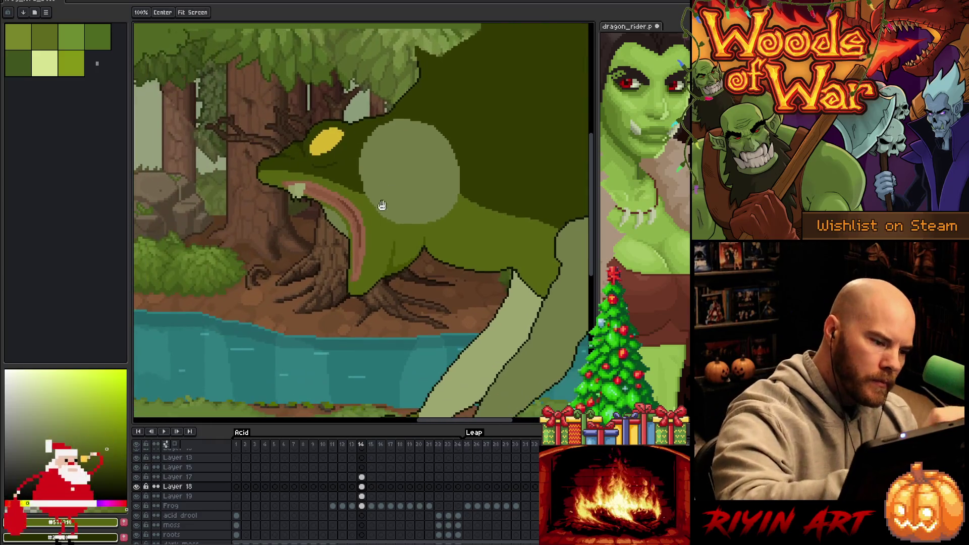
click(362, 506)
click(136, 507)
click(136, 507)
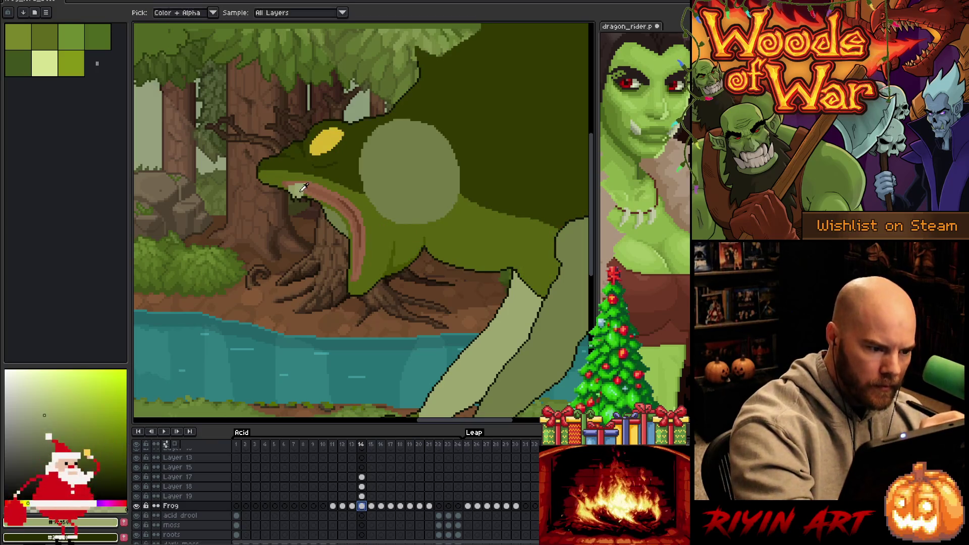
scroll(298, 191, up, 2)
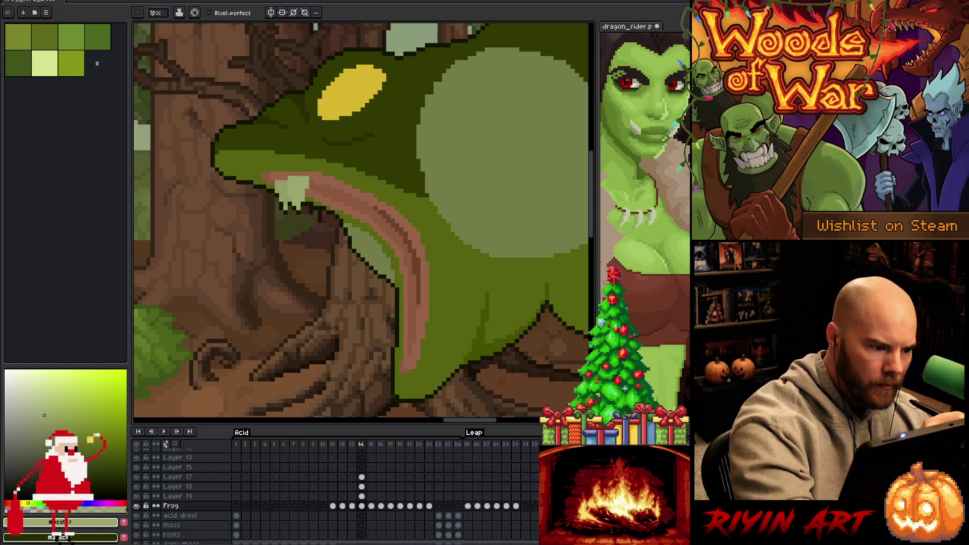
- Pick a very dark colour, then merge Layer 17 down into Layer 18
alt+click(280, 200)
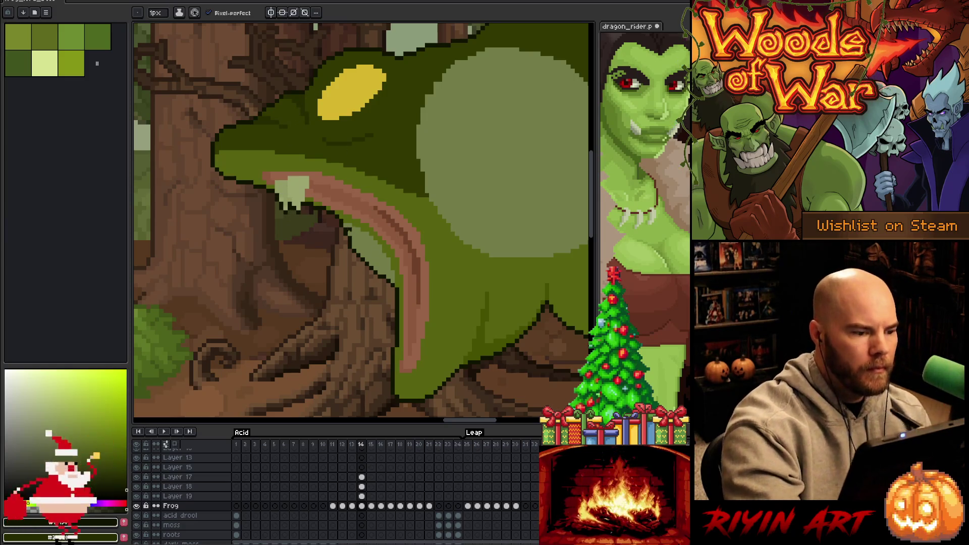
key(e)
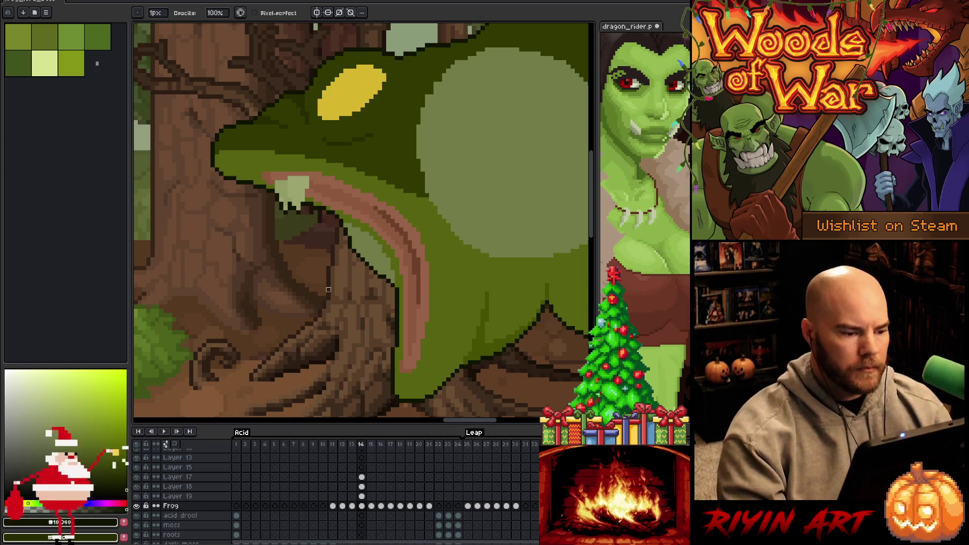
scroll(329, 290, down, 5)
scroll(329, 289, up, 1)
scroll(328, 290, up, 1)
drag(391, 354, 389, 280)
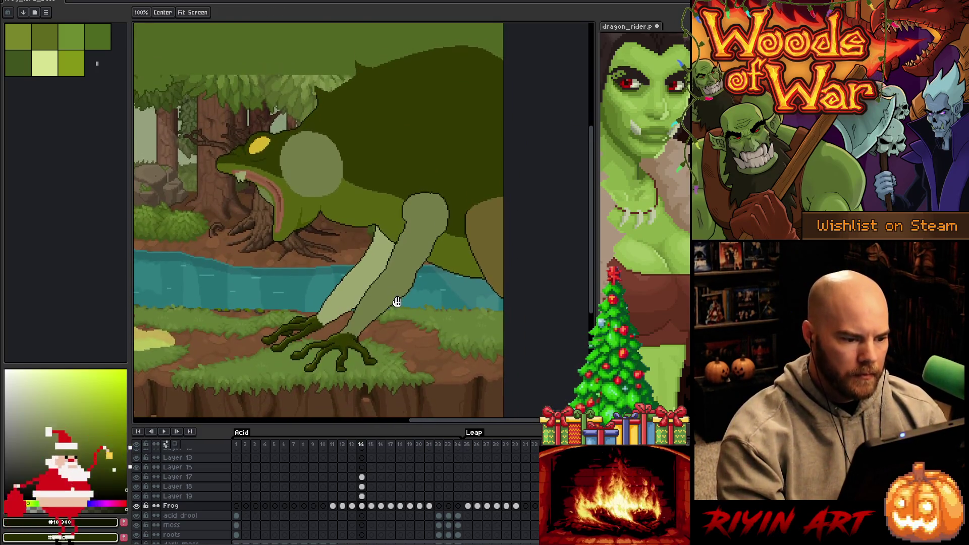
click(191, 478)
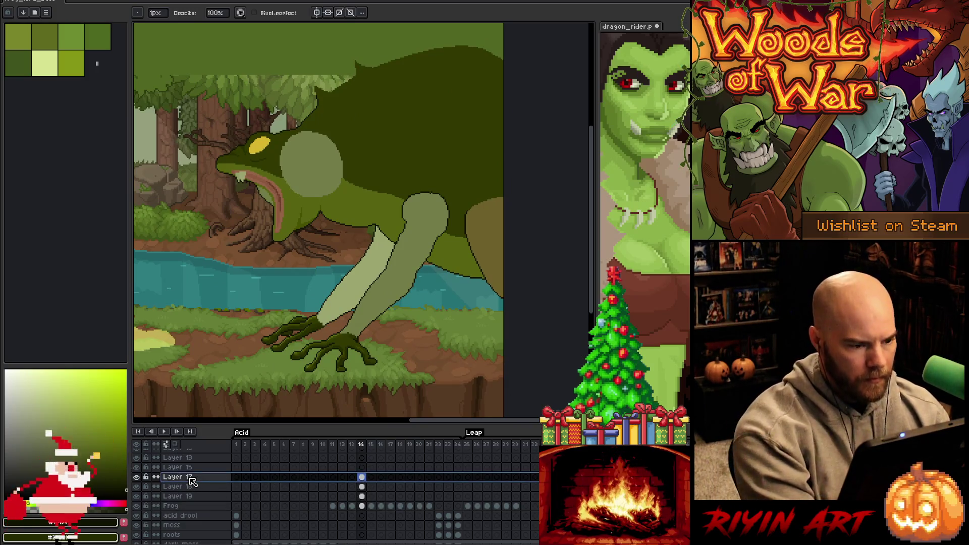
key(ctrl+e)
key(ctrl+e)
key(ctrl+e)
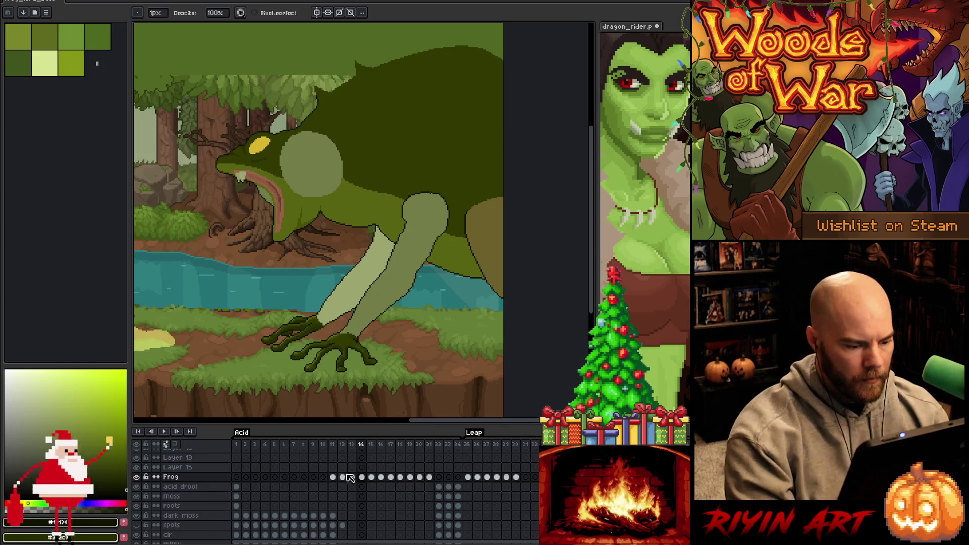
- Try a freehand selection around the frog's shoulder, then clear it
scroll(415, 242, up, 1)
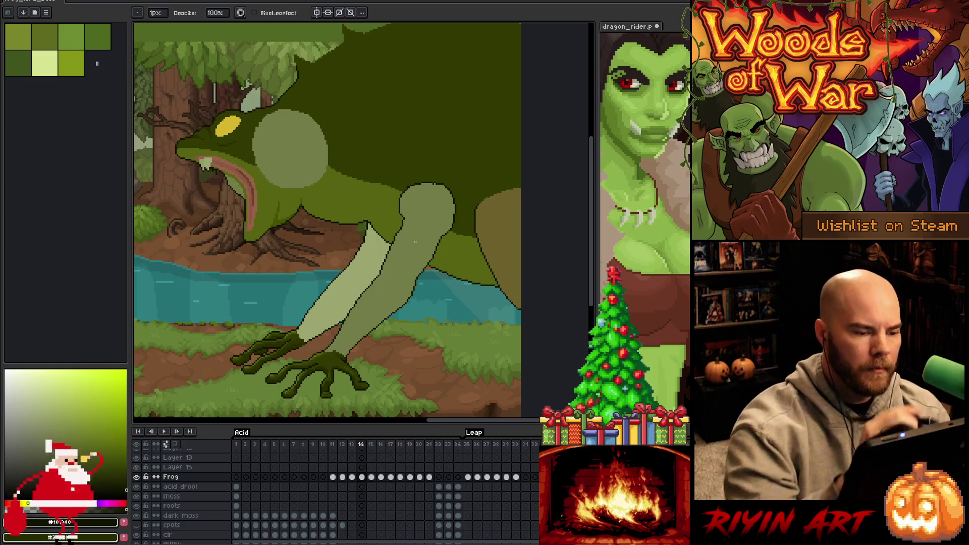
drag(379, 91, 339, 102)
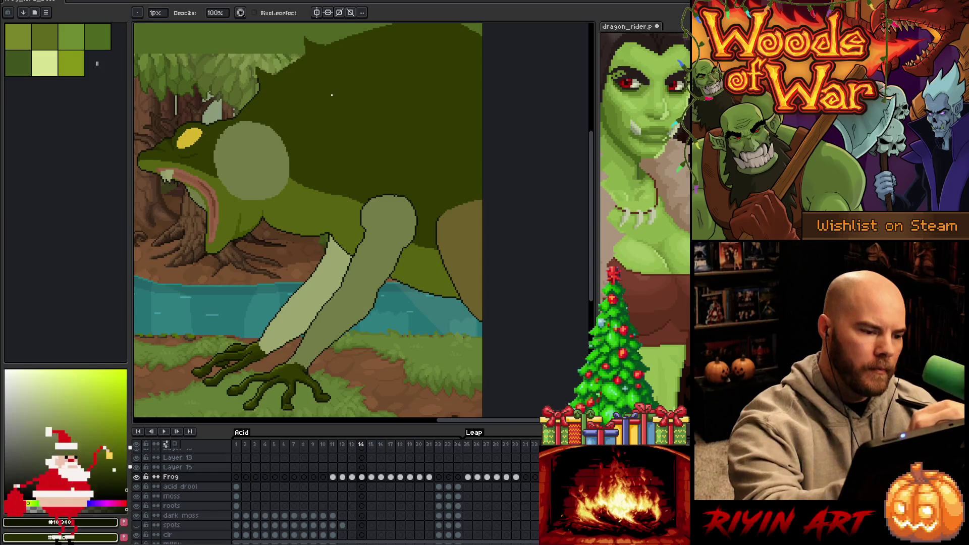
key(m)
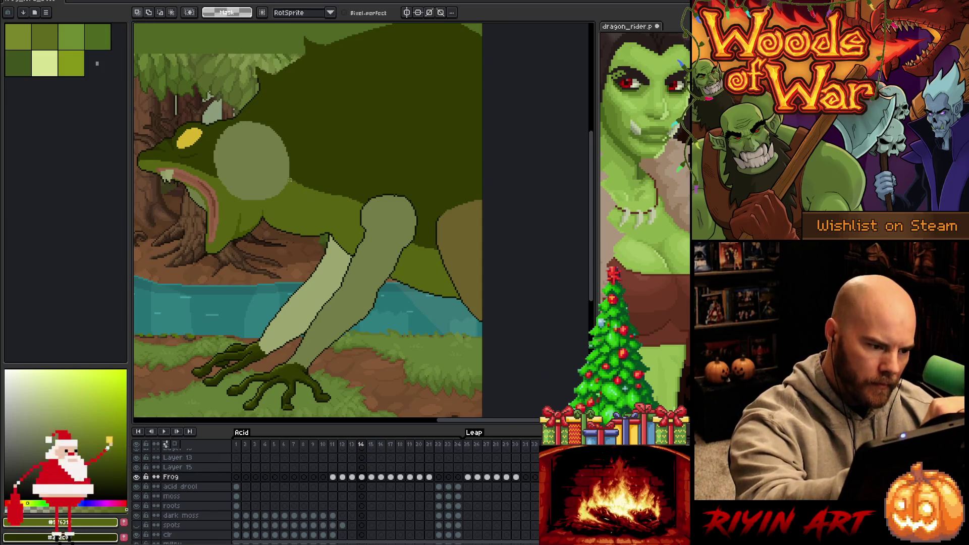
drag(289, 175, 370, 210)
mouse_move(292, 179)
mouse_down()
mouse_move(343, 194)
mouse_move(350, 210)
mouse_move(318, 204)
mouse_move(292, 181)
mouse_up()
key(w)
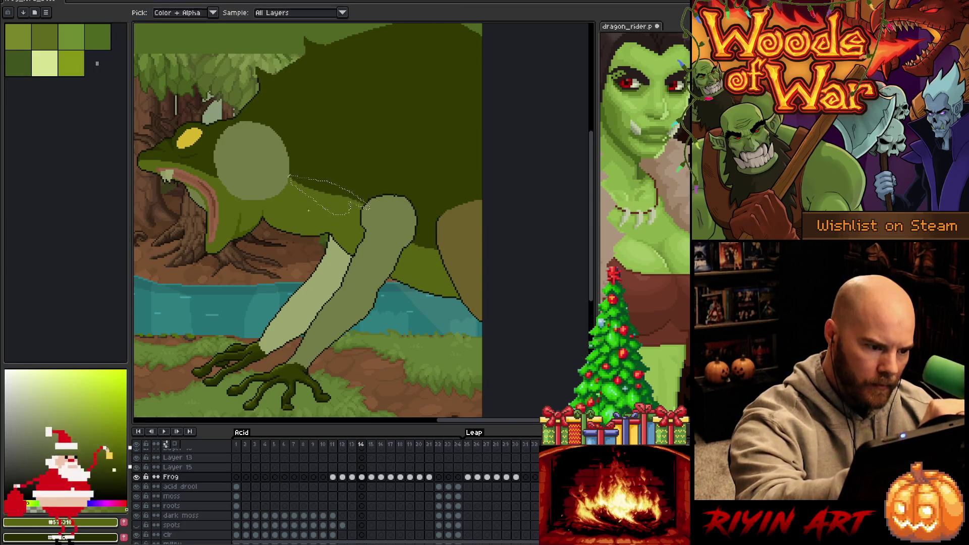
key(ctrl+d)
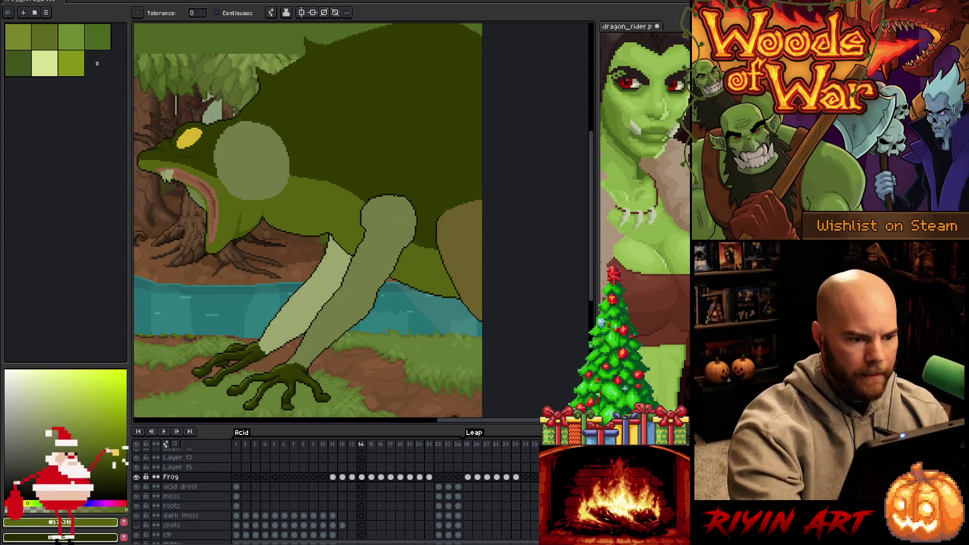
key(b)
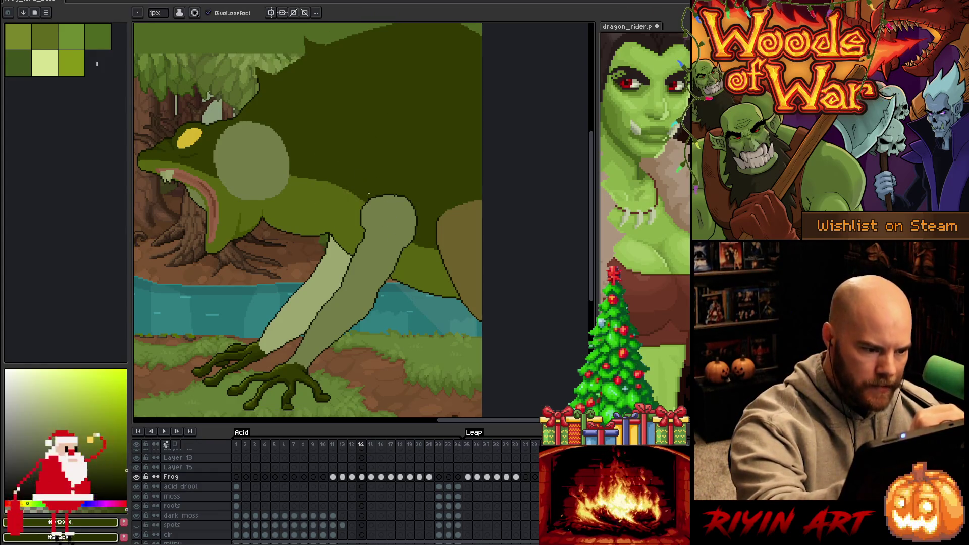
alt+click(368, 191)
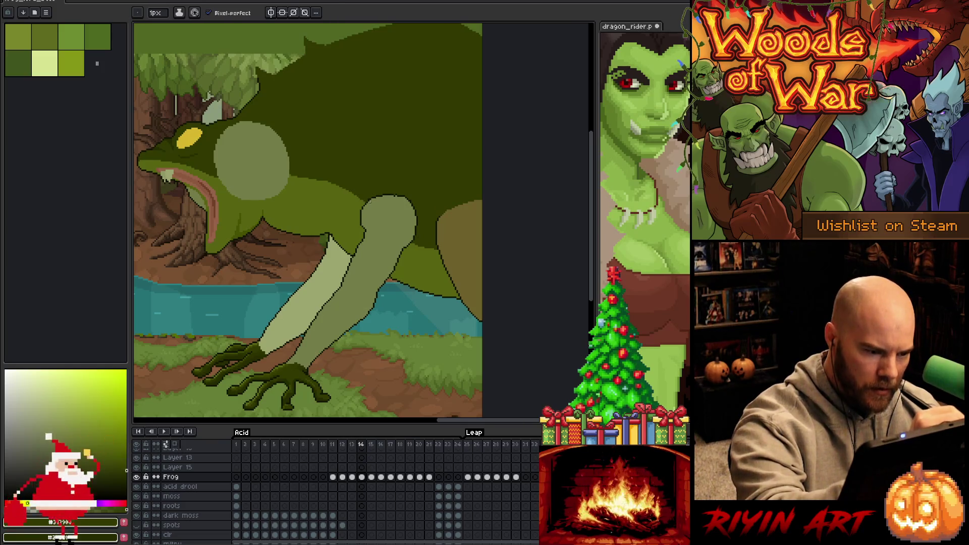
- Lasso-select the frog's upper arm down to the forearm
key(m)
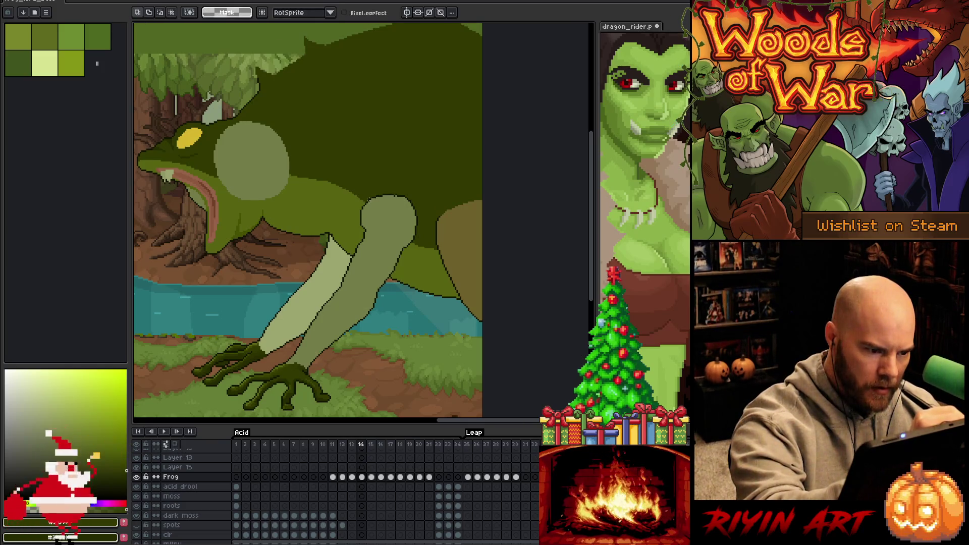
mouse_move(324, 183)
mouse_down()
mouse_move(370, 193)
mouse_move(327, 194)
mouse_up()
key(g)
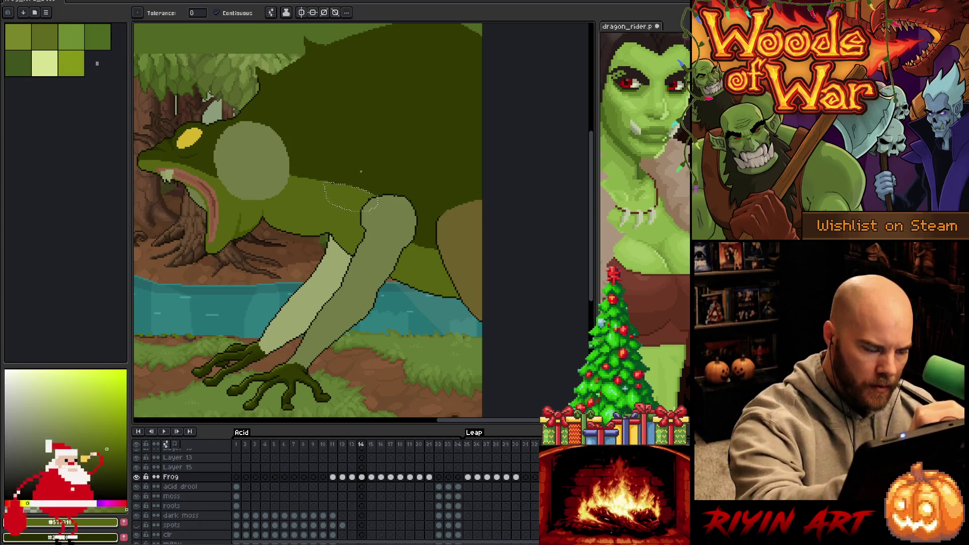
key(ctrl+d)
key(q)
mouse_move(378, 196)
mouse_down()
mouse_move(397, 212)
mouse_move(385, 250)
mouse_move(339, 288)
mouse_up()
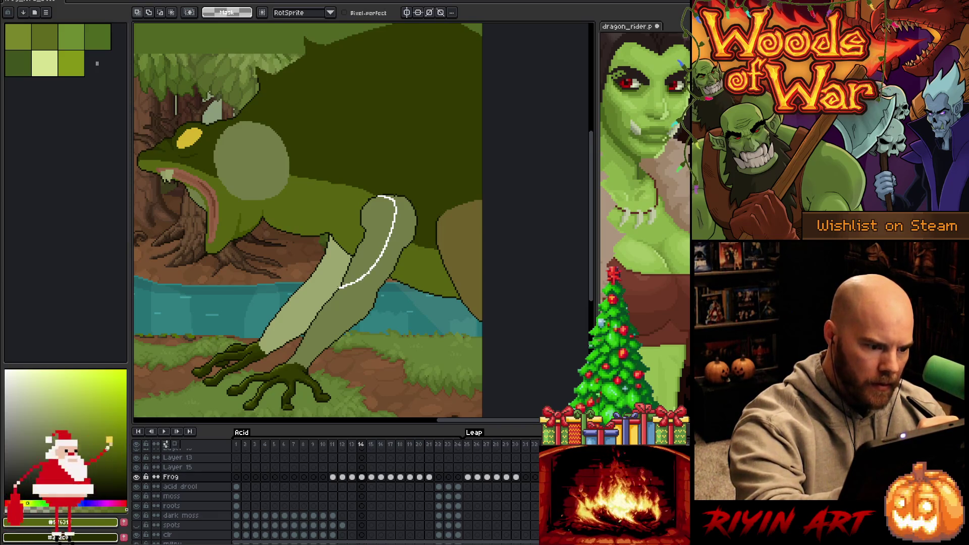
mouse_move(333, 290)
mouse_down()
mouse_move(309, 301)
mouse_move(331, 228)
mouse_move(356, 205)
mouse_up()
key(i)
- Fill the arm areas, mid-tone strip and pale lower strip with darker greens
click(430, 267)
key(g)
click(381, 228)
click(328, 272)
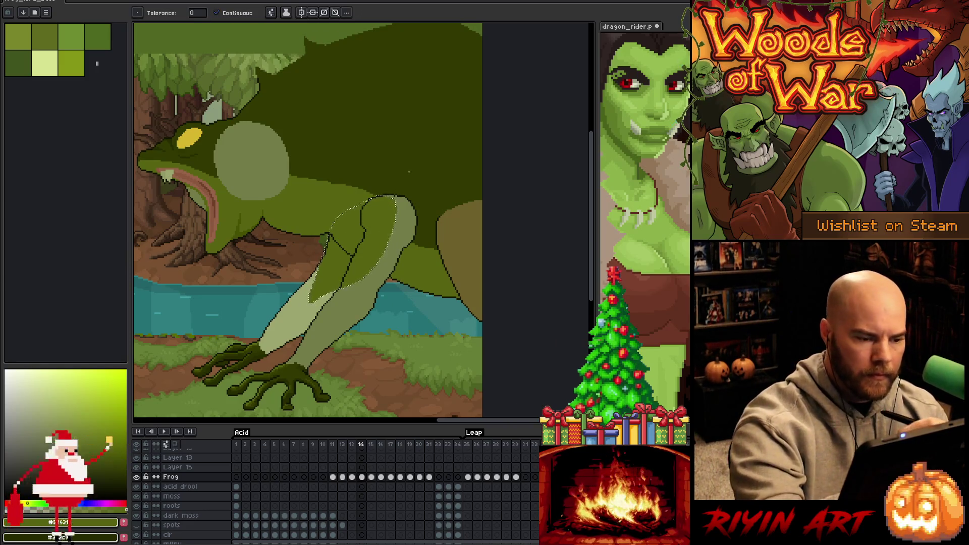
alt+click(400, 188)
key(ctrl+d)
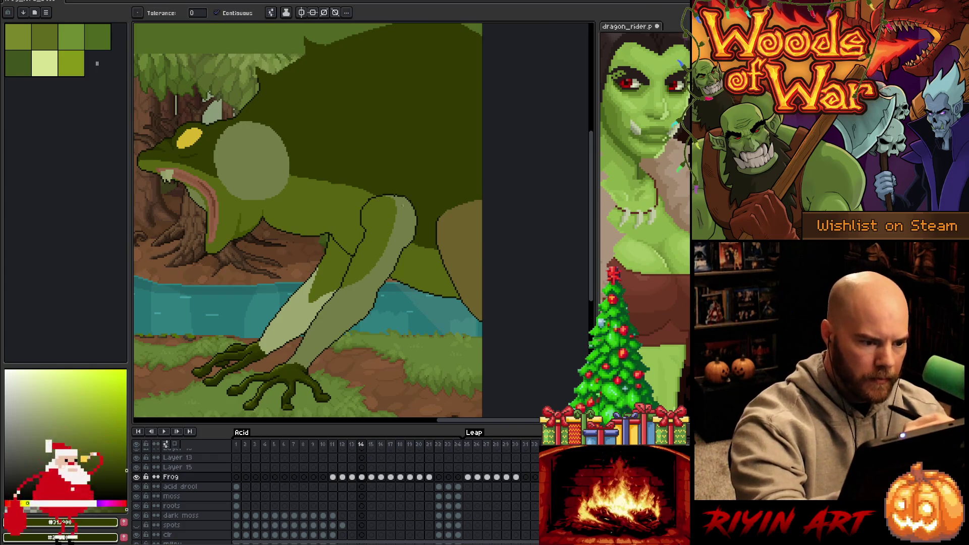
click(344, 283)
click(305, 315)
key(b)
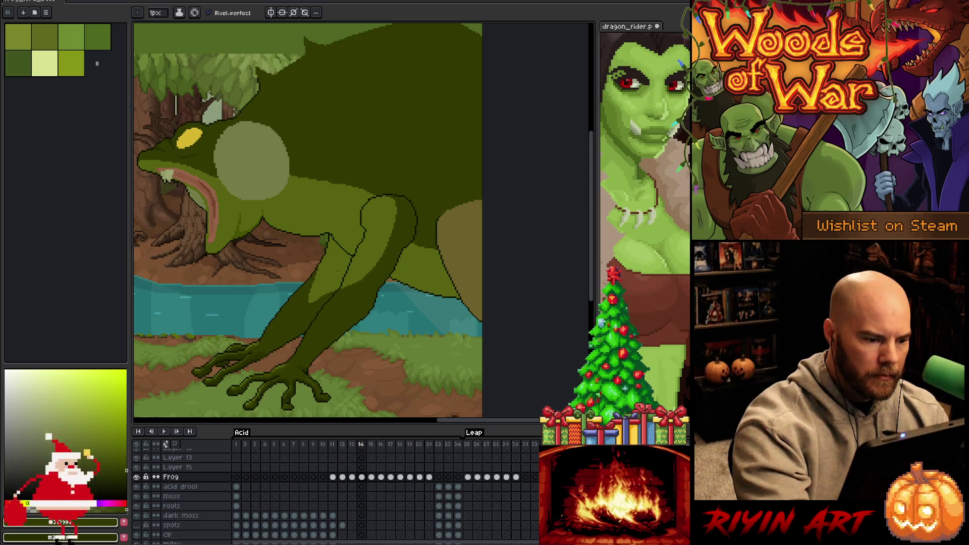
- Save the toad artwork and sample the dark outline green
click(334, 273)
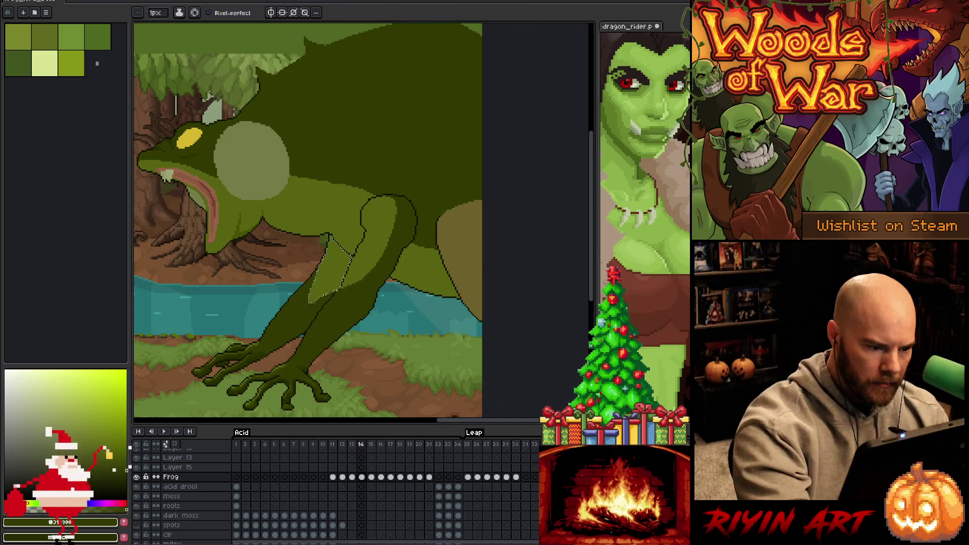
key(ctrl+d)
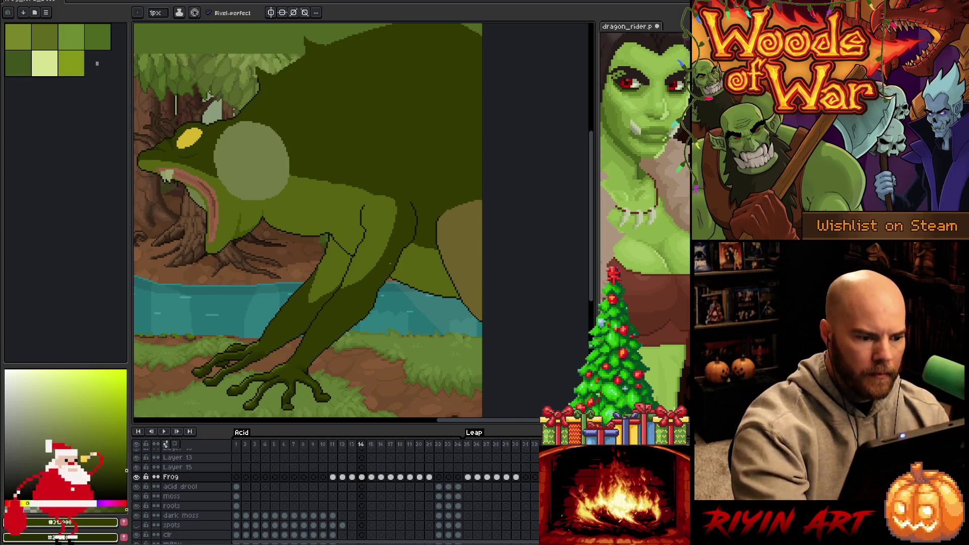
key(ctrl+s)
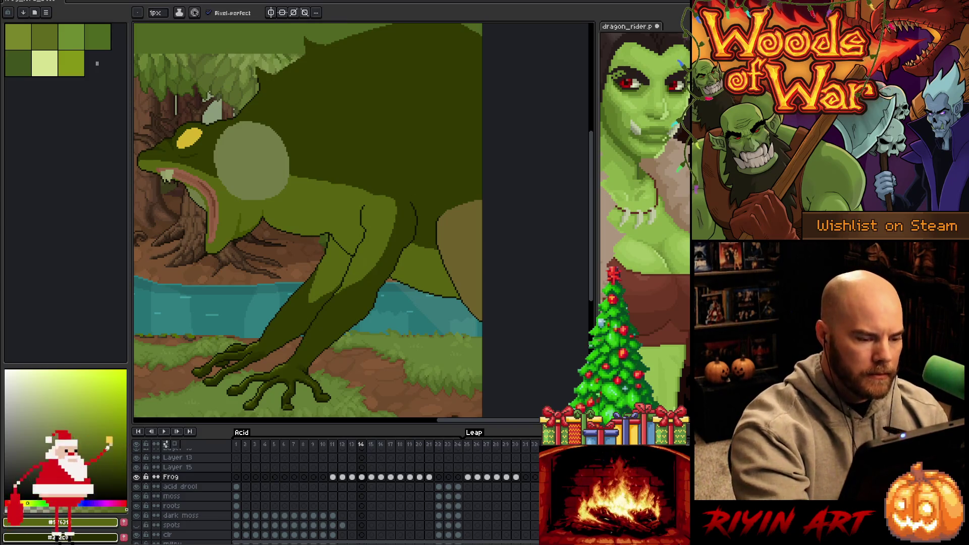
scroll(355, 237, up, 3)
alt+click(336, 255)
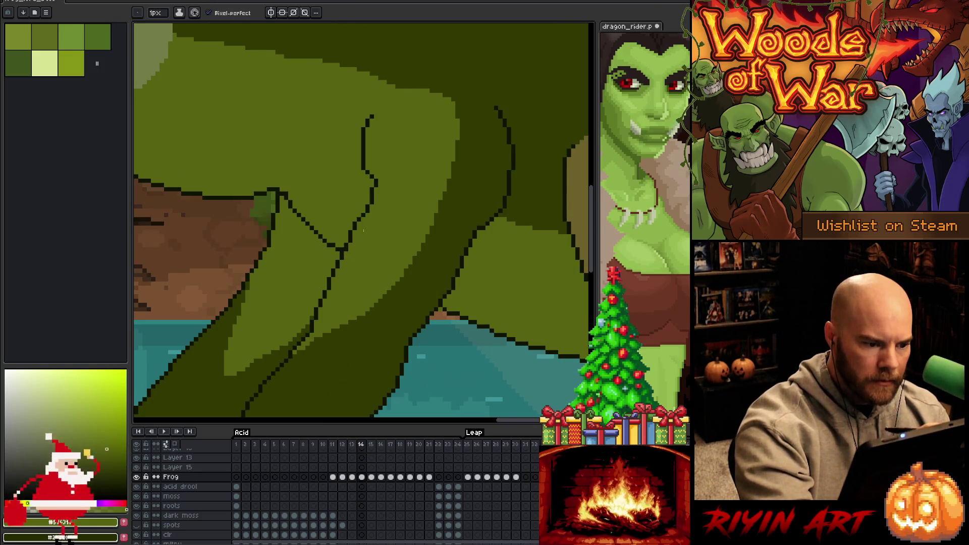
- Sample the frog's greens and trace a dark outline down the hind leg, undoing the doubled stroke
alt+click(351, 232)
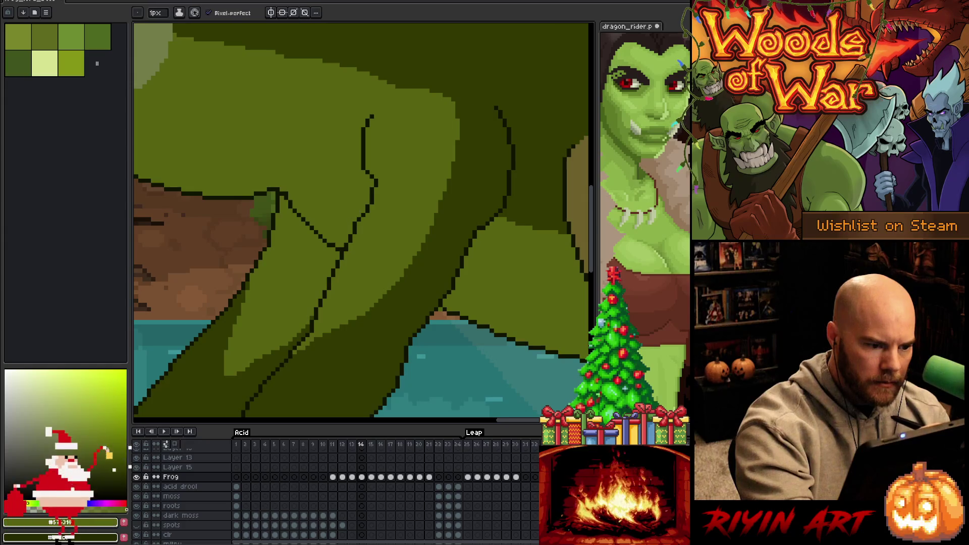
alt+click(372, 192)
alt+click(364, 210)
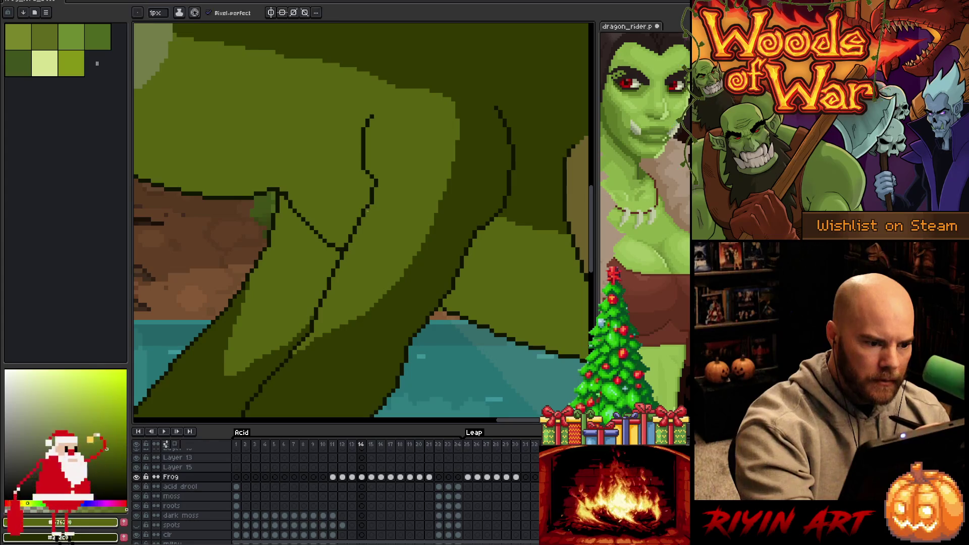
alt+click(374, 192)
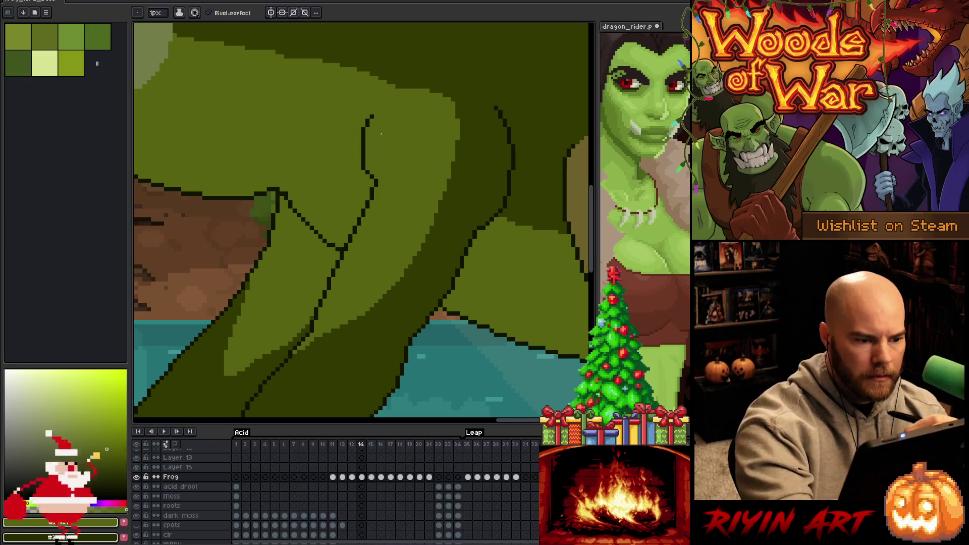
alt+click(375, 189)
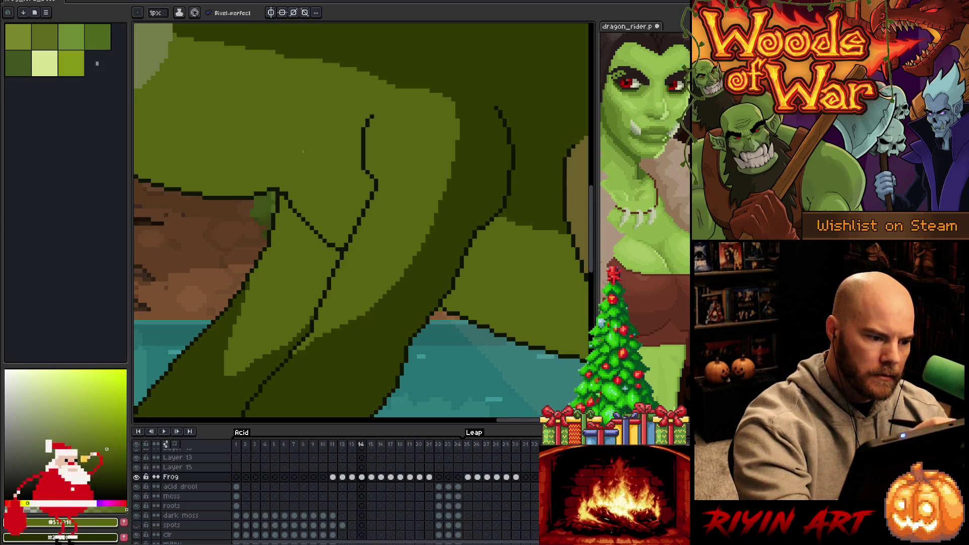
alt+click(290, 182)
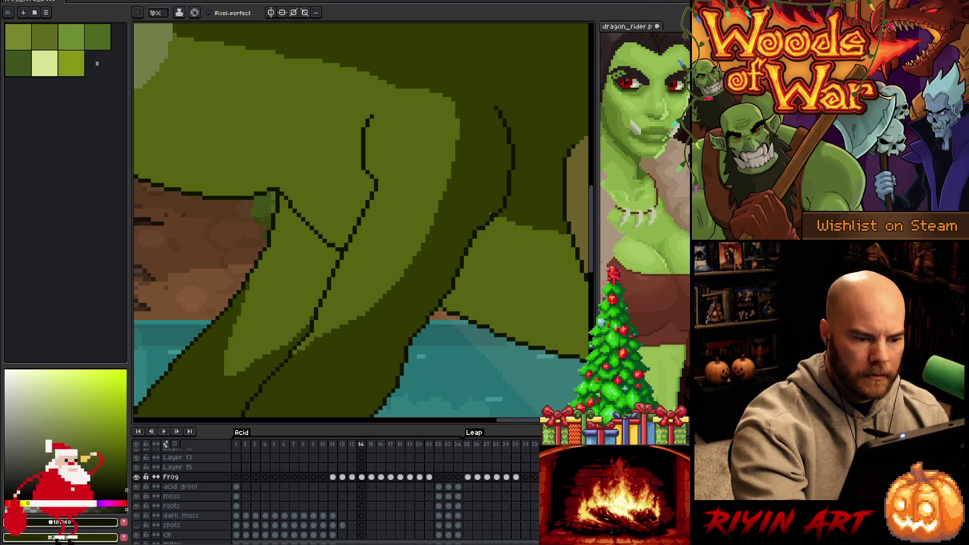
mouse_move(505, 185)
mouse_down()
mouse_move(477, 225)
mouse_move(502, 201)
mouse_up()
key(ctrl+z)
alt+click(504, 203)
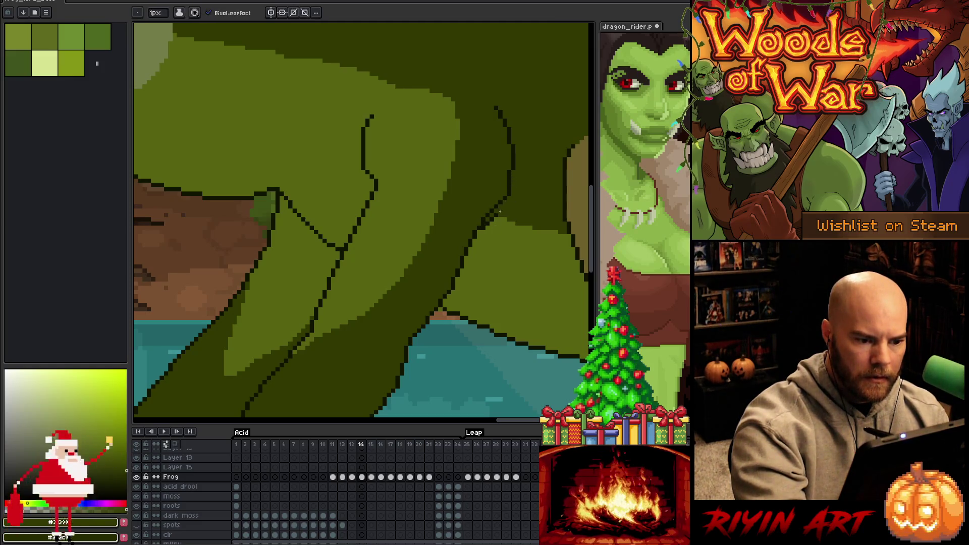
key(alt)
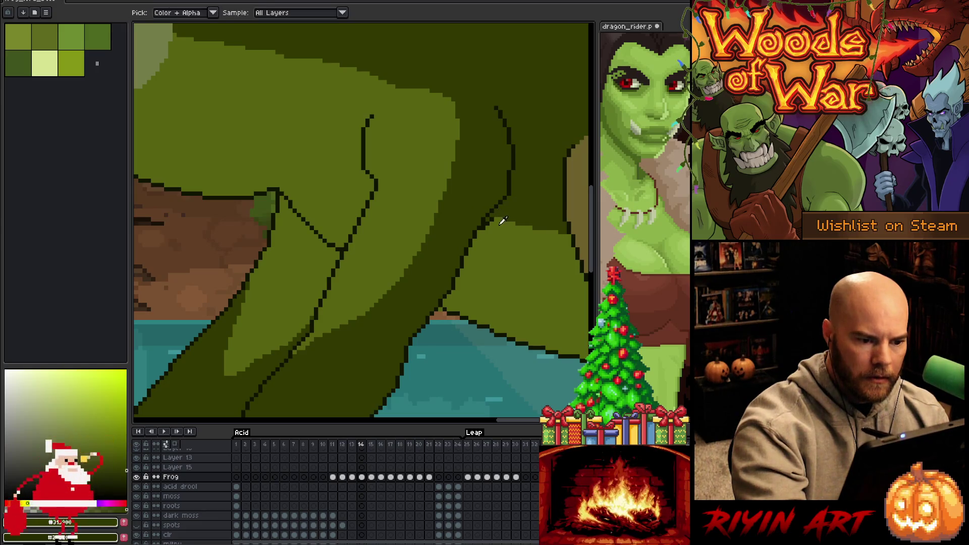
alt+click(503, 220)
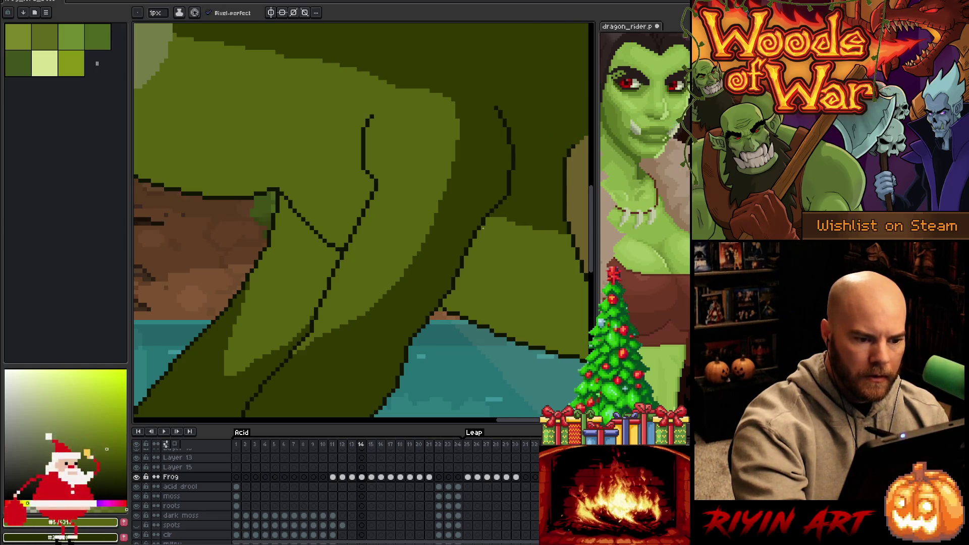
- Magic-wand select the pale throat circle and zoom in closely on it
mouse_move(502, 259)
mouse_down()
mouse_move(405, 212)
mouse_move(359, 90)
mouse_up()
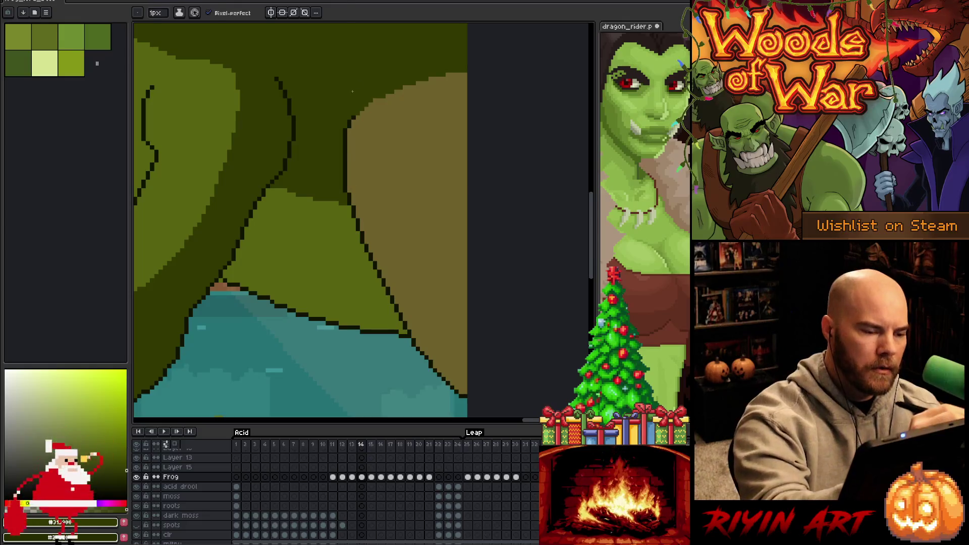
key(g)
scroll(359, 90, down, 2)
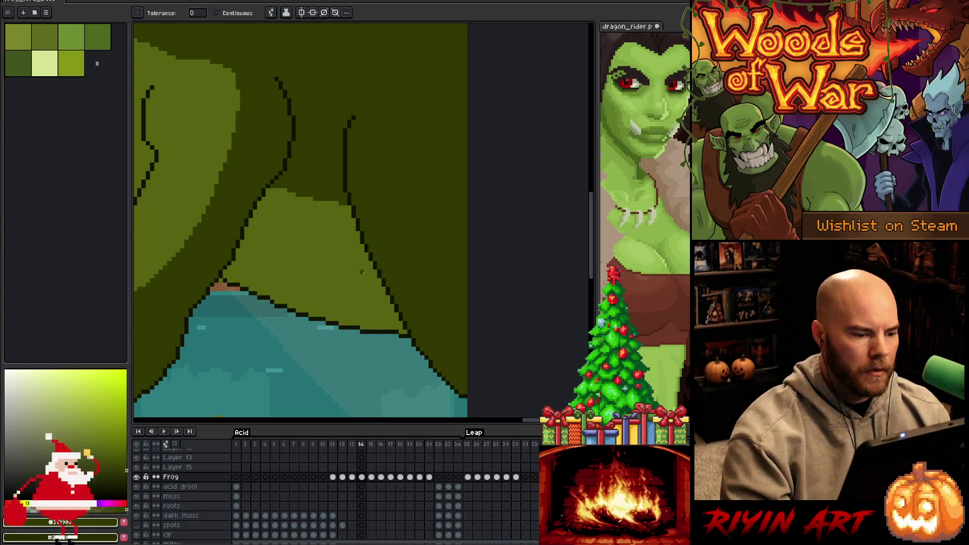
scroll(359, 90, down, 1)
scroll(337, 285, up, 3)
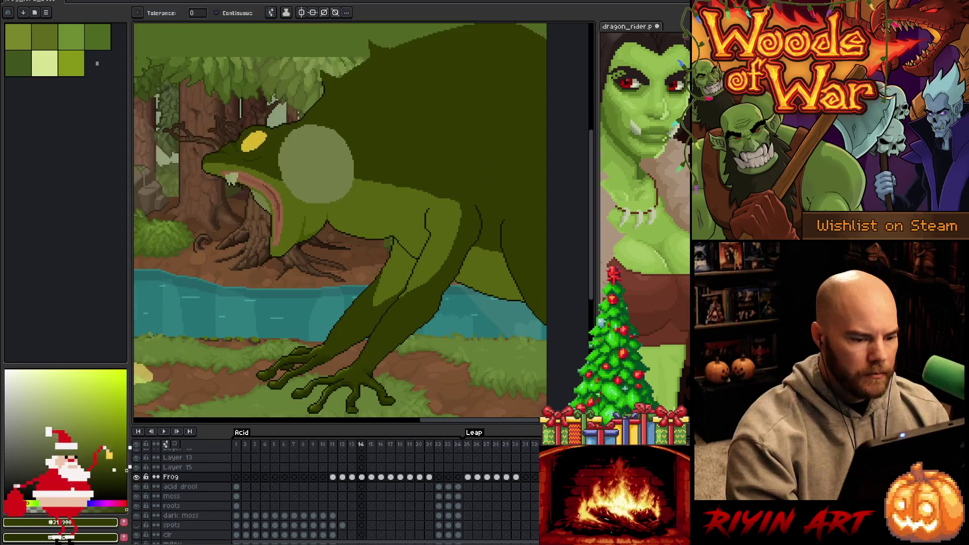
drag(338, 285, 367, 295)
key(w)
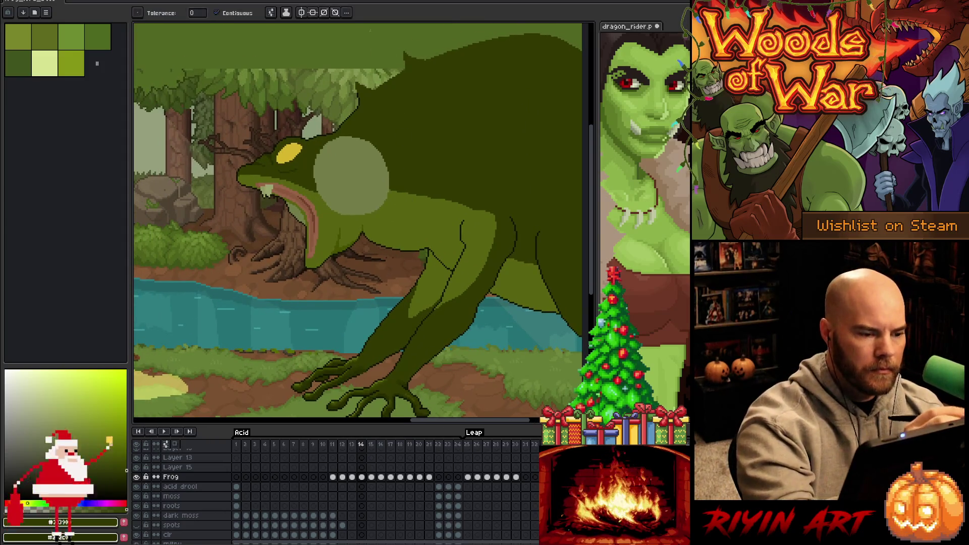
click(352, 186)
scroll(353, 156, up, 4)
key(space)
drag(325, 209, 391, 192)
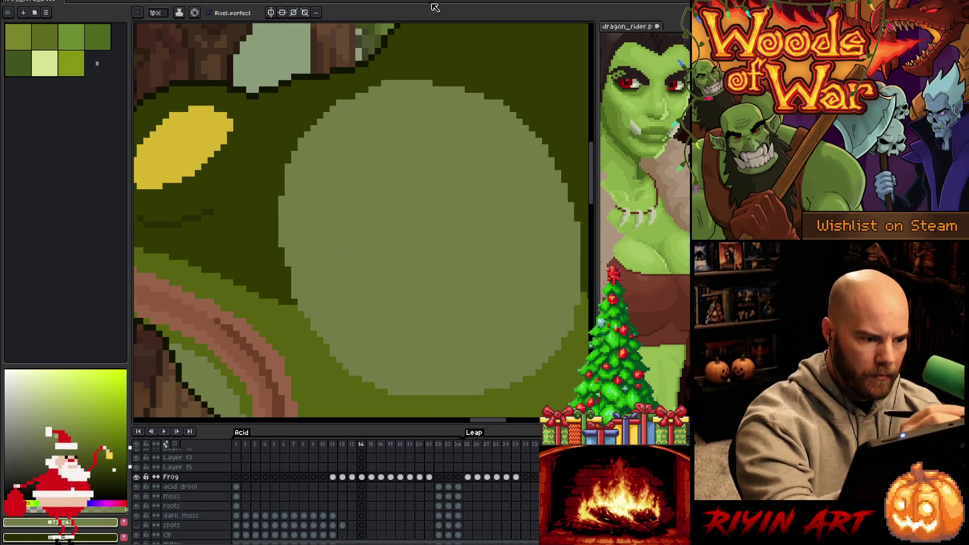
- Paint a row of light-green pixels along the top edge of the throat circle
drag(465, 125, 392, 104)
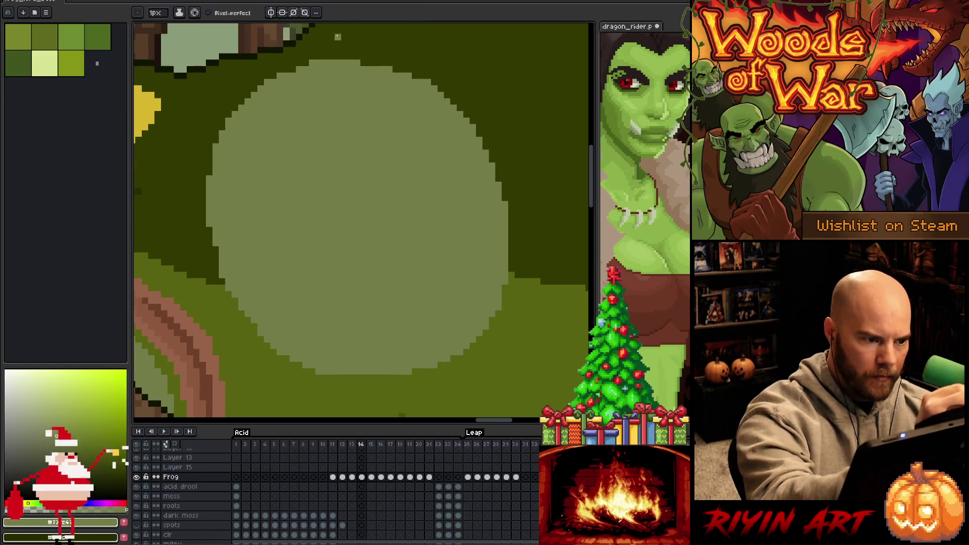
drag(364, 63, 382, 63)
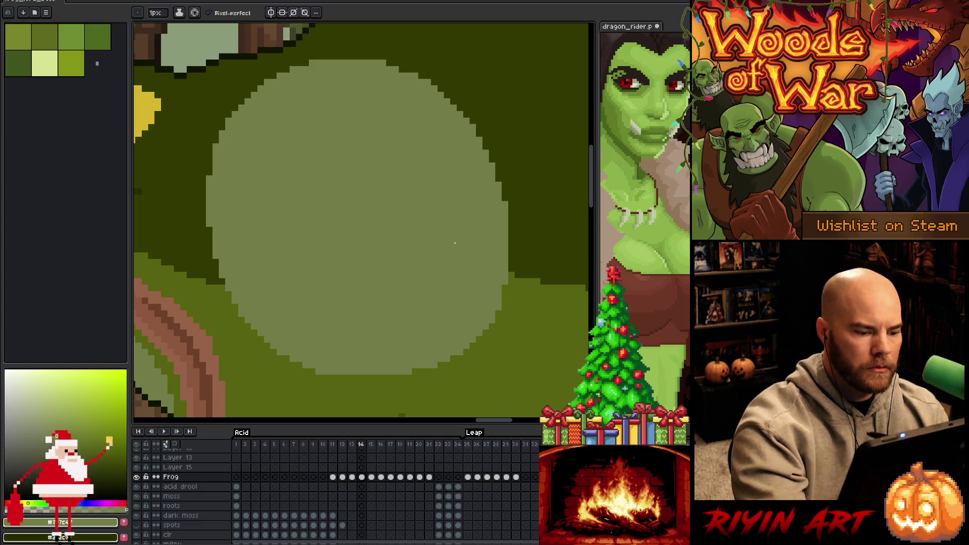
scroll(464, 339, down, 2)
mouse_move(449, 331)
mouse_down()
mouse_move(417, 332)
mouse_move(408, 315)
mouse_up()
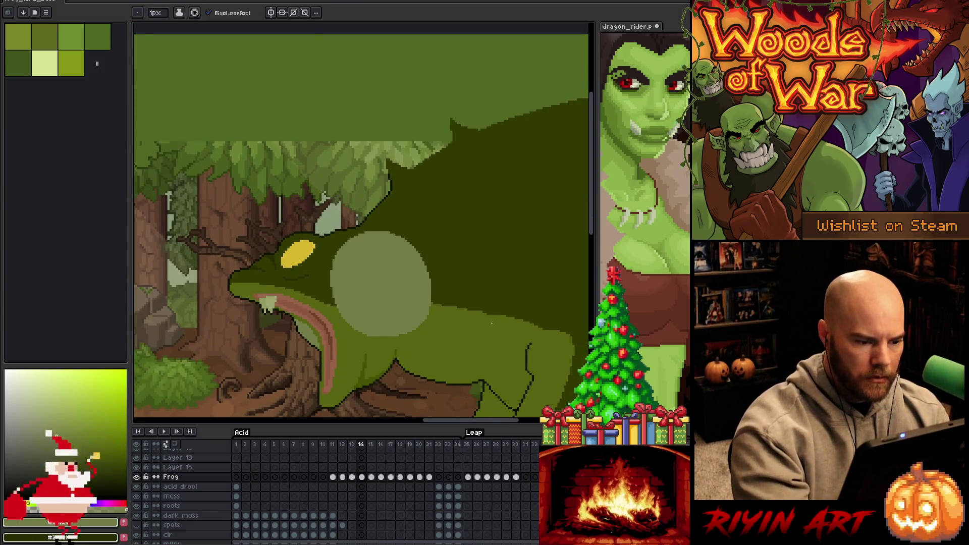
key(w)
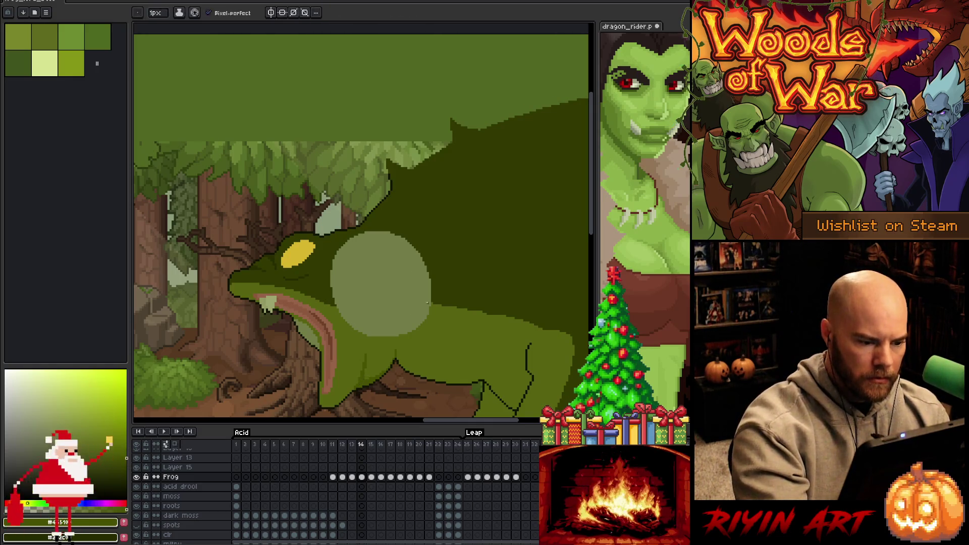
key(b)
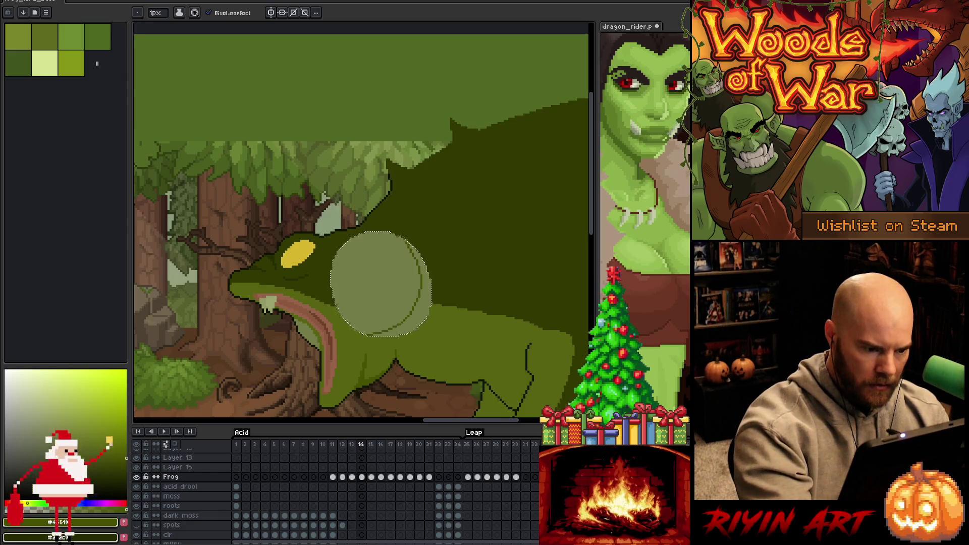
- Clear the throat selection, return to frame 14 and magic-wand the pale cheek patch
key(g)
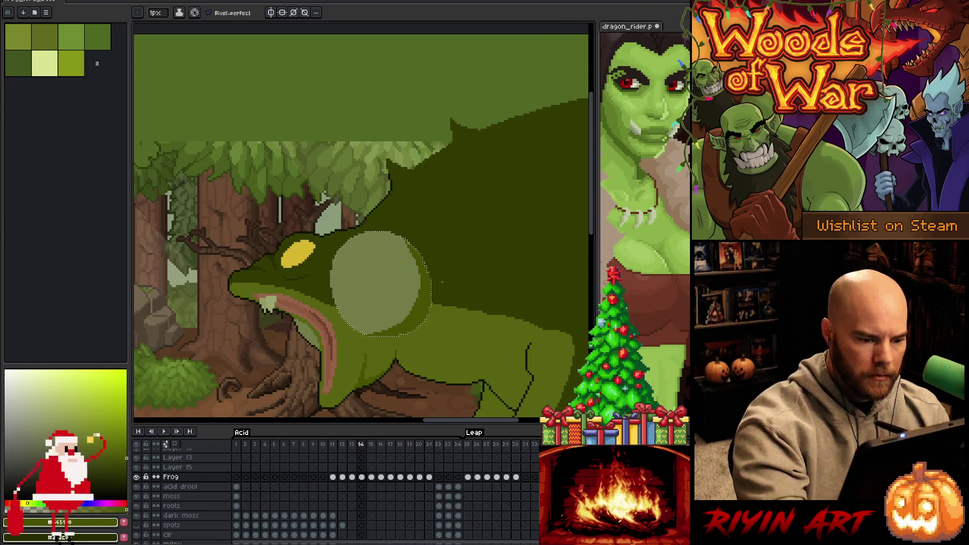
key(b)
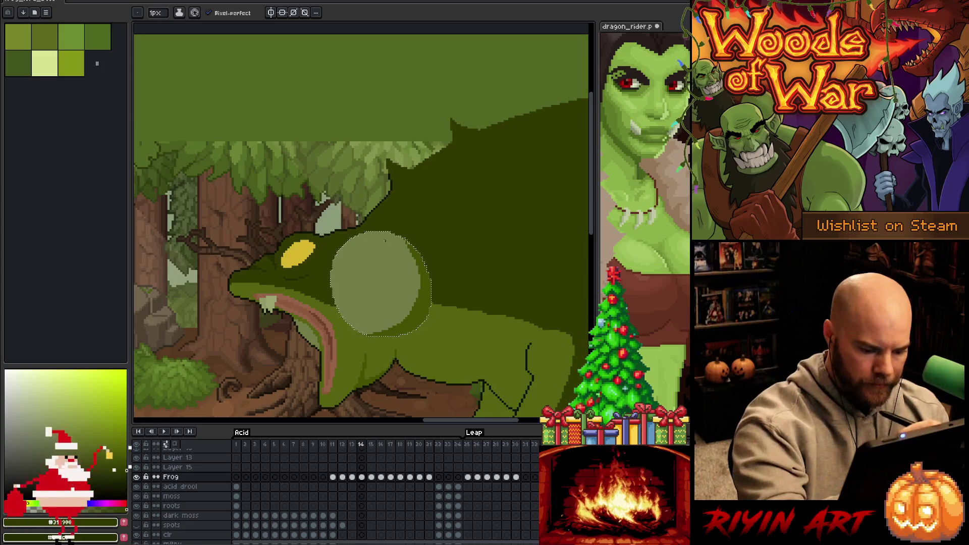
key(comma)
key(period)
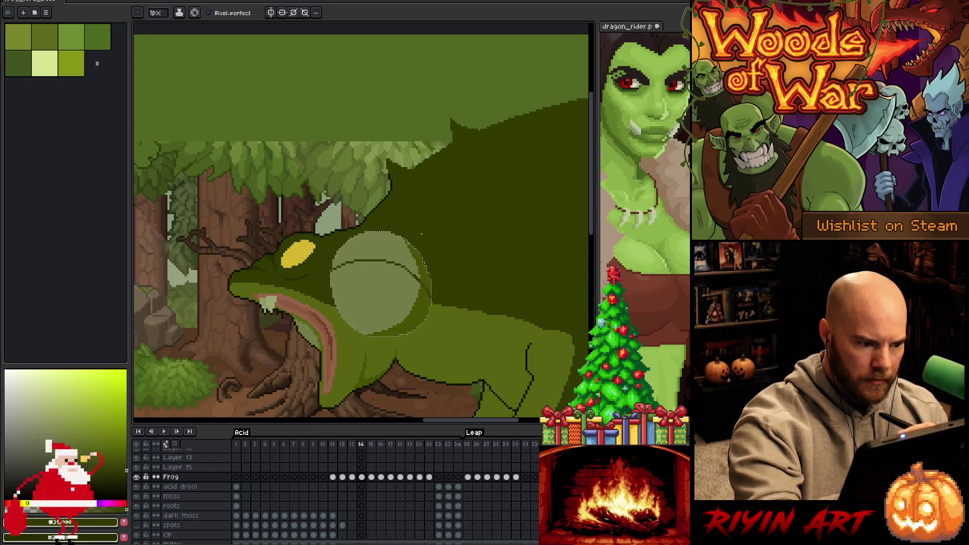
alt+click(274, 254)
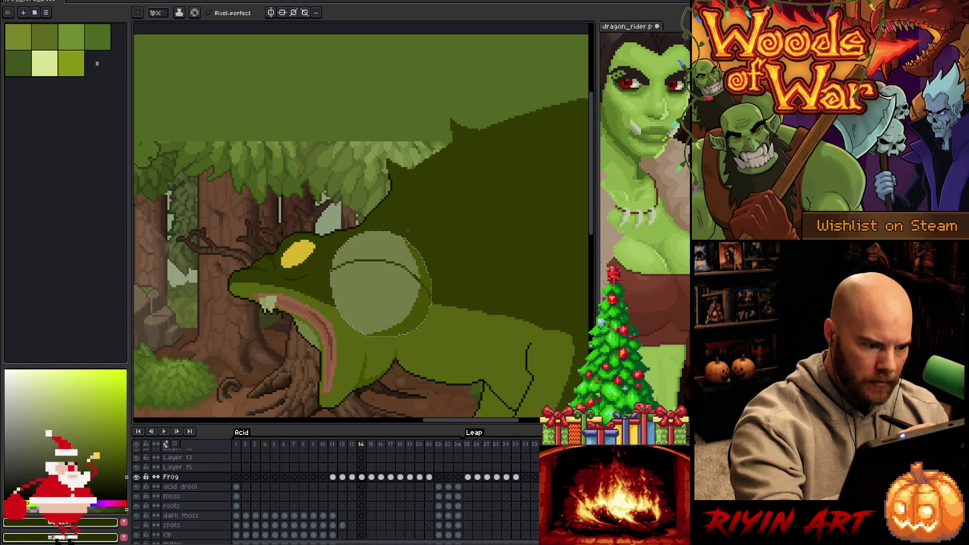
key(comma)
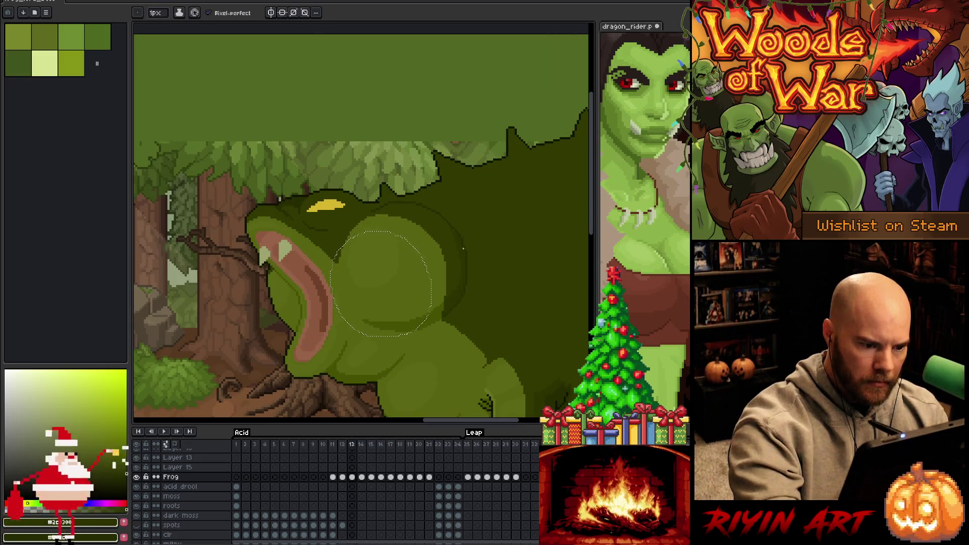
key(ctrl+d)
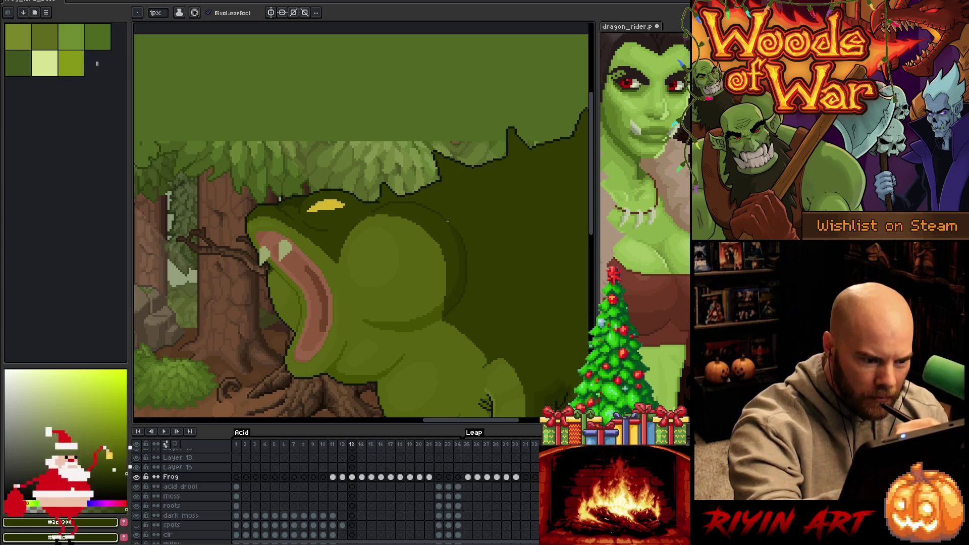
key(period)
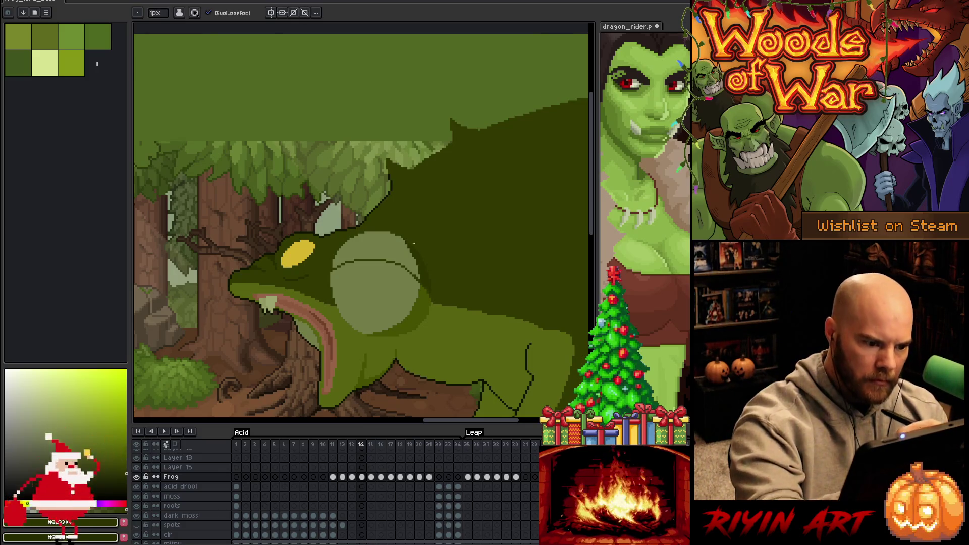
key(w)
click(412, 242)
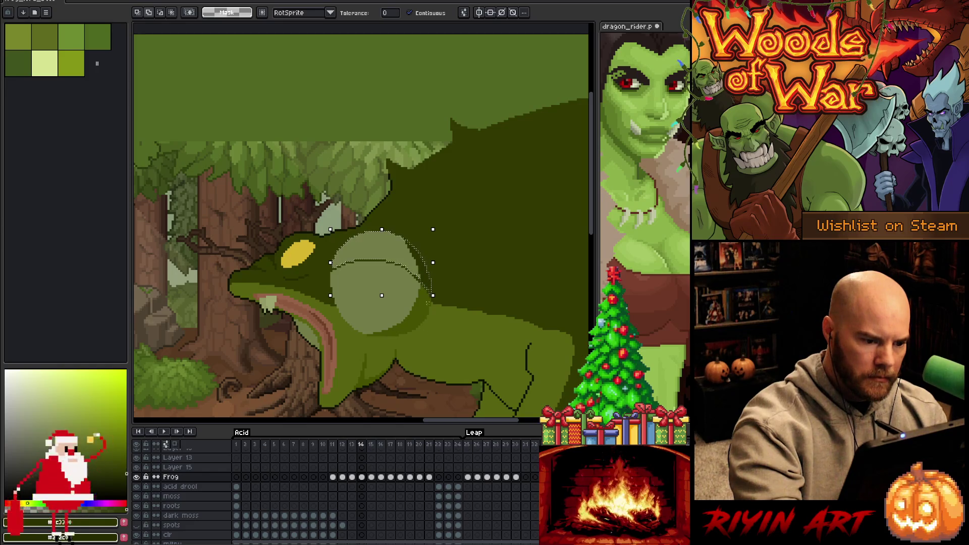
- Add a new layer, Layer 17, above the Frog layer
scroll(460, 172, up, 3)
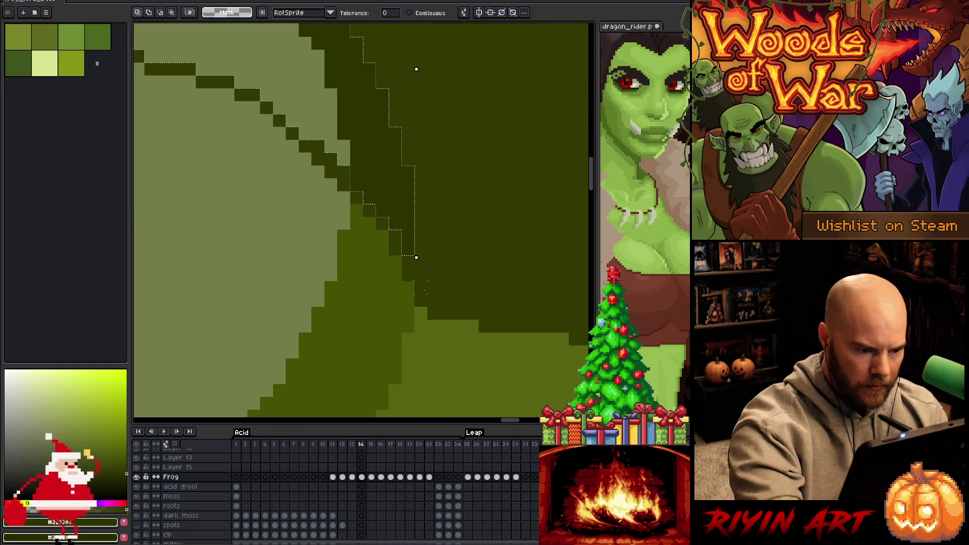
key(m)
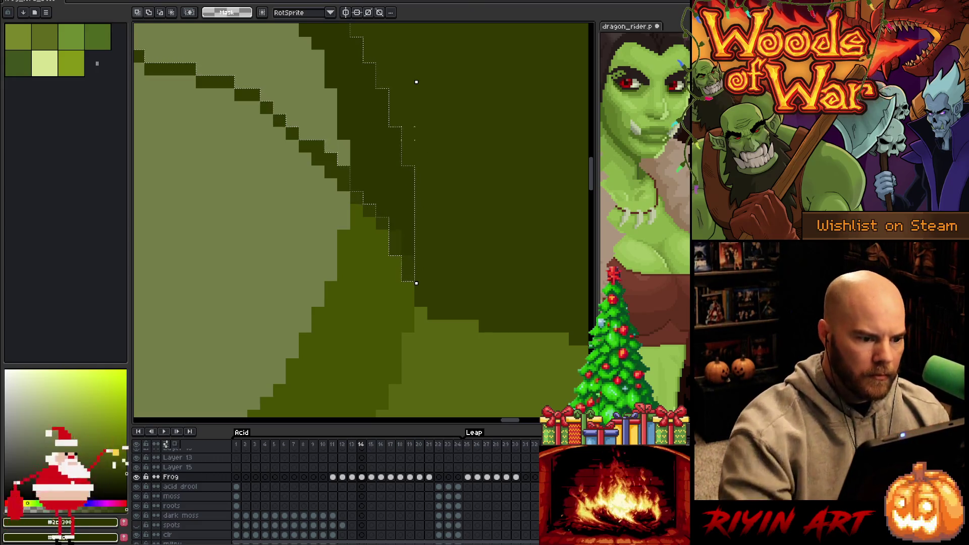
scroll(385, 150, down, 3)
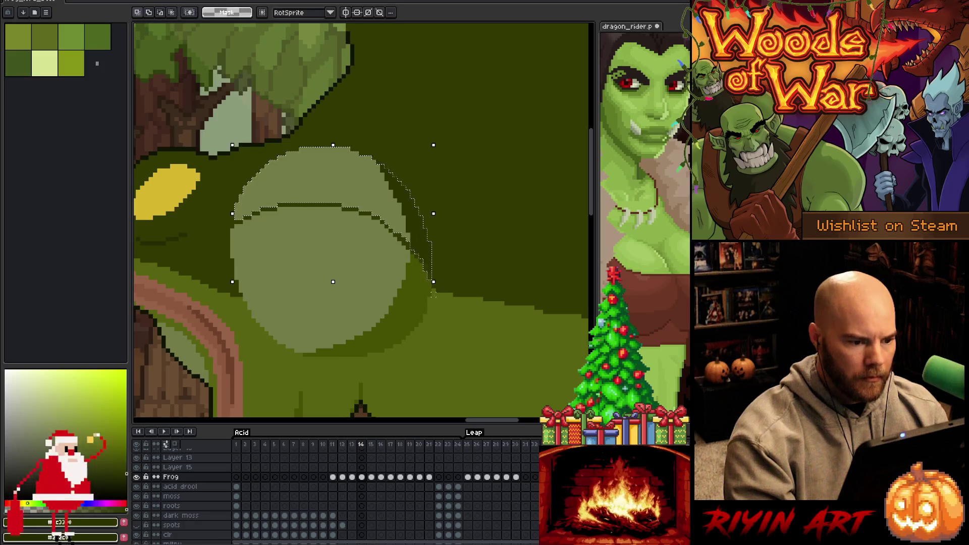
scroll(433, 293, up, 3)
scroll(434, 293, down, 4)
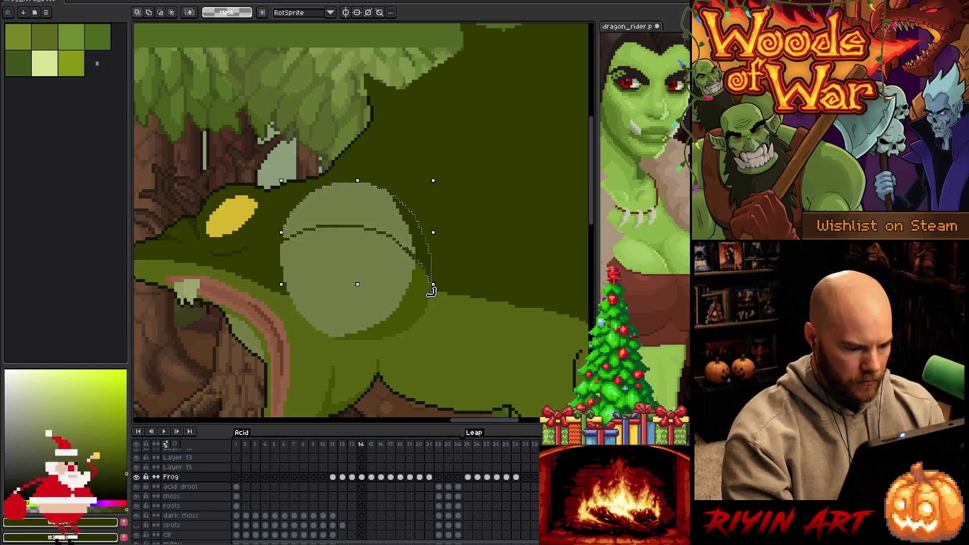
key(ctrl+j)
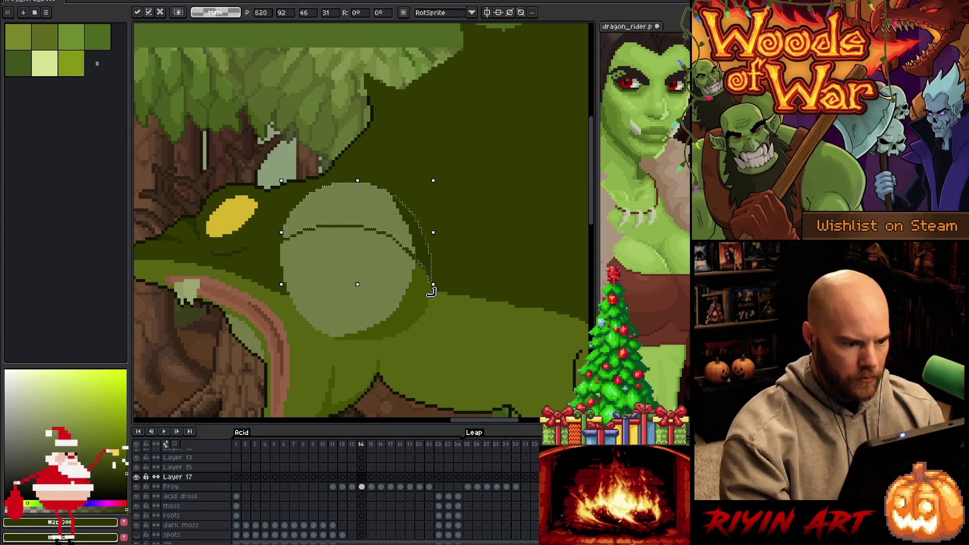
- Clear the selection, test shading with pencil and eraser, compare with undo/redo, and set a 10-pixel brush
key(b)
key(i)
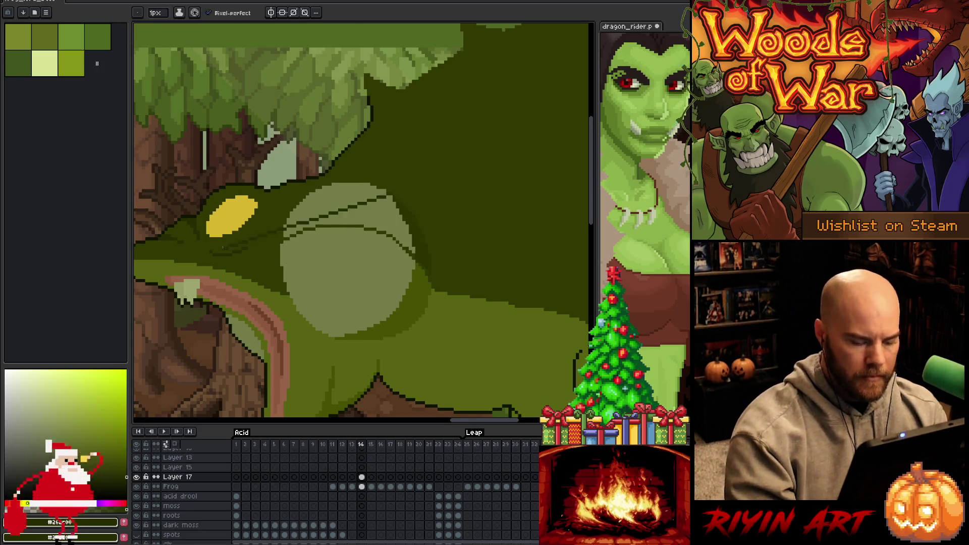
key(ctrl+d)
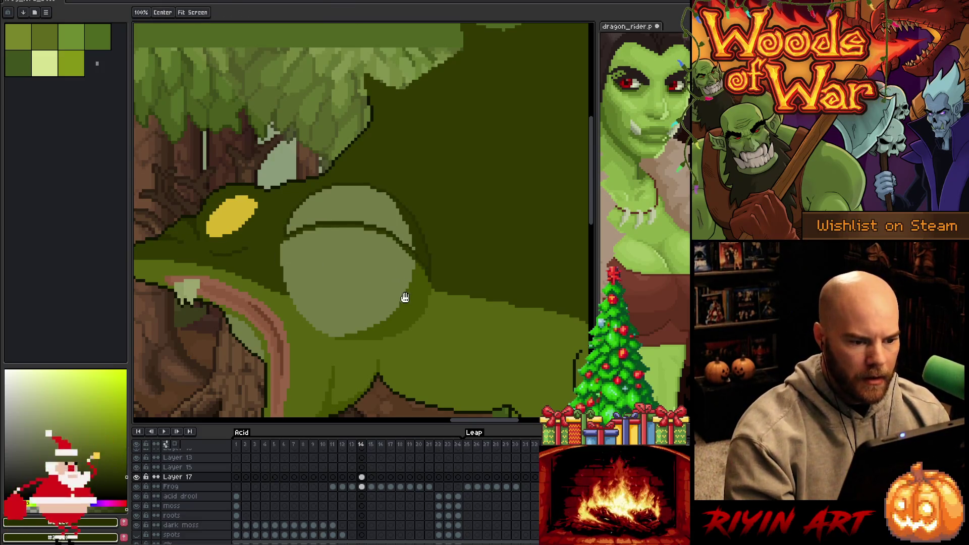
key(b)
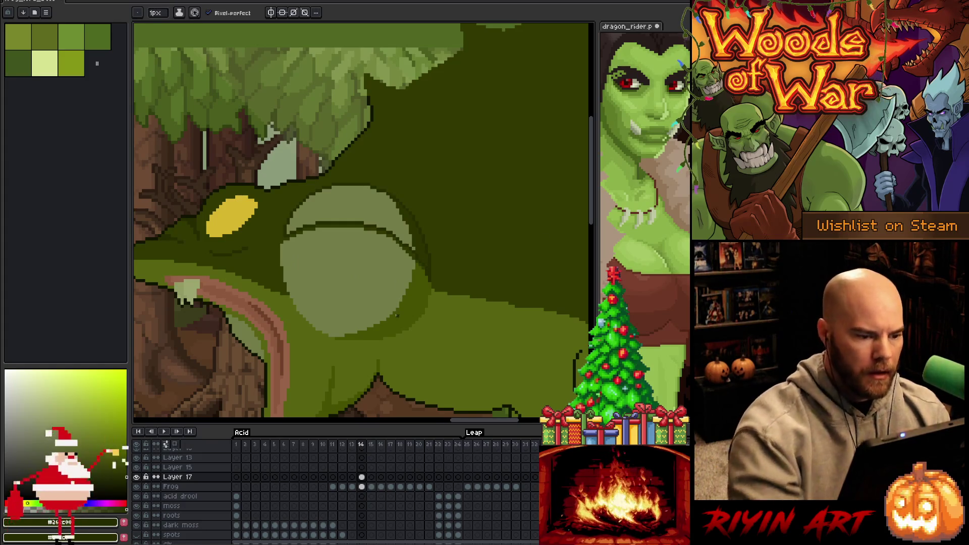
key(e)
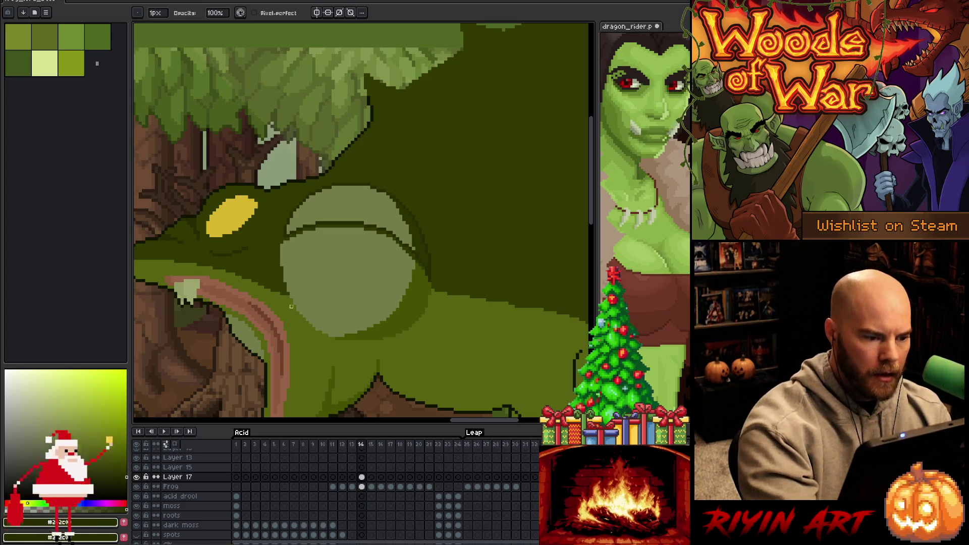
key(ctrl+z)
key(h)
key(ctrl+y)
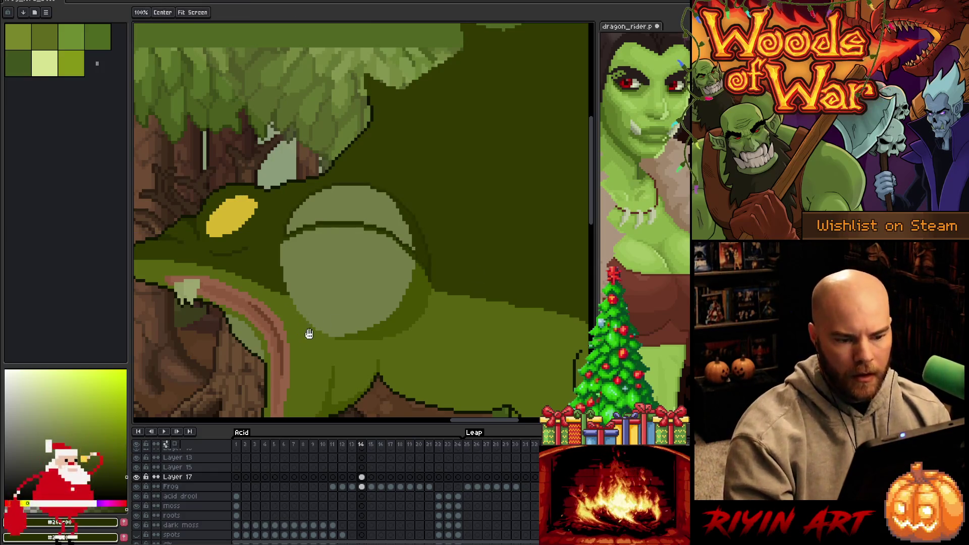
key(ctrl+z)
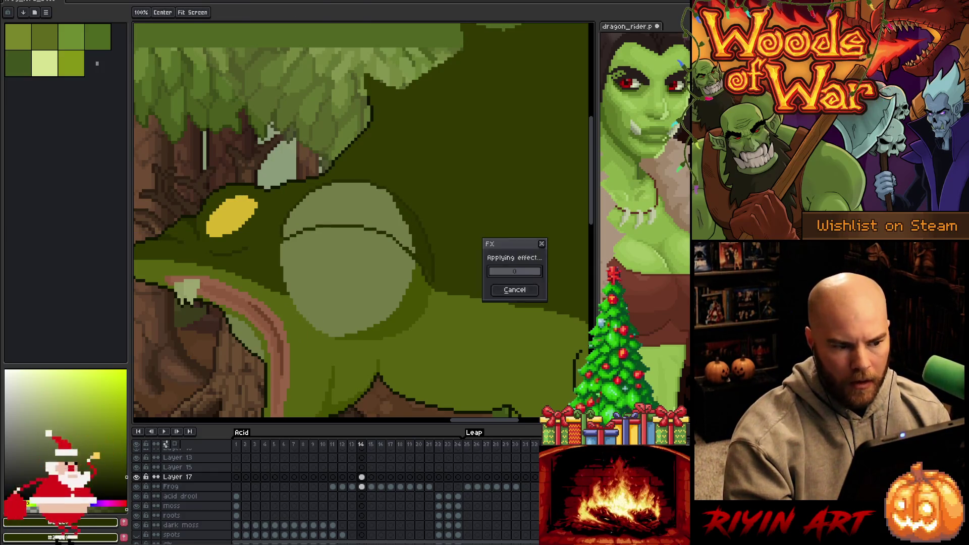
key(e)
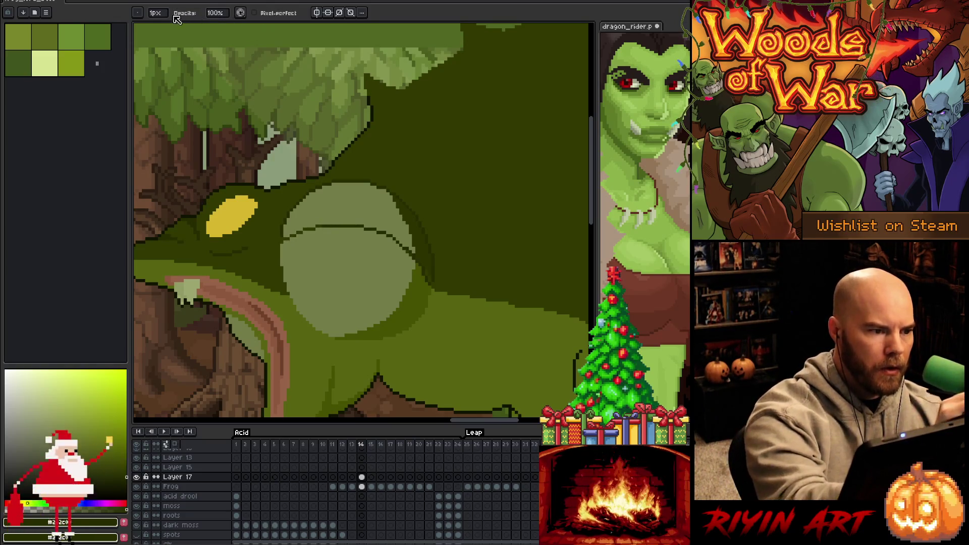
key(b)
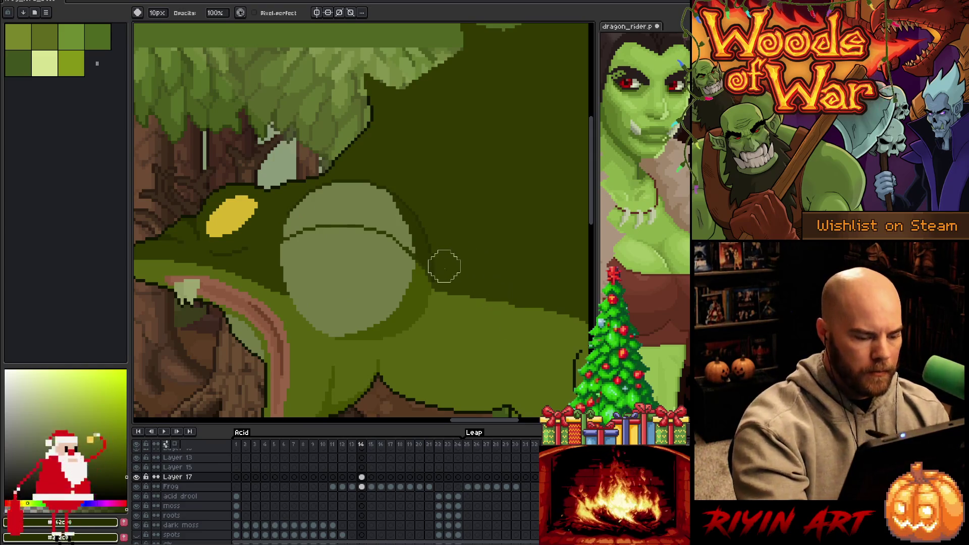
- Eyedrop the body's darker green and bucket-fill the cheek patch's upper strip
key(alt)
alt+click(471, 241)
key(g)
click(376, 207)
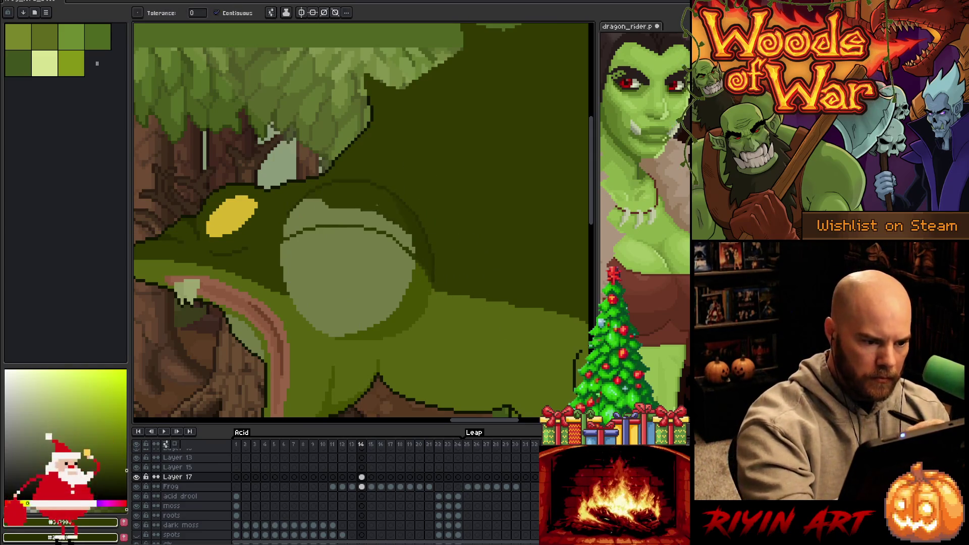
key(alt+Down)
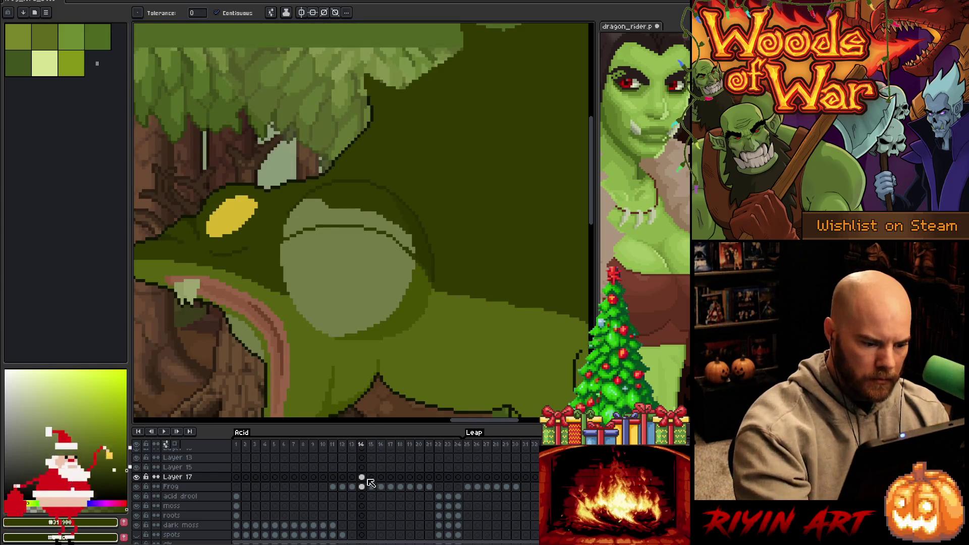
- Bucket-fill the pale strip darker green on the Frog layer and remove Layer 17
click(394, 232)
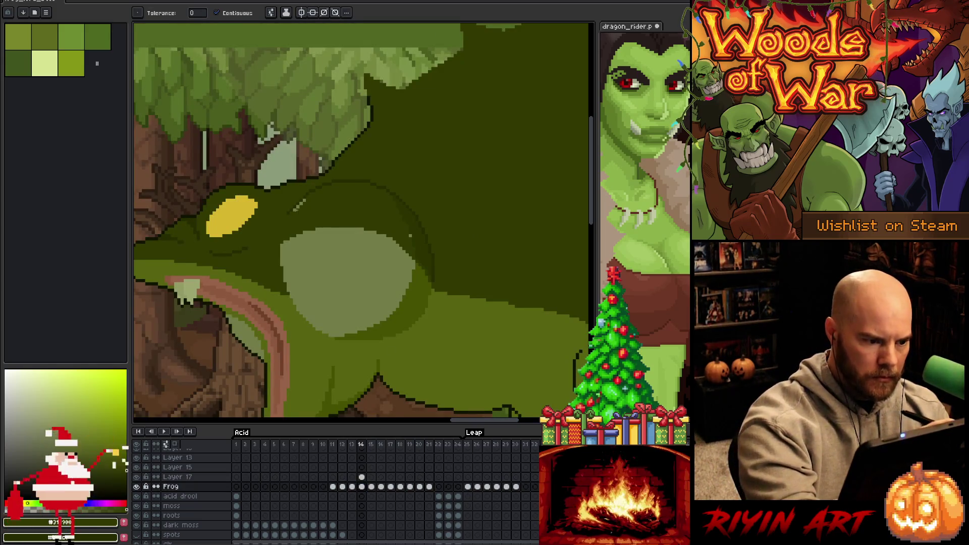
key(b)
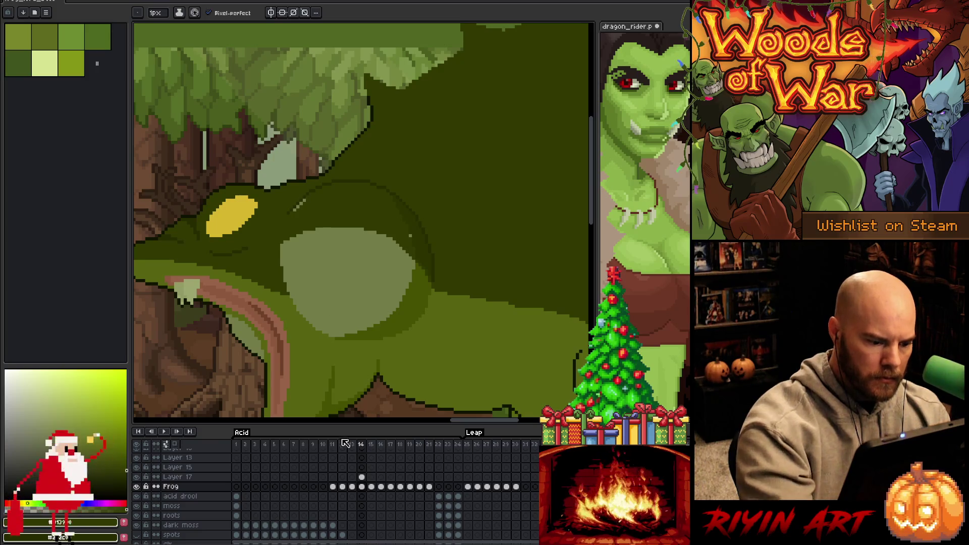
click(182, 477)
key(ctrl+z)
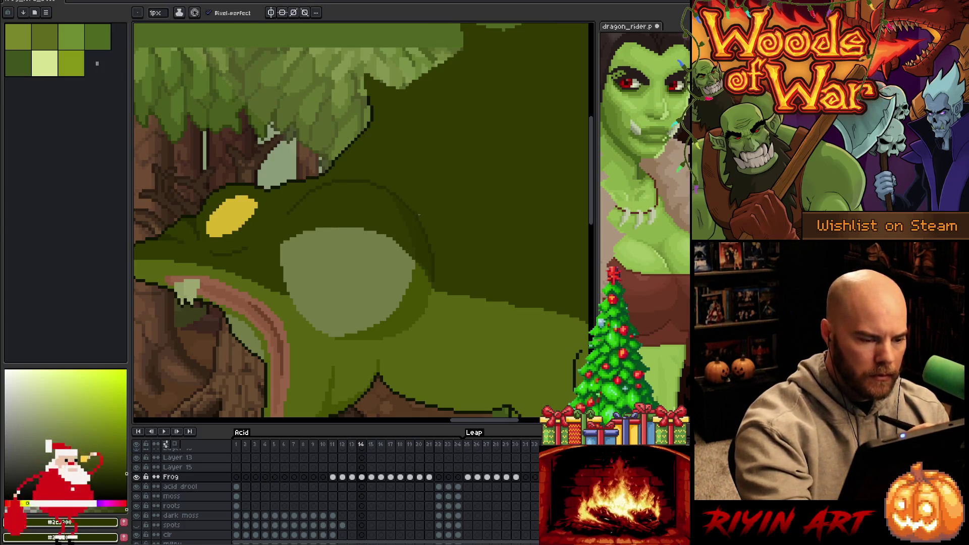
scroll(395, 222, up, 5)
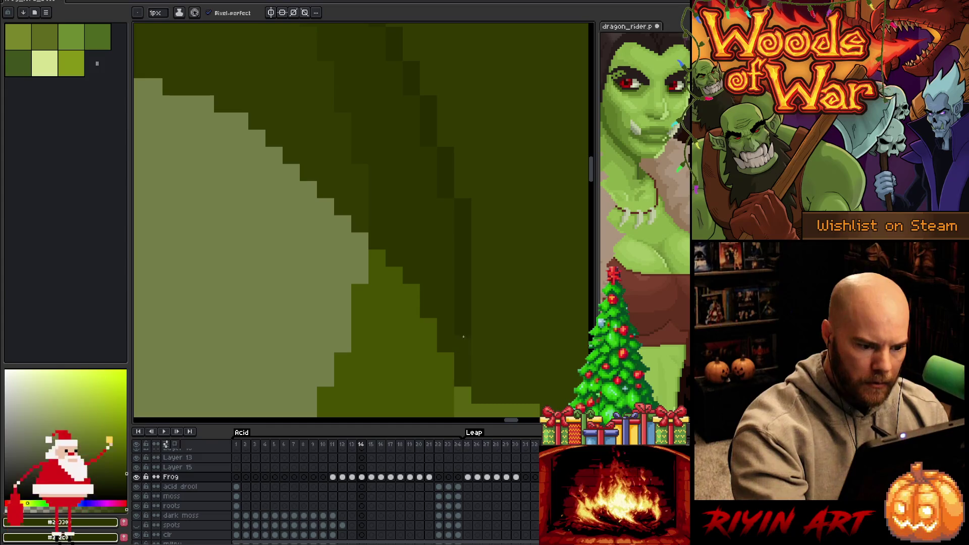
- Bucket-fill the pale cheek patch with the body green
scroll(473, 248, down, 5)
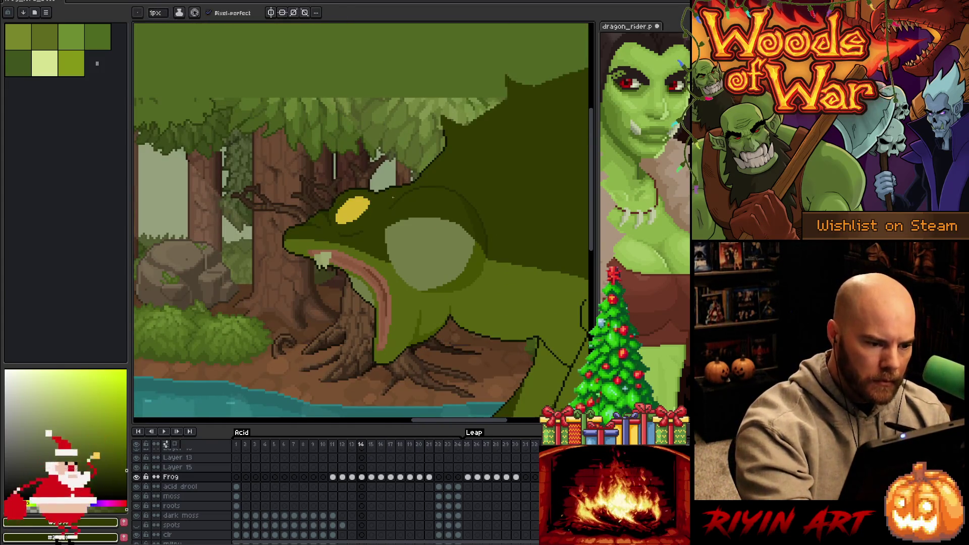
key(g)
drag(468, 254, 381, 267)
click(349, 260)
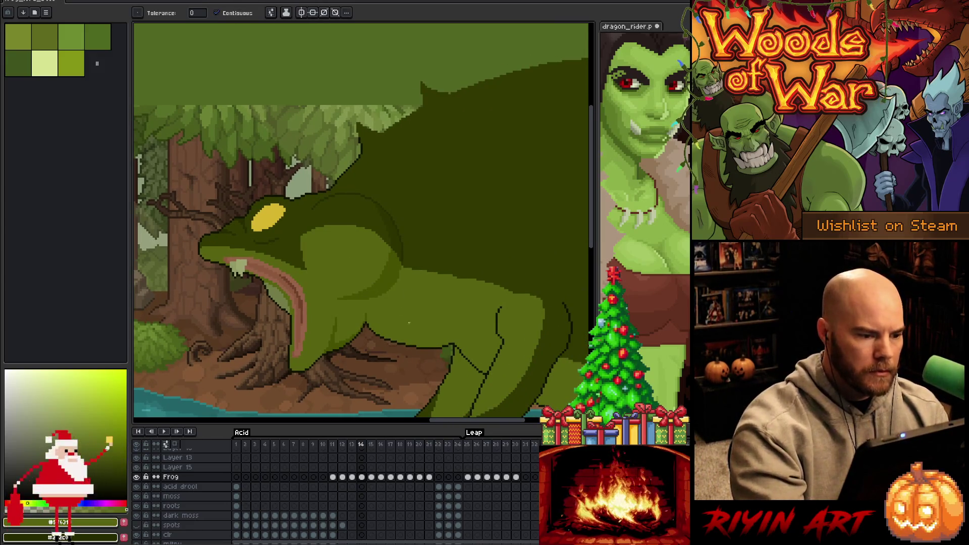
- Bucket-fill the dark patch inside the mouth with a lighter green
key(b)
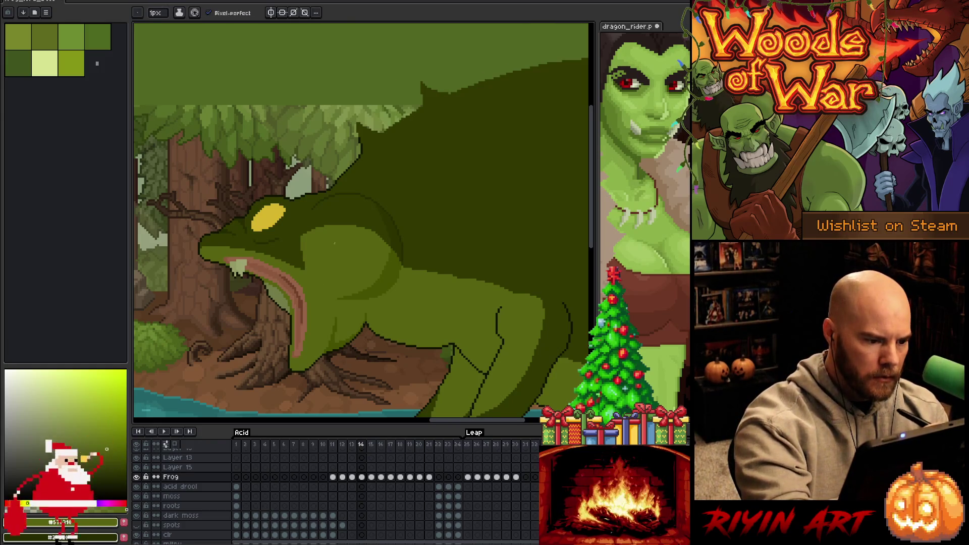
key(g)
click(276, 298)
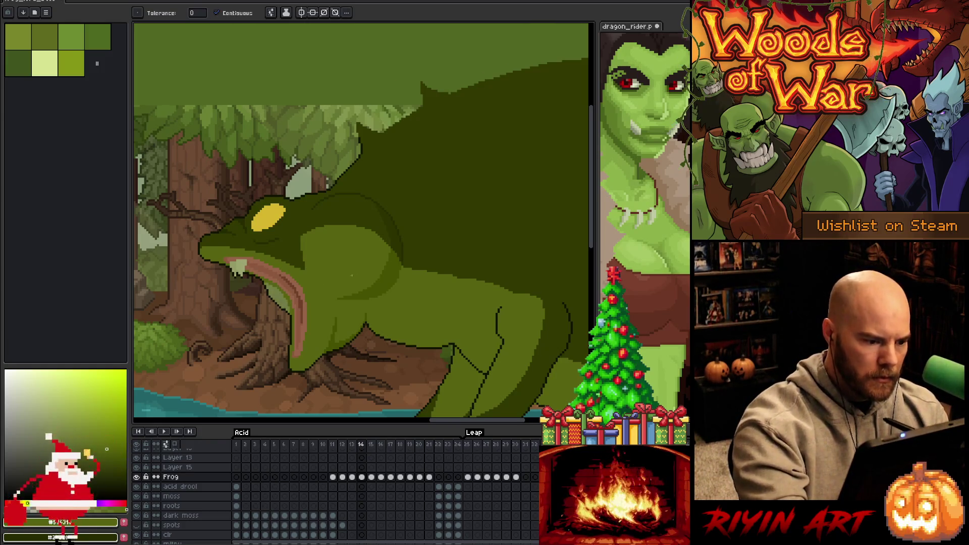
key(i)
key(b)
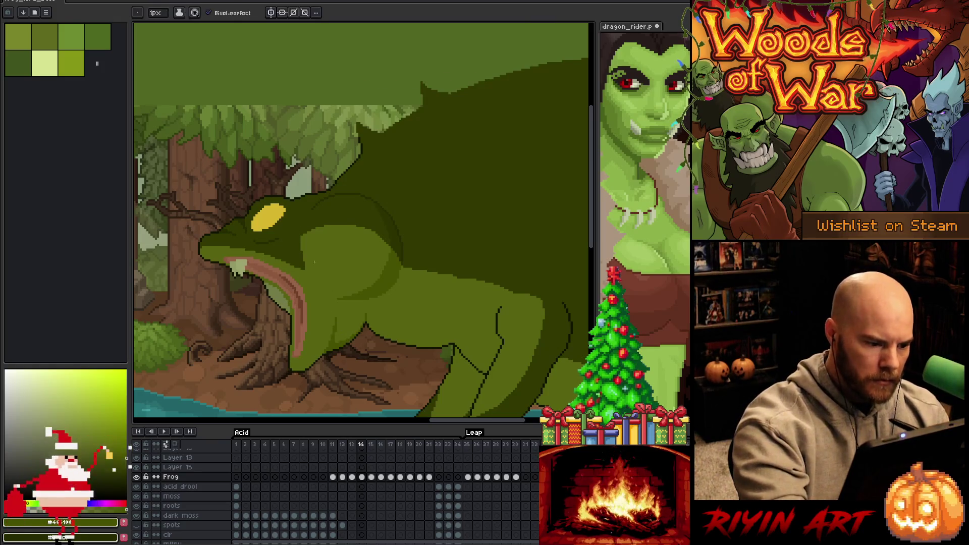
scroll(331, 253, up, 3)
scroll(331, 234, down, 2)
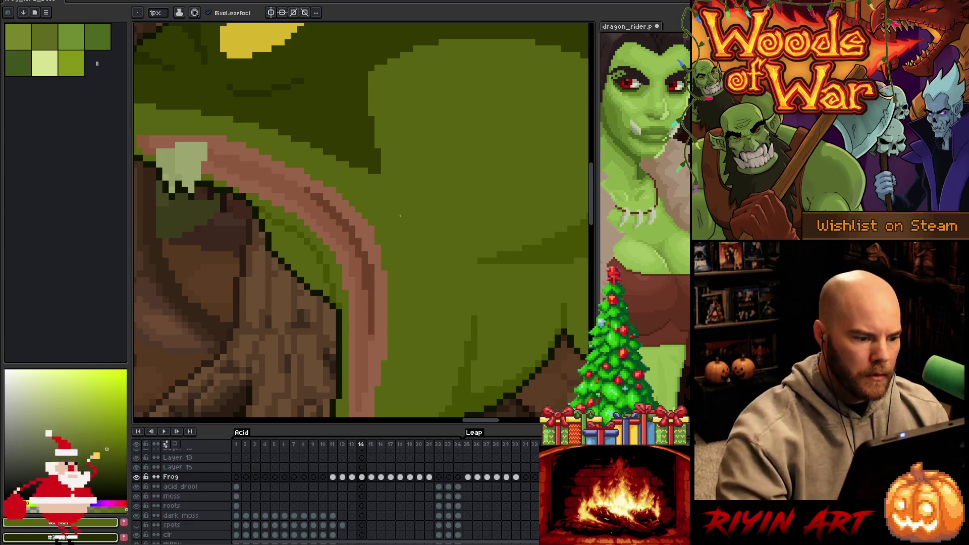
scroll(400, 216, down, 4)
scroll(394, 219, up, 4)
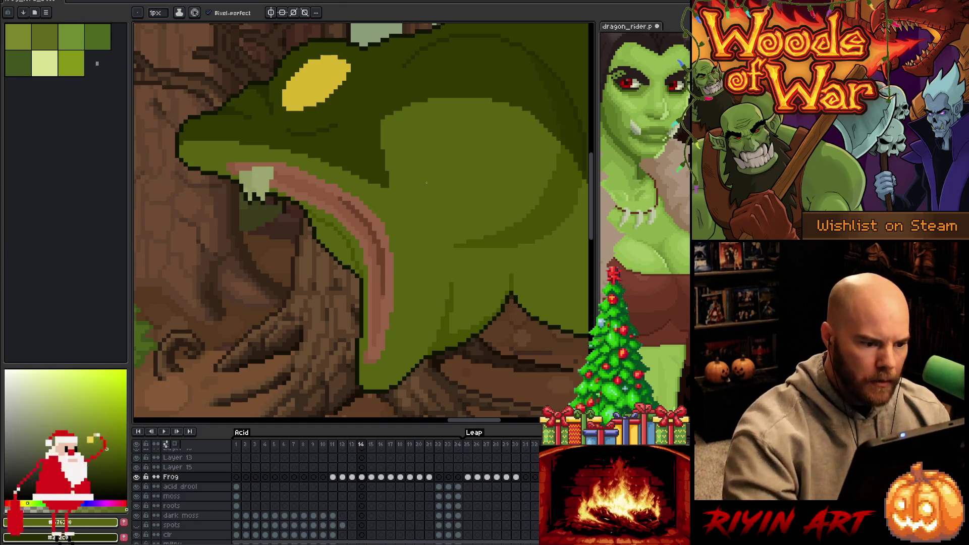
scroll(427, 182, down, 4)
scroll(473, 200, up, 5)
key(alt)
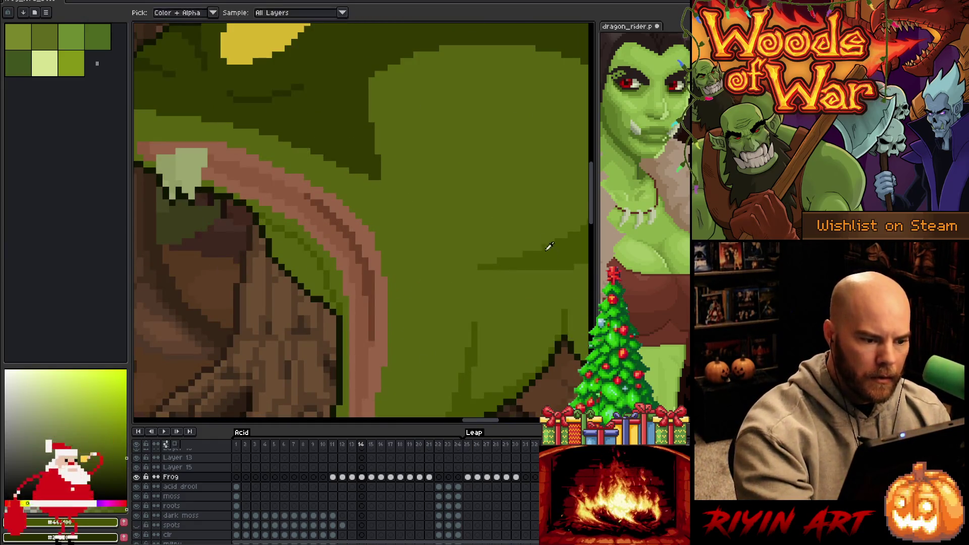
click(553, 250)
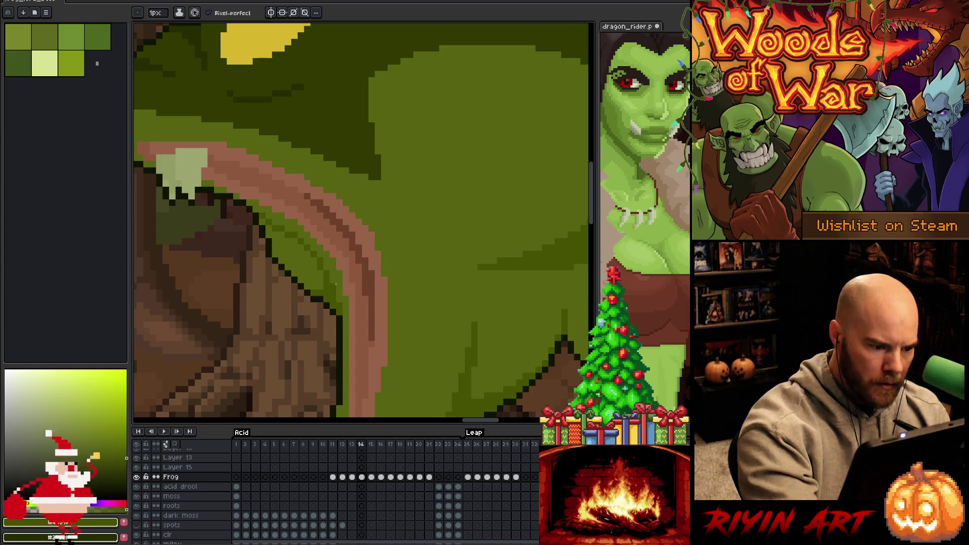
scroll(385, 151, down, 4)
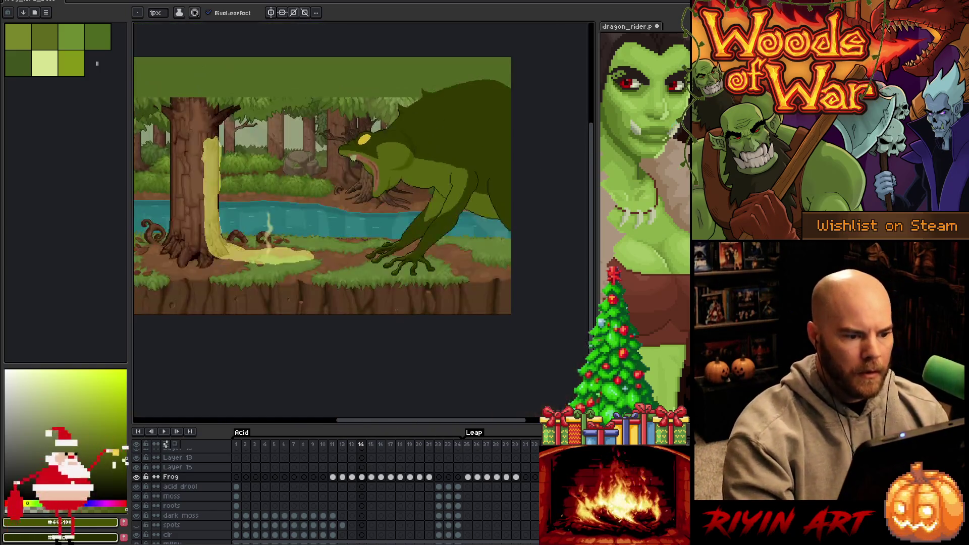
scroll(379, 199, up, 3)
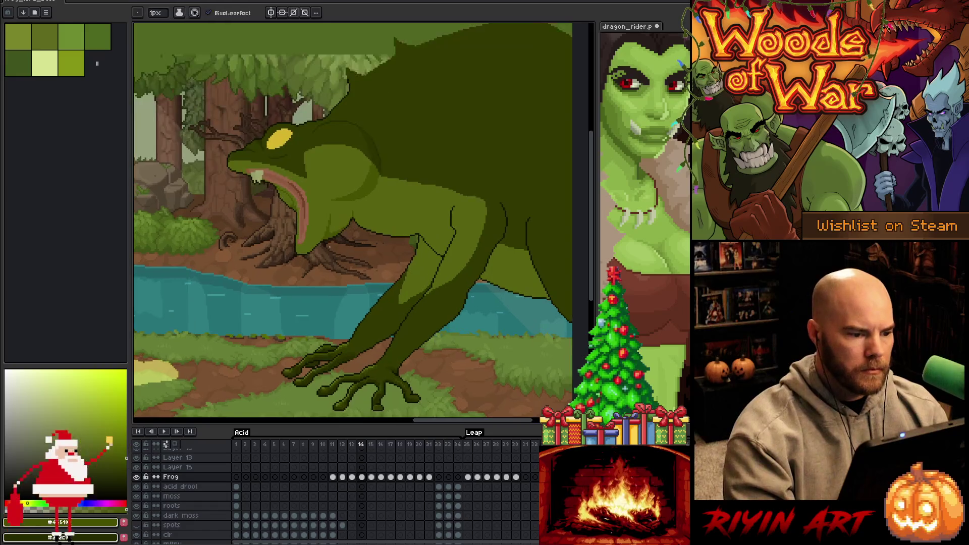
scroll(349, 212, up, 2)
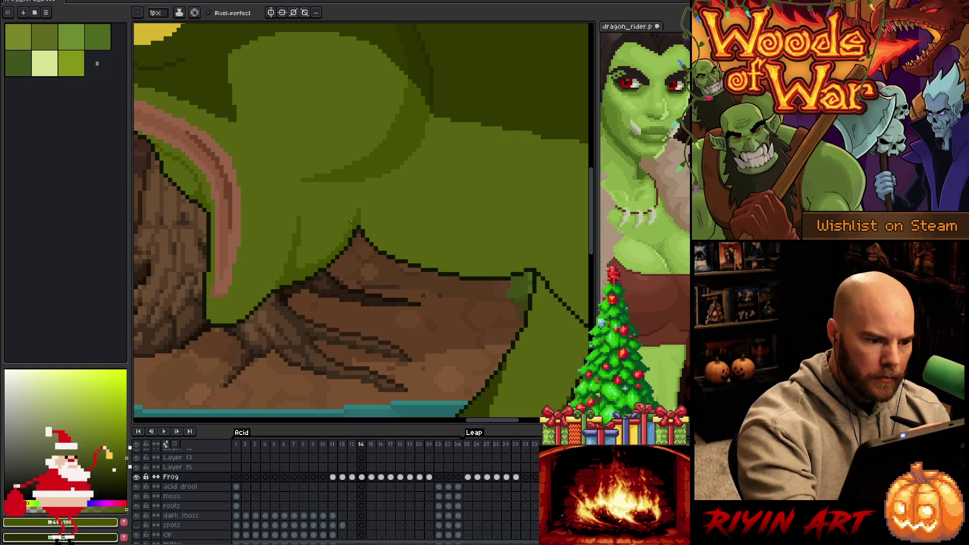
- Eyedrop a dark green and draw a curved shadow line across the frog's shoulder
alt+click(352, 217)
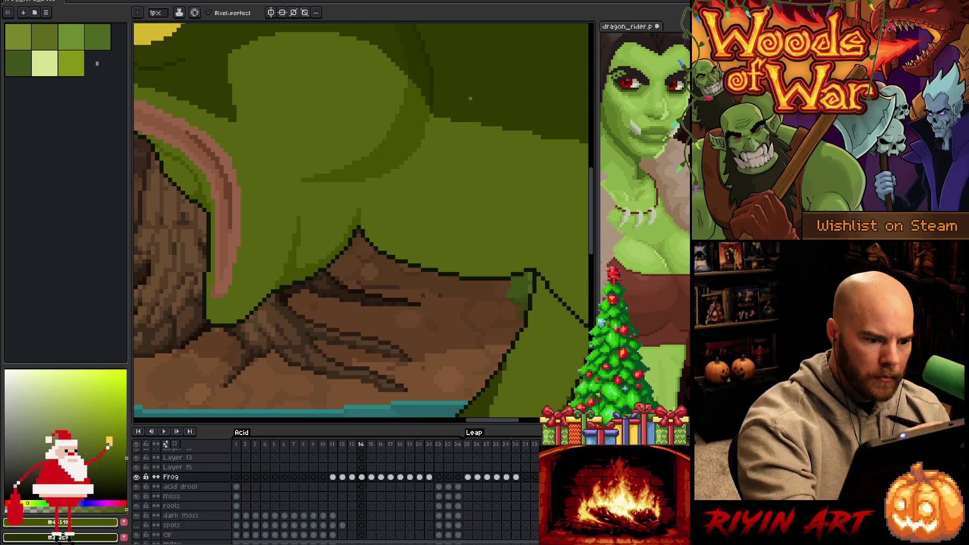
drag(513, 254, 324, 292)
alt+click(292, 301)
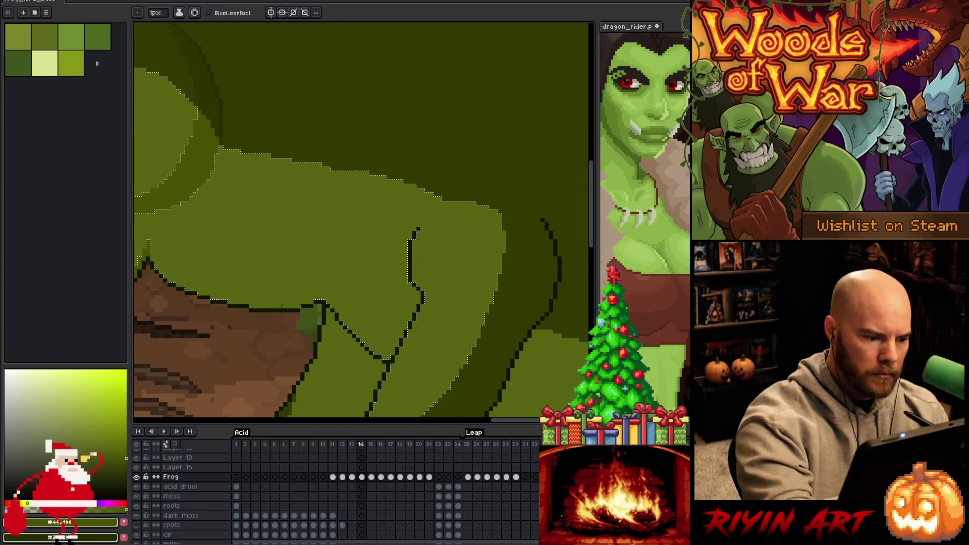
mouse_move(150, 248)
mouse_down()
mouse_move(168, 266)
mouse_move(248, 292)
mouse_move(321, 263)
mouse_move(336, 235)
mouse_move(337, 281)
mouse_move(323, 302)
mouse_up()
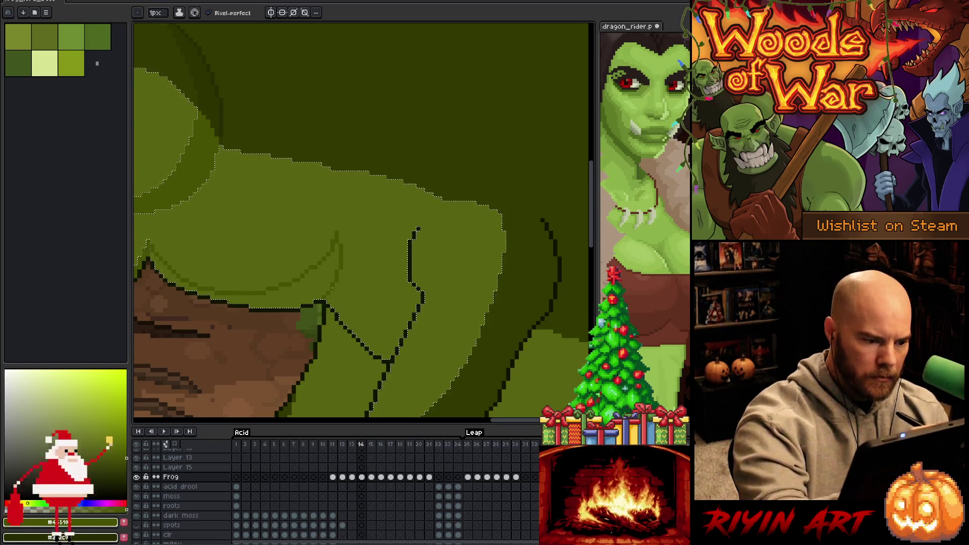
- Bucket-fill the front leg area with lighter green and add darker diagonal shading strokes
key(g)
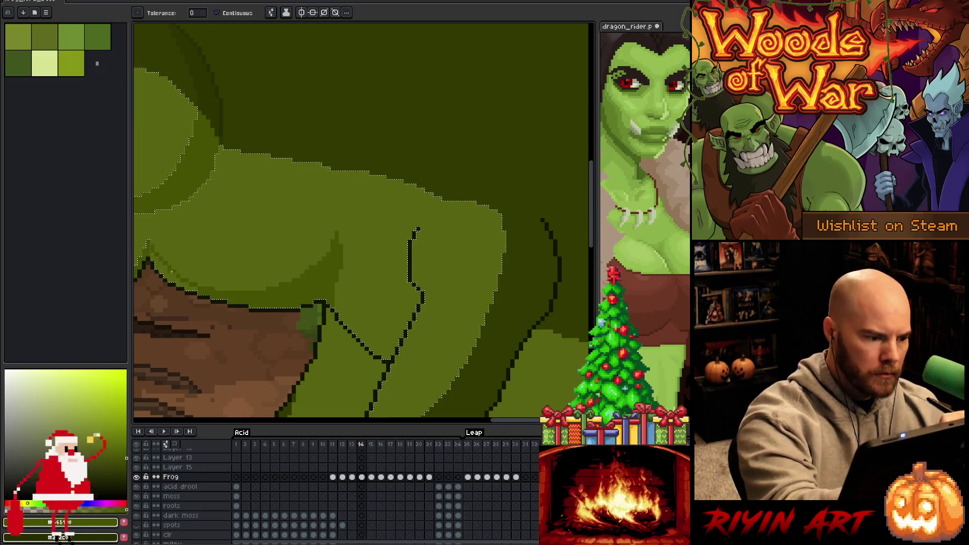
key(b)
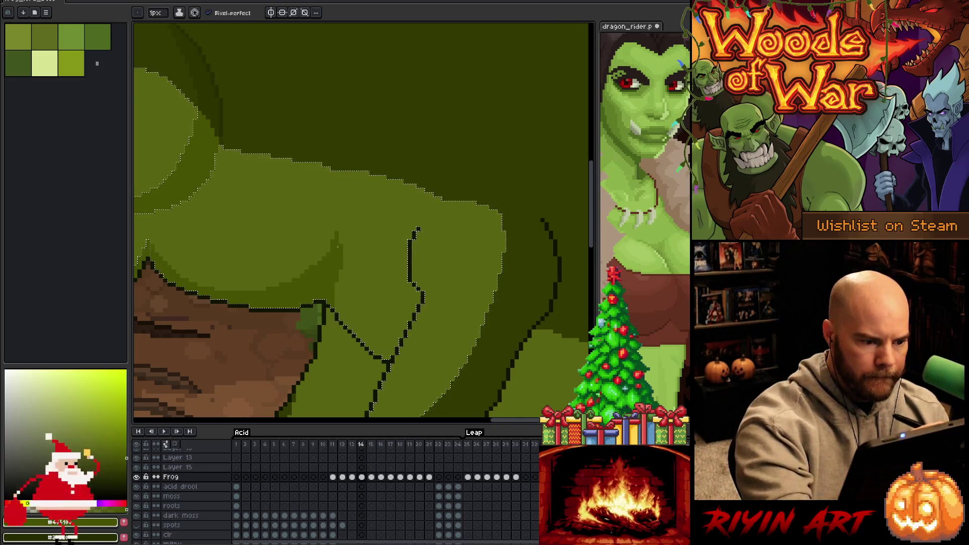
alt+click(325, 234)
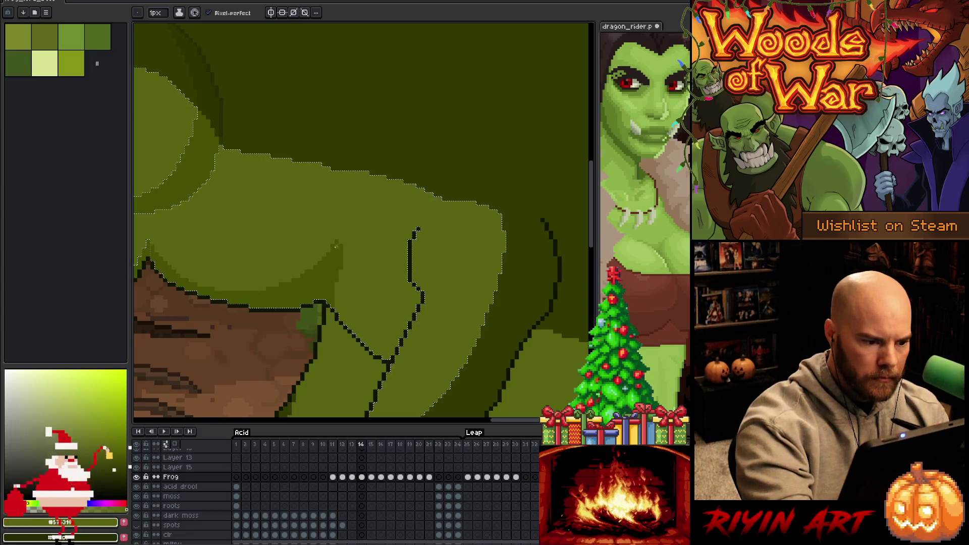
alt+click(335, 251)
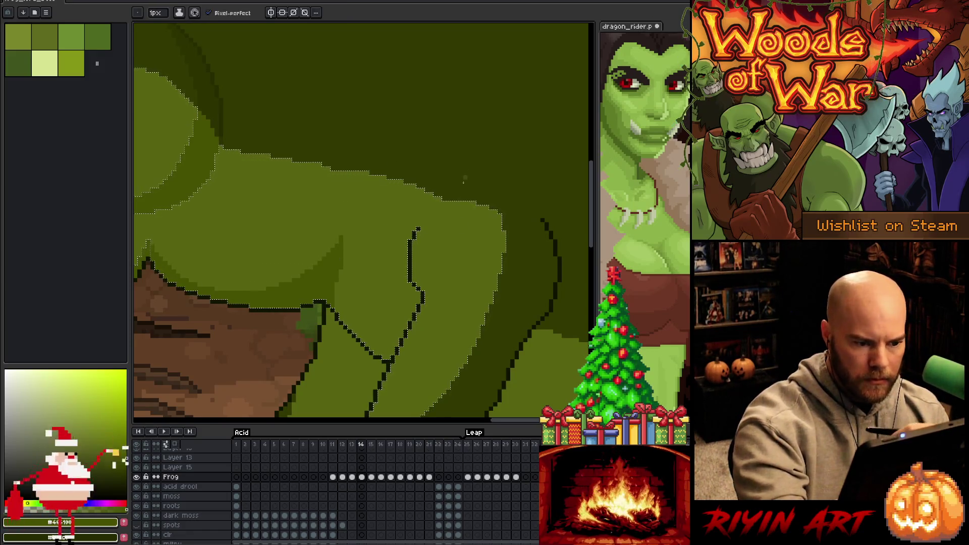
drag(469, 165, 443, 123)
drag(459, 268, 397, 180)
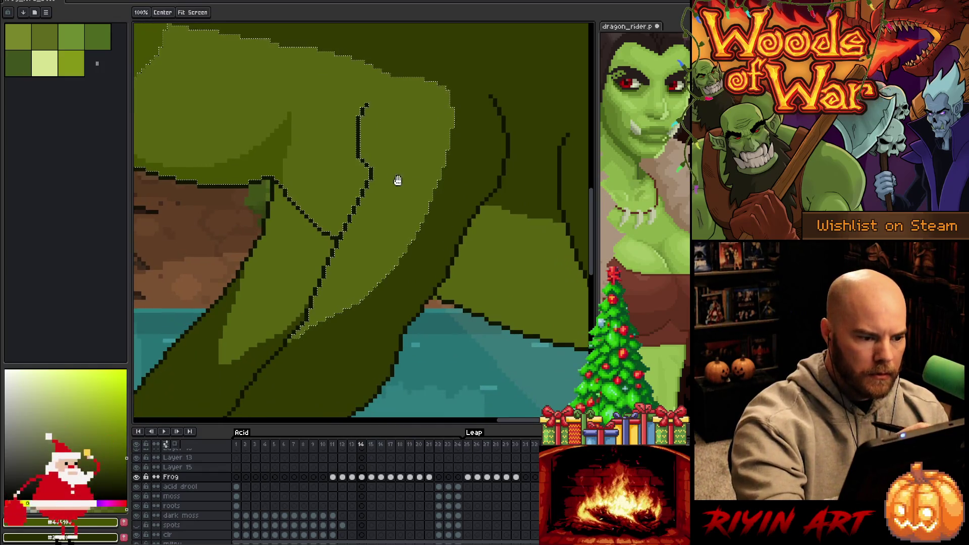
alt+click(285, 197)
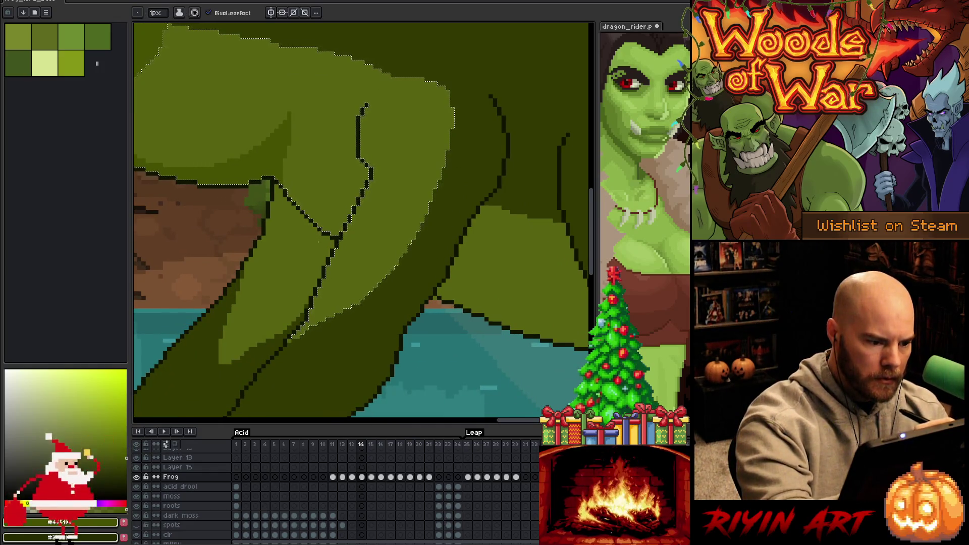
click(288, 182)
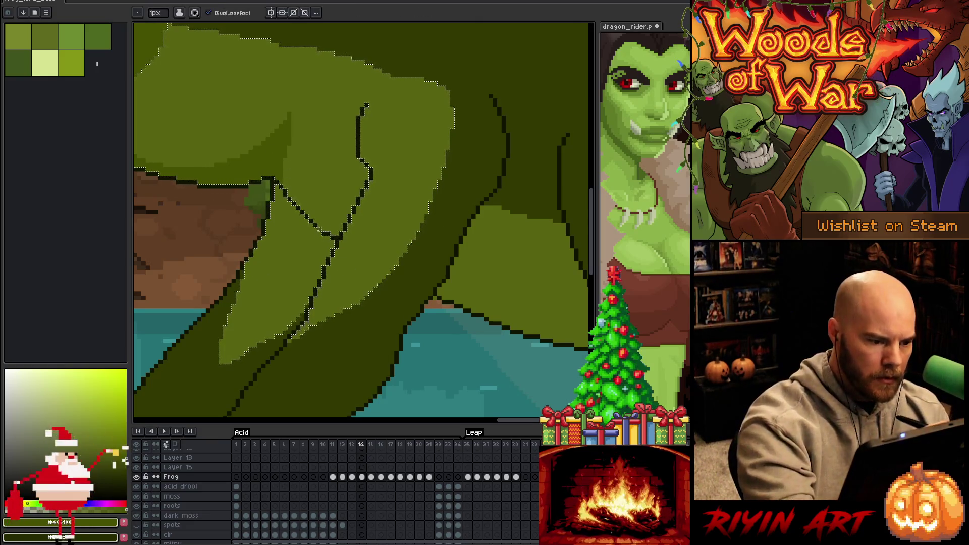
drag(265, 315, 232, 356)
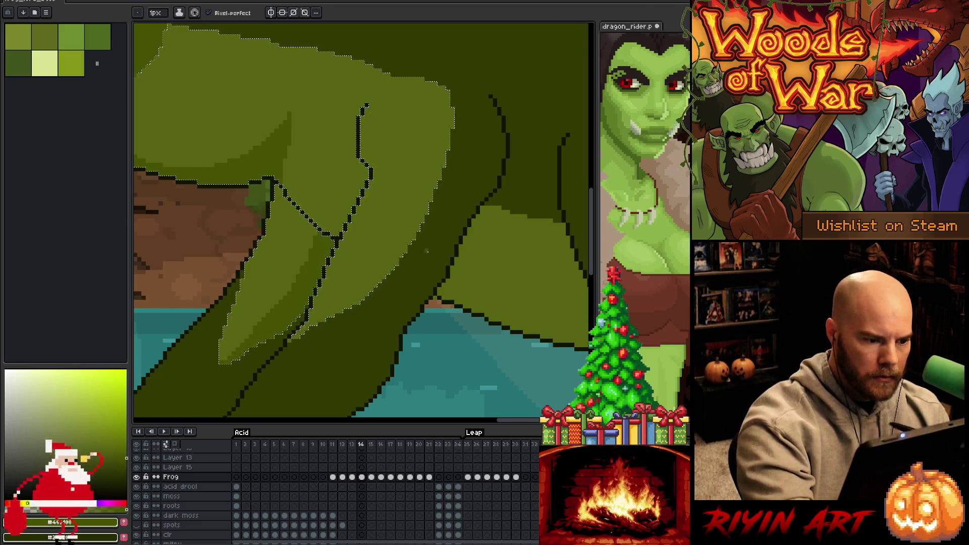
scroll(387, 271, right, 5)
scroll(387, 271, down, 1)
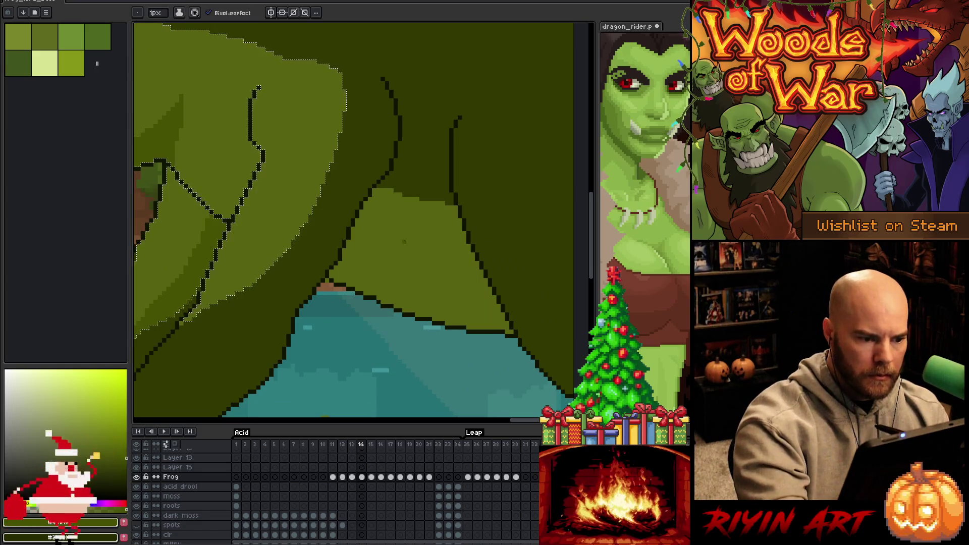
- Magic-wand the light-green triangle on the hind leg, bucket-fill it darker, then zoom out
click(413, 264)
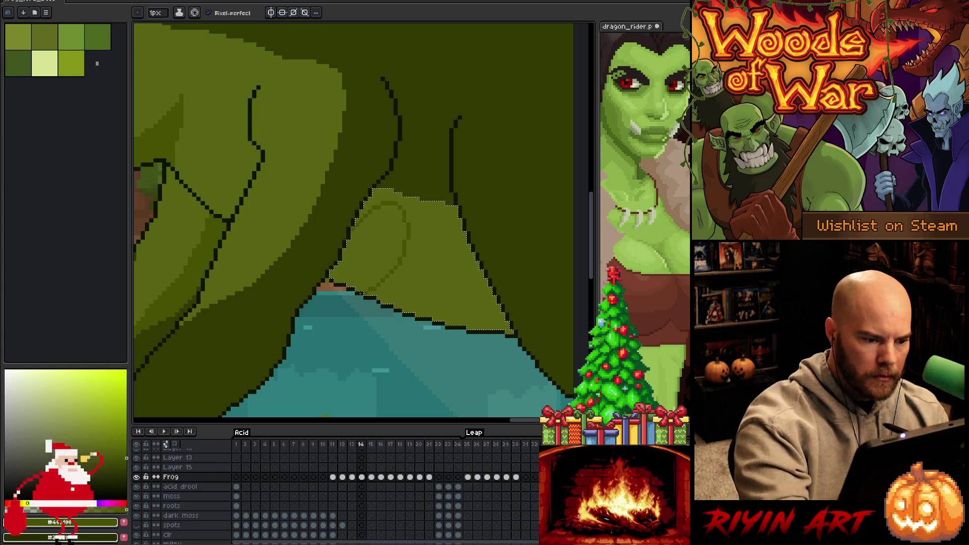
key(g)
click(440, 269)
key(b)
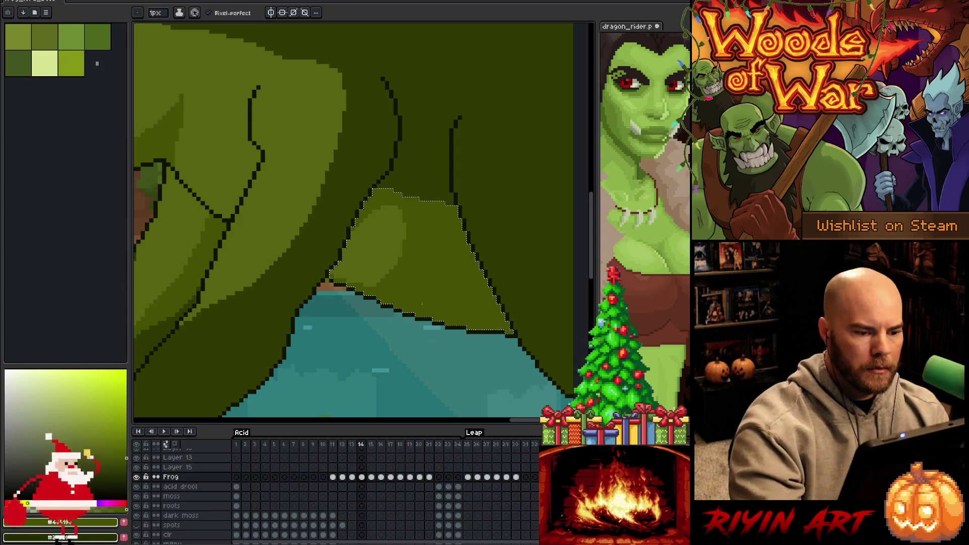
scroll(462, 285, down, 3)
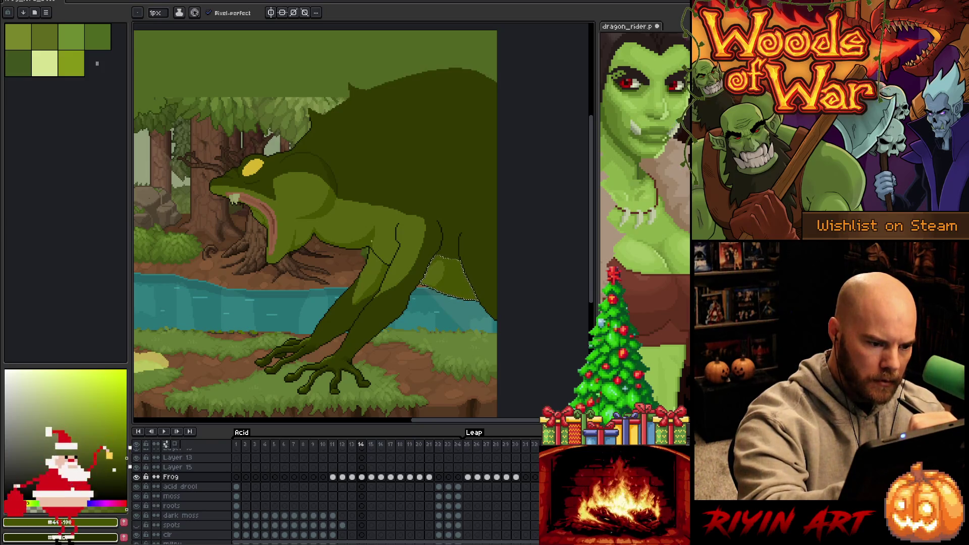
shift+click(328, 217)
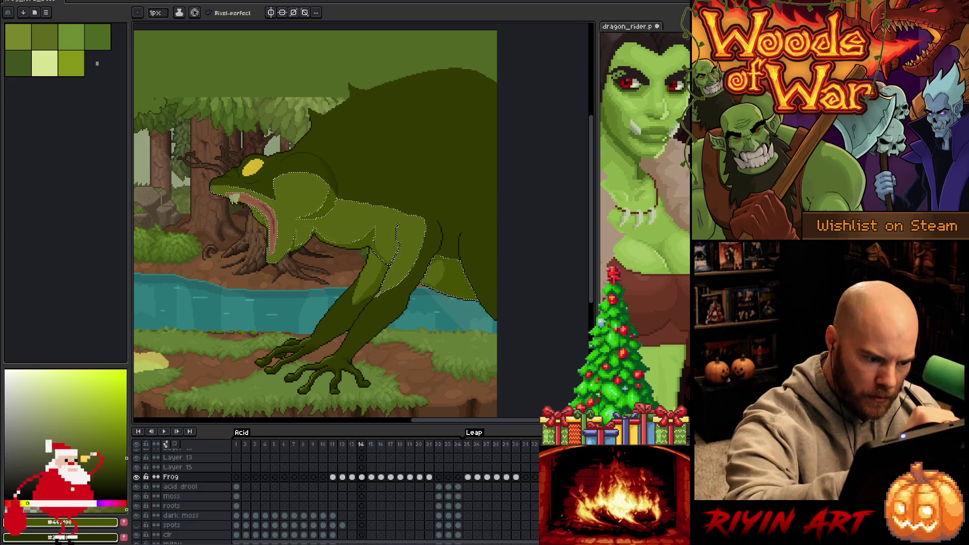
key(w)
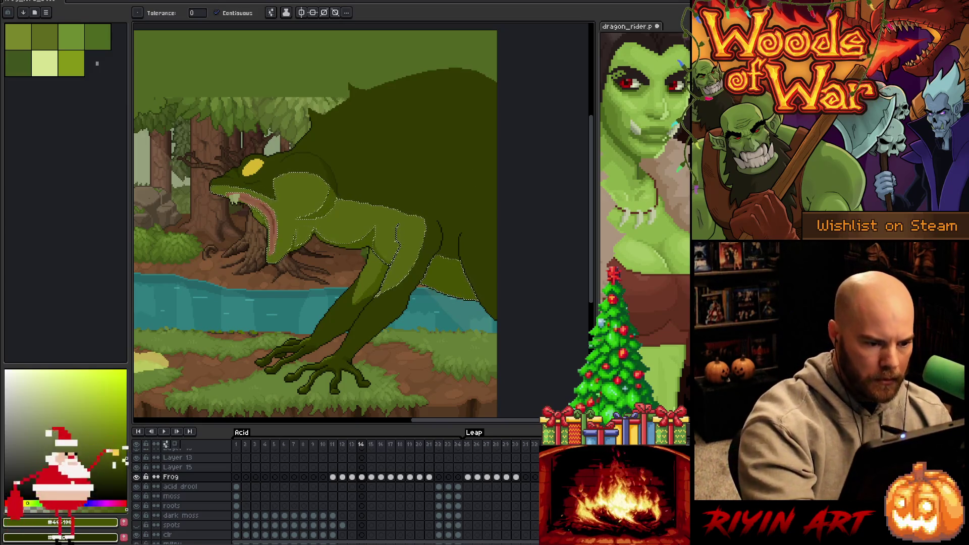
key(b)
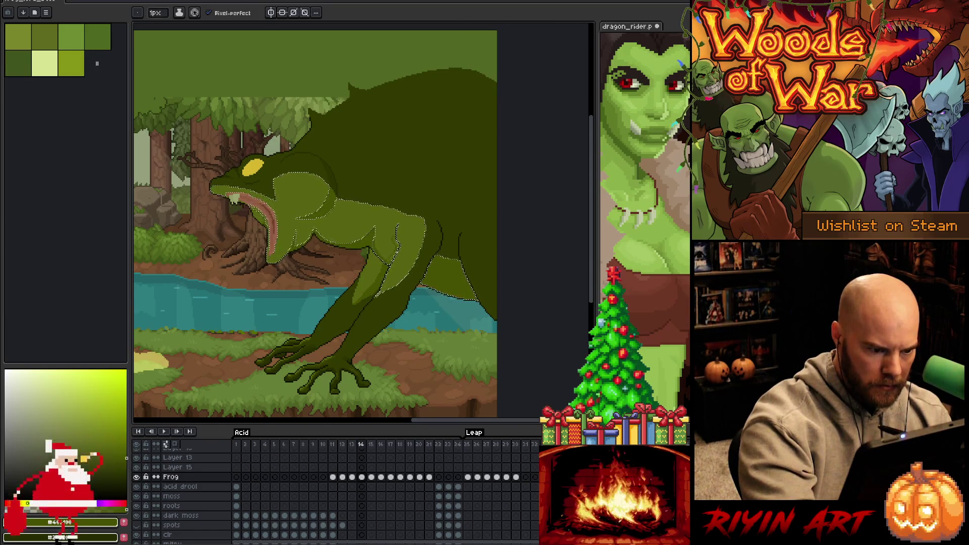
key(w)
key(b)
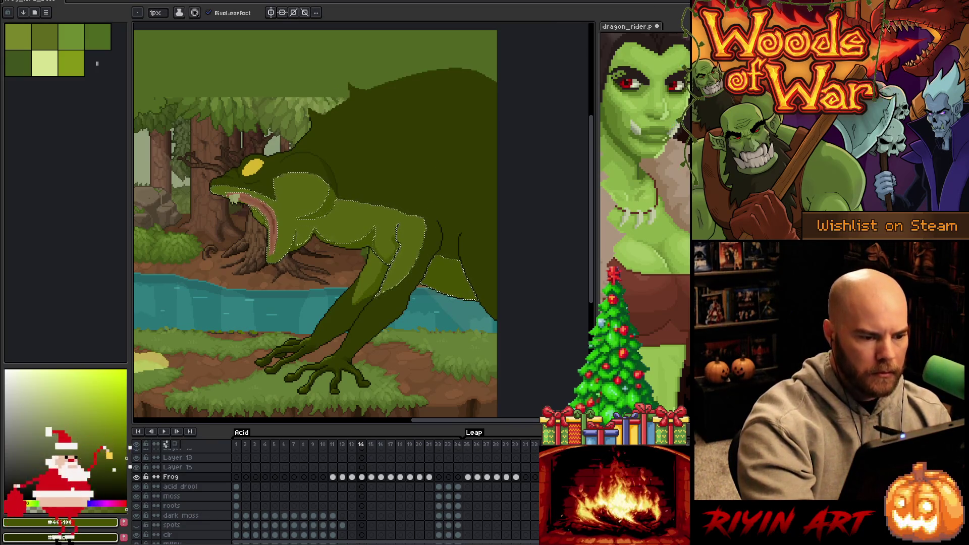
key(ctrl+d)
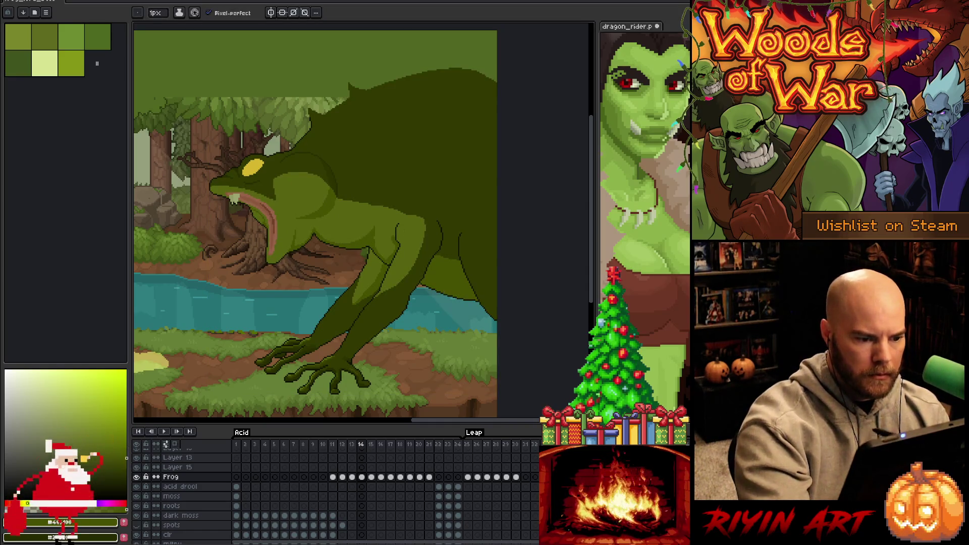
key(i)
key(b)
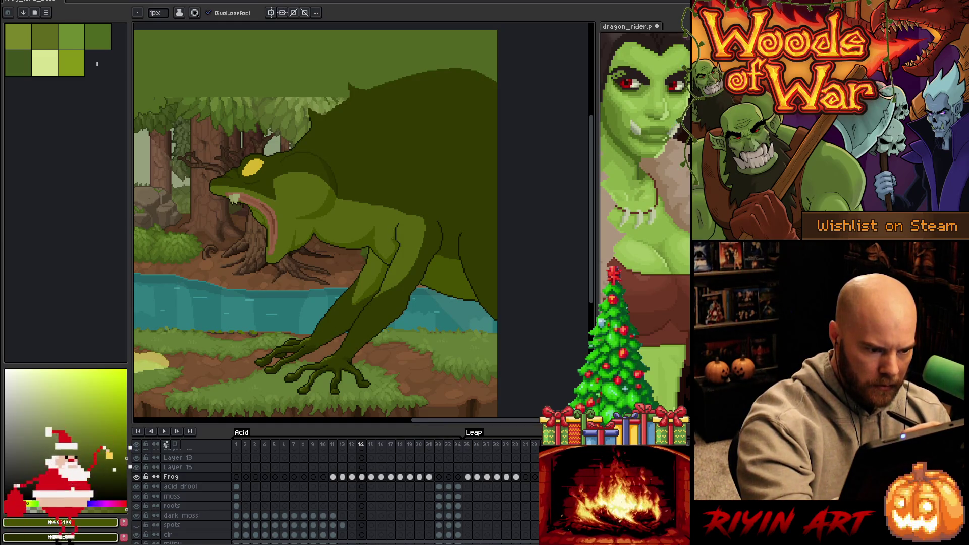
key(i)
click(398, 233)
key(b)
scroll(397, 244, up, 1)
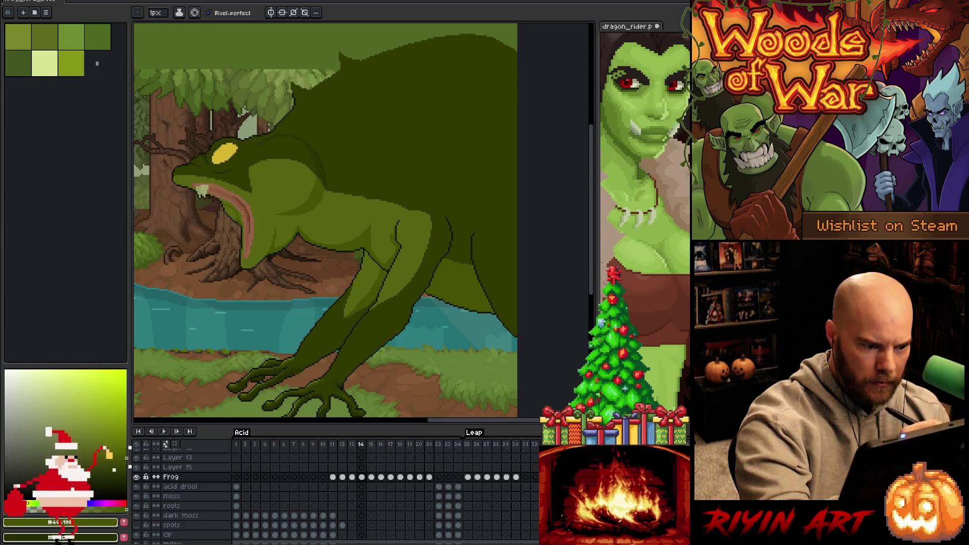
alt+click(399, 228)
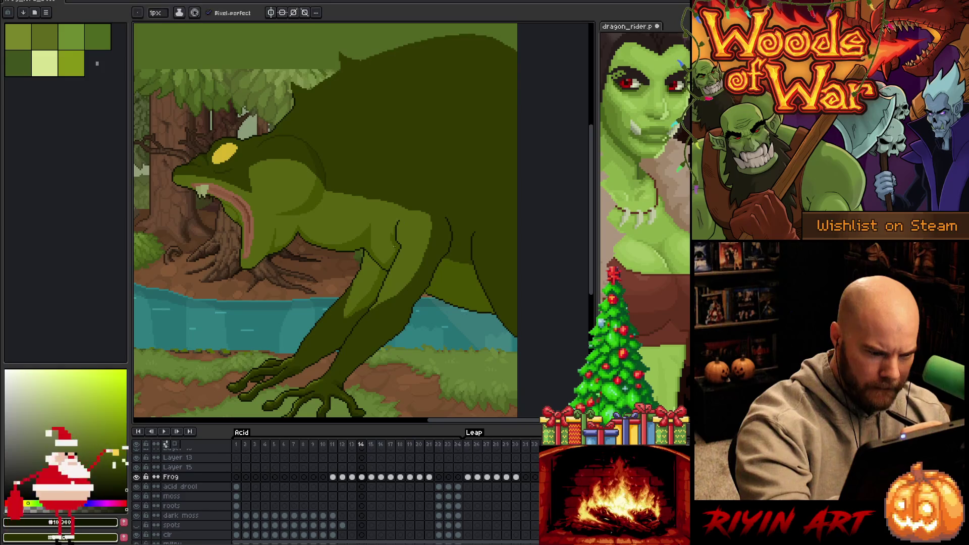
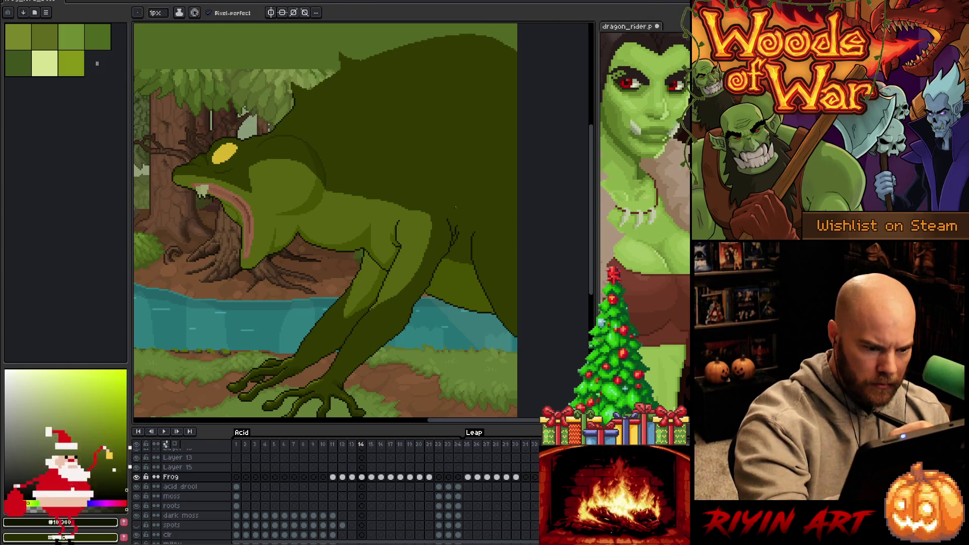
- Sample a body green and the leg shading colour from the frog's leg
alt+click(448, 218)
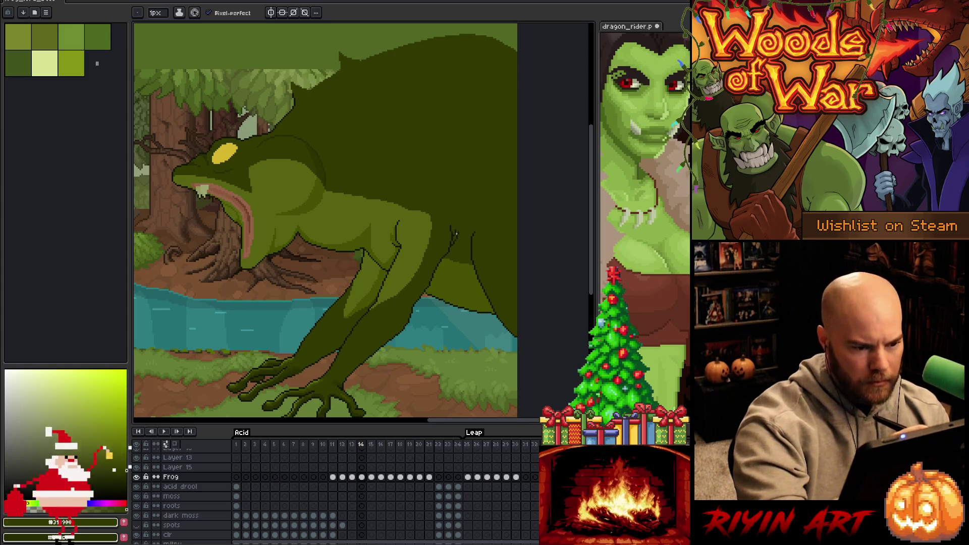
scroll(456, 233, up, 2)
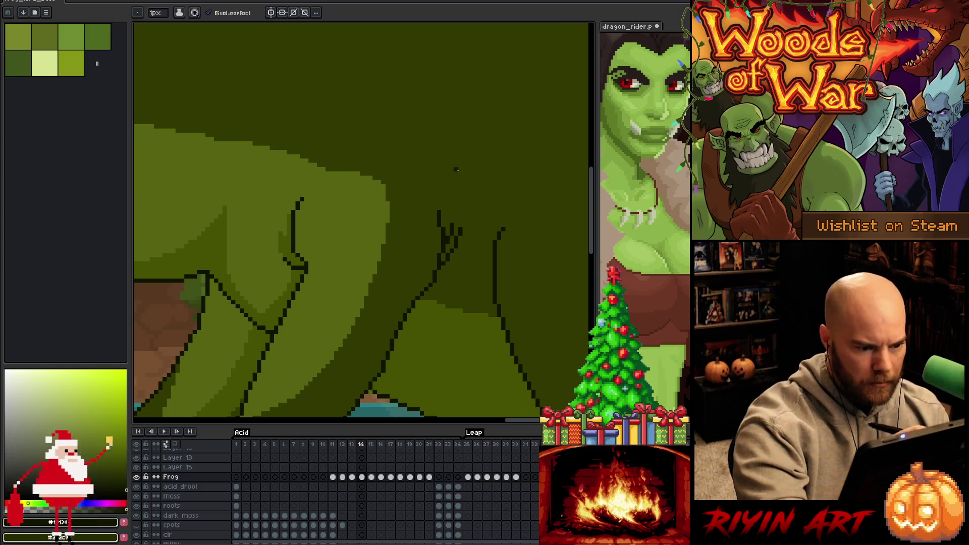
scroll(460, 221, down, 3)
scroll(394, 207, up, 3)
key(alt)
alt+click(395, 207)
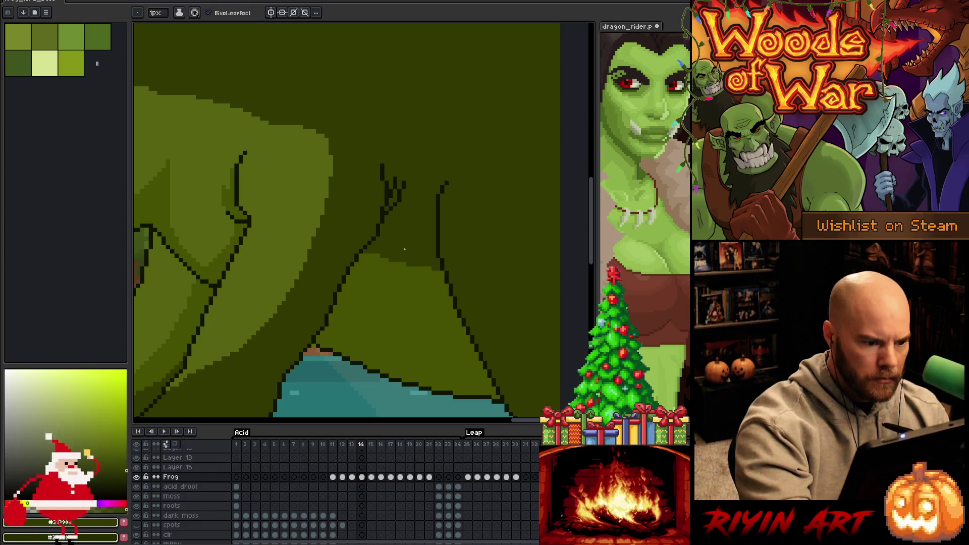
scroll(421, 269, down, 3)
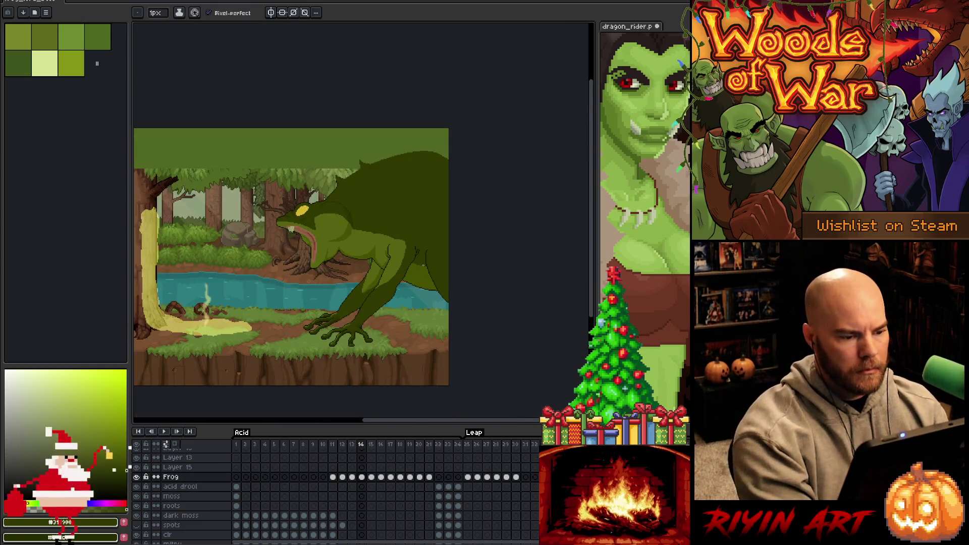
scroll(423, 265, up, 3)
- Compare the poses on frames 13 and 14, then save the animation file
key(comma)
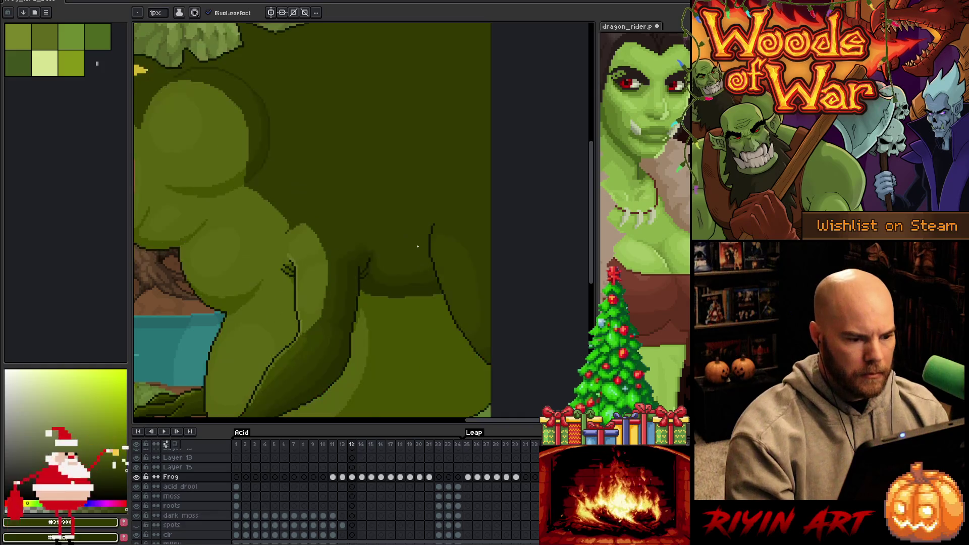
key(period)
scroll(418, 247, up, 2)
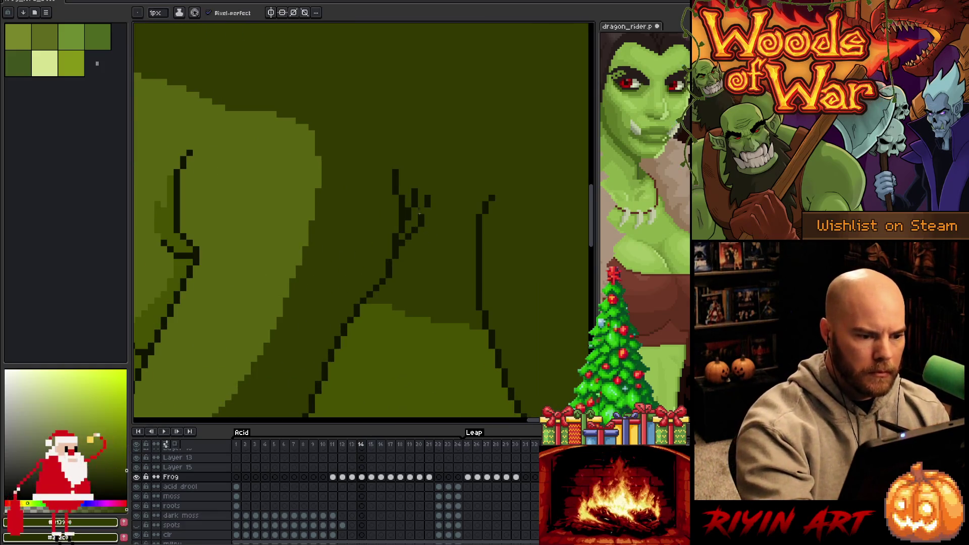
scroll(416, 306, down, 5)
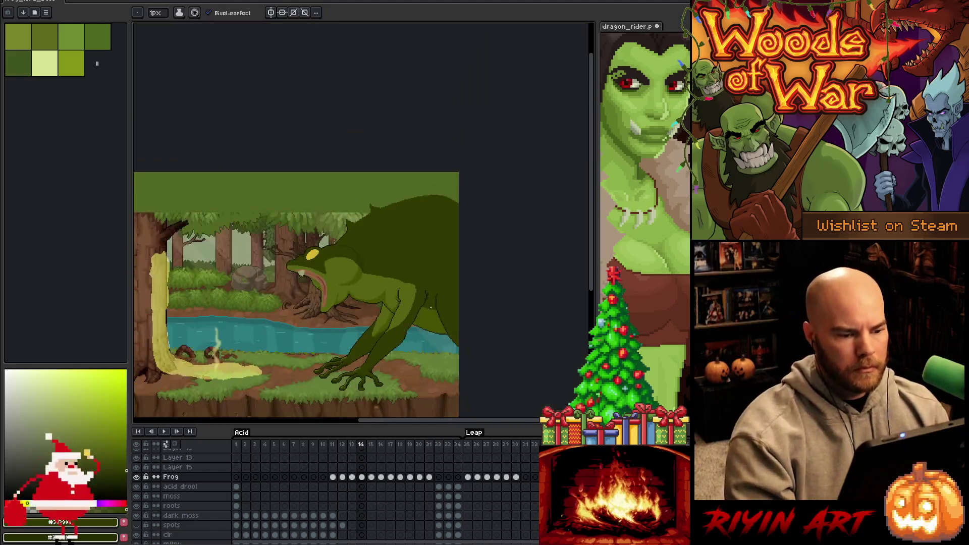
scroll(408, 316, up, 1)
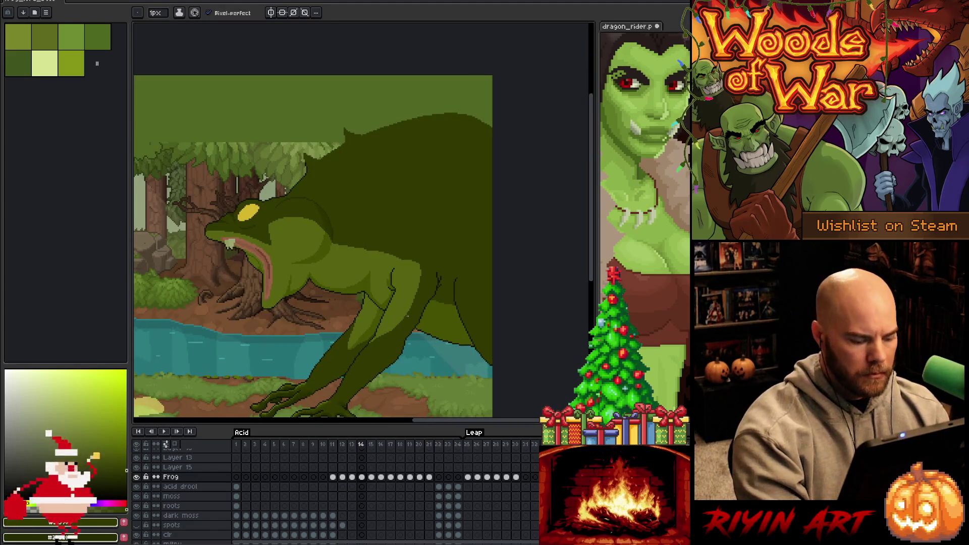
key(ctrl+s)
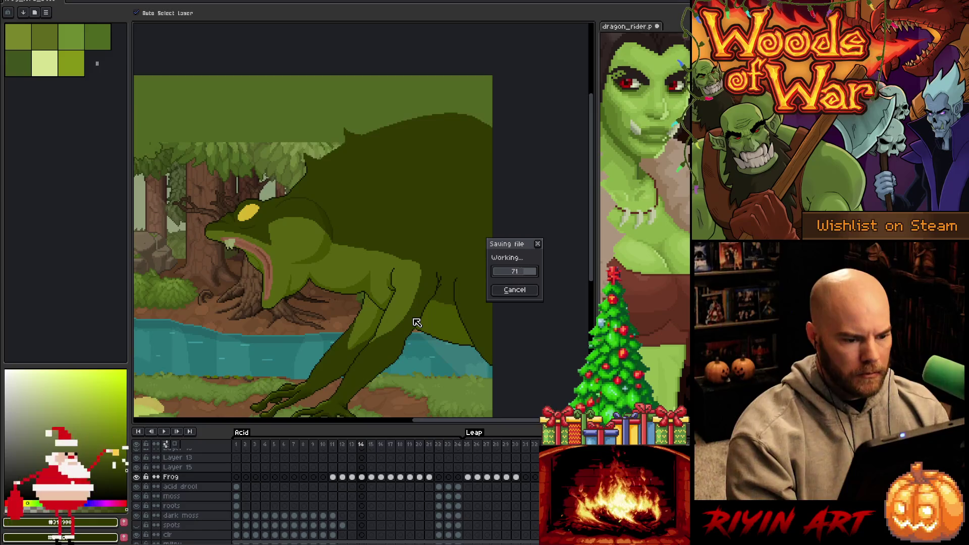
scroll(415, 318, down, 2)
key(space)
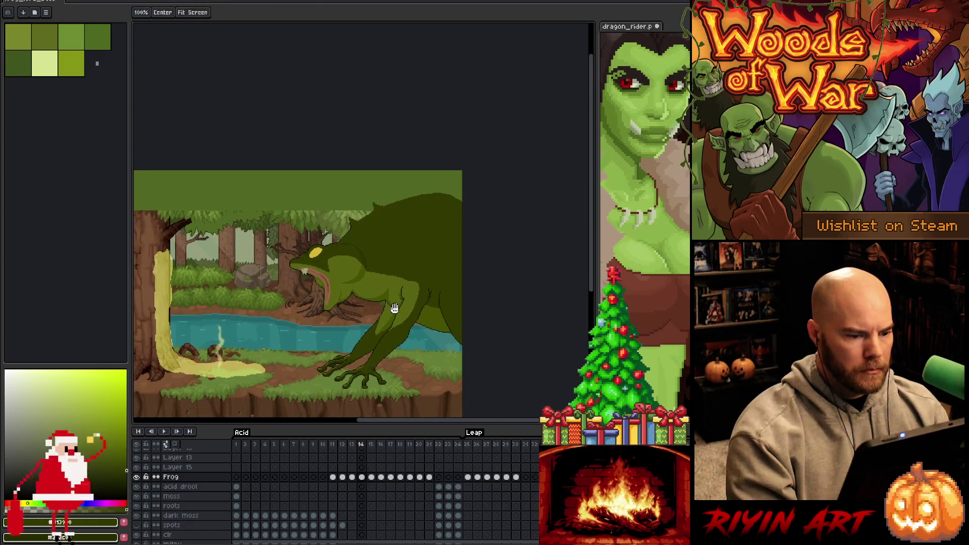
drag(394, 310, 367, 283)
key(comma)
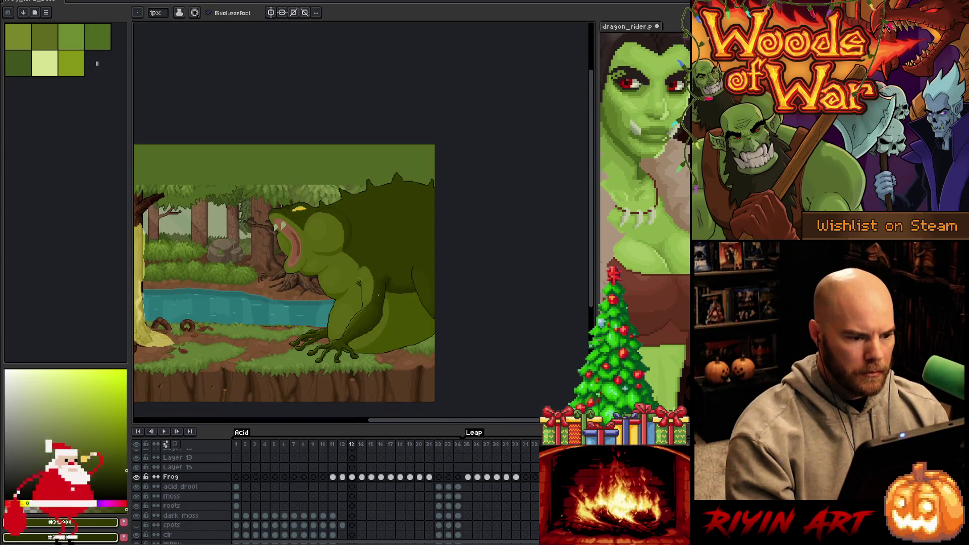
key(period)
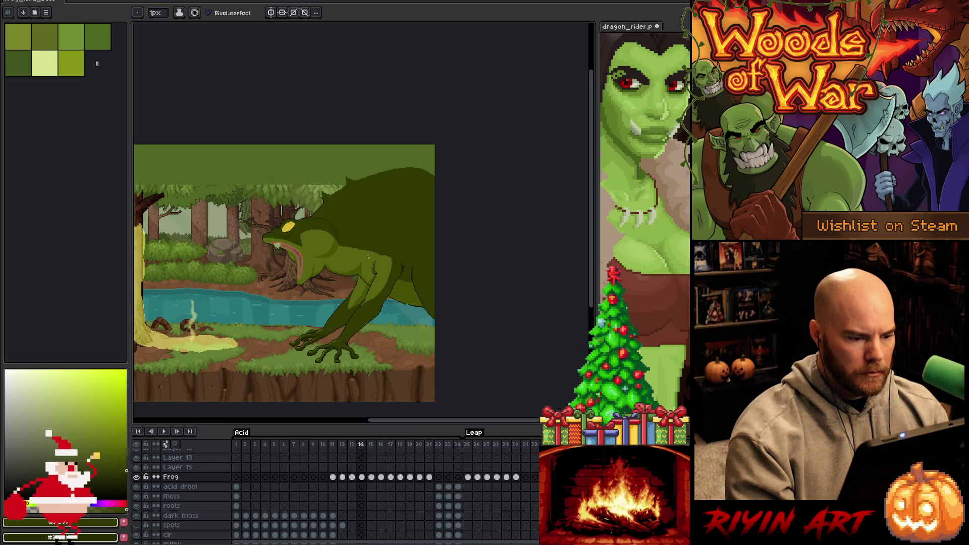
scroll(369, 258, up, 3)
key(m)
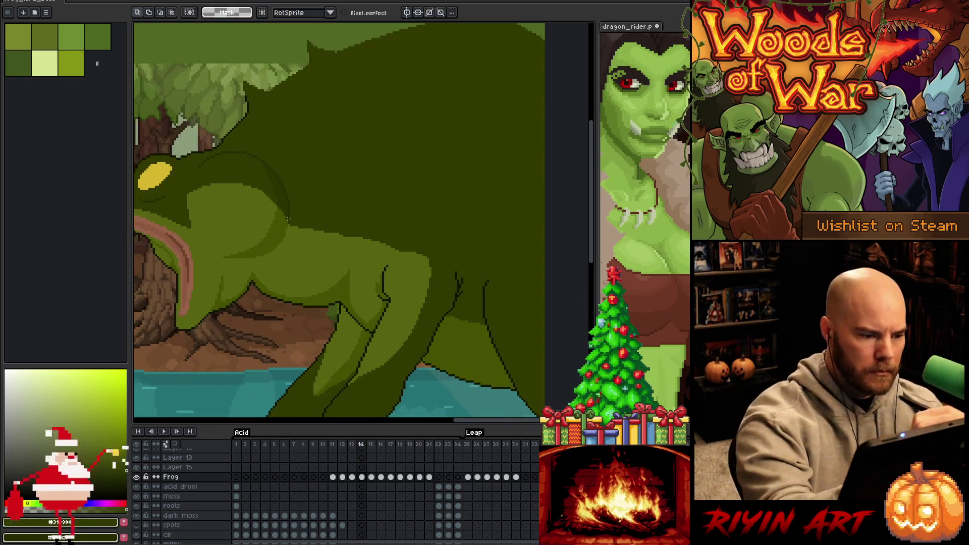
- Fill a lassoed sliver on the frog's back with light green and save
key(b)
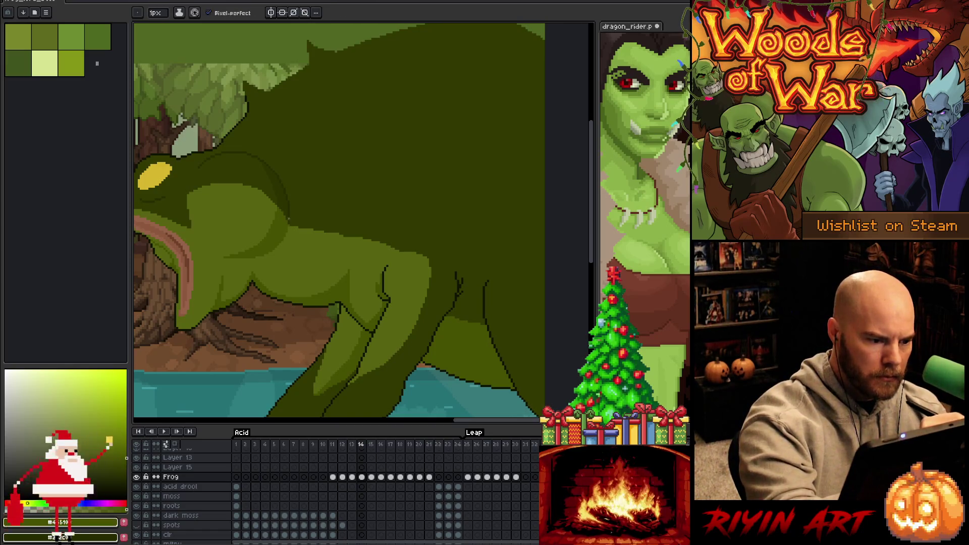
key(q)
mouse_move(289, 224)
mouse_down()
mouse_move(321, 214)
mouse_move(360, 223)
mouse_move(411, 265)
mouse_up()
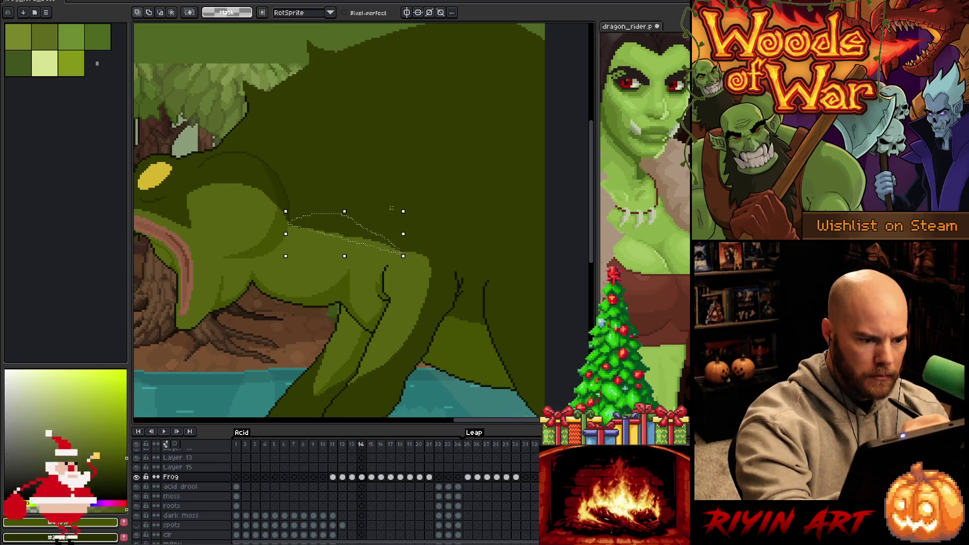
key(w)
key(ctrl+d)
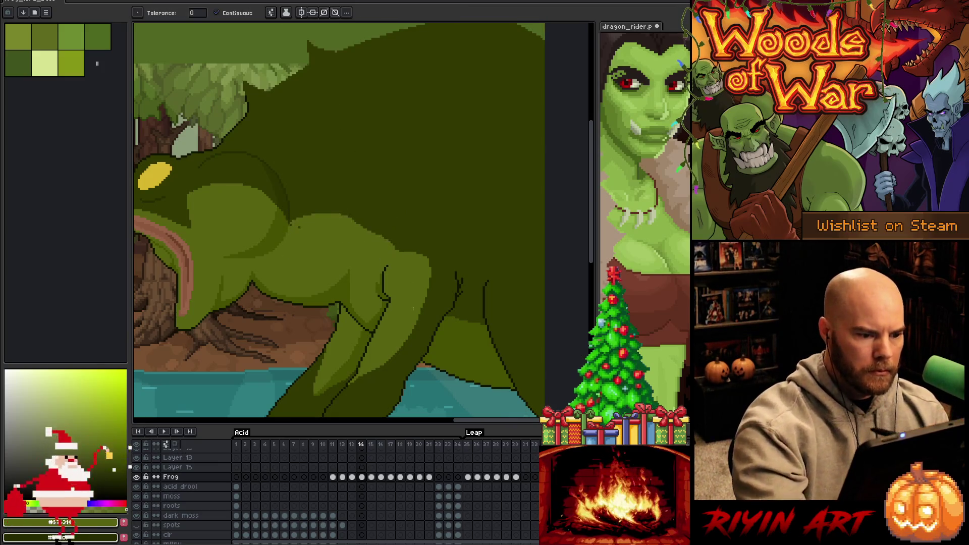
key(b)
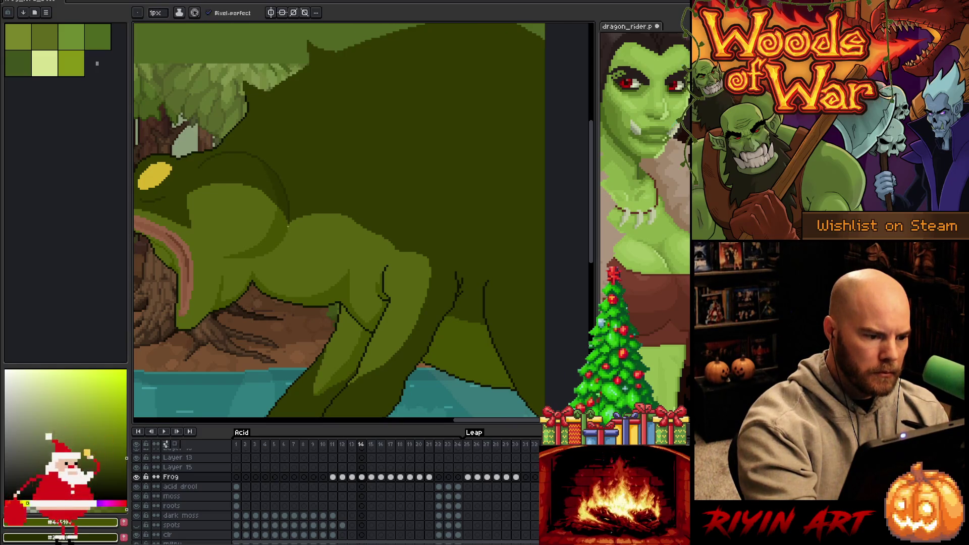
key(ctrl+s)
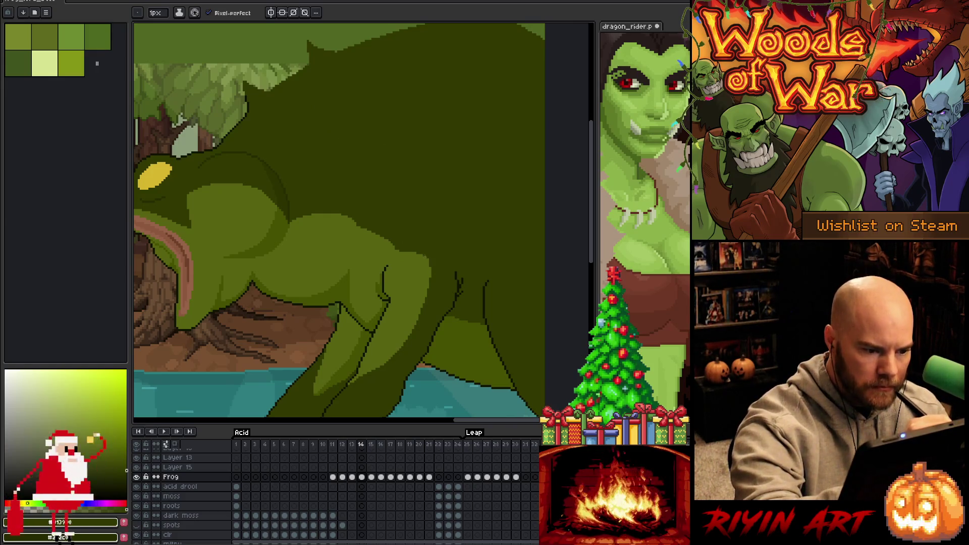
- Try a dark outline stroke on the leg edge, undo it, and save again
drag(431, 265, 431, 279)
key(ctrl+z)
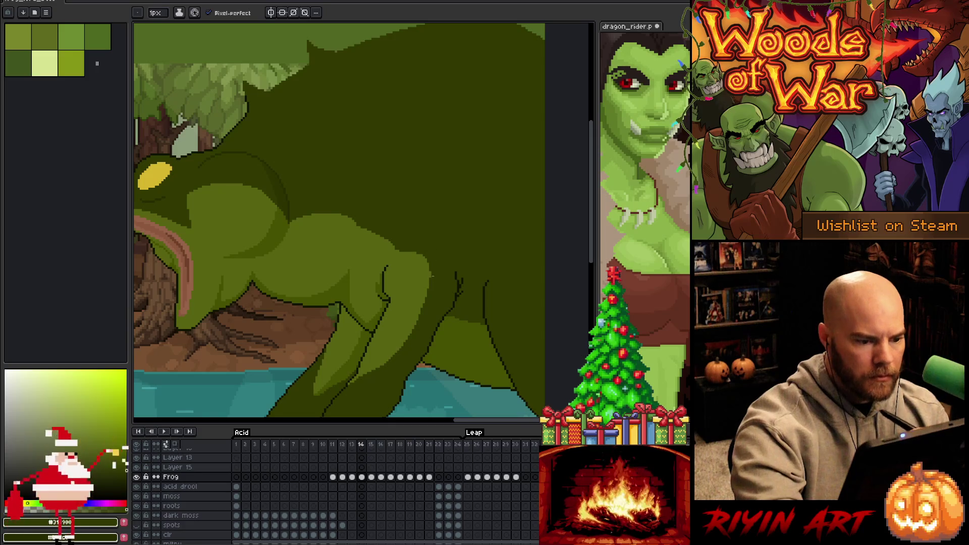
key(ctrl+s)
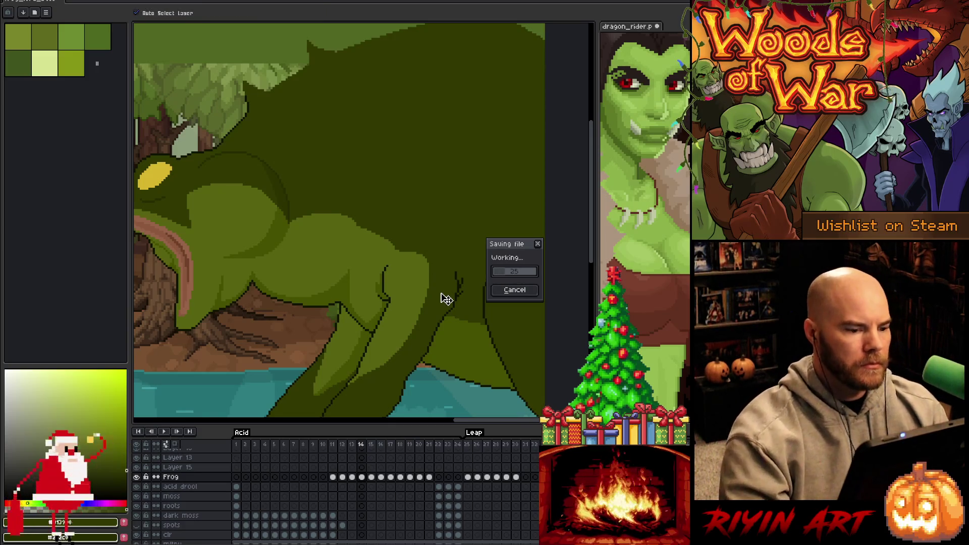
- Frame the frog's head, pick a body green, and compare frames 13 and 14
scroll(381, 311, down, 3)
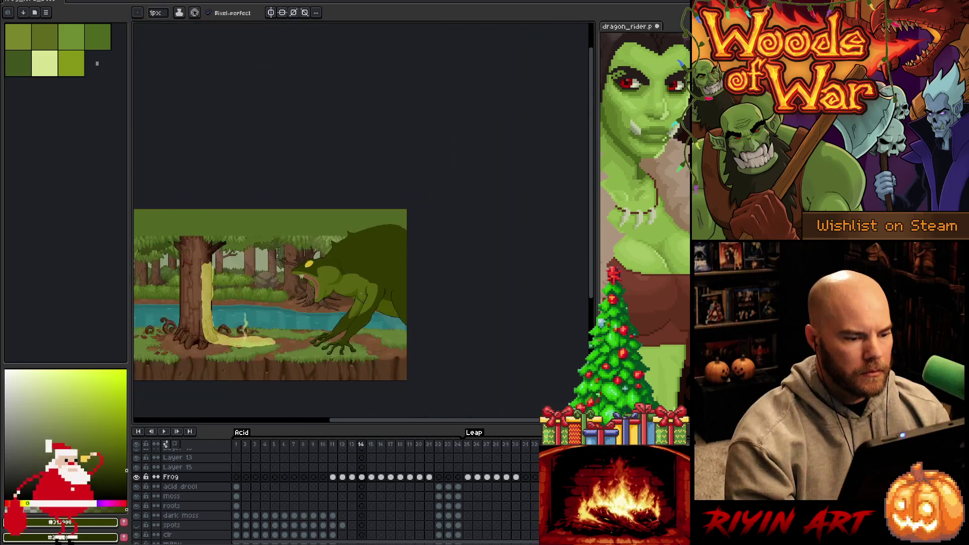
scroll(373, 315, up, 2)
drag(373, 315, 361, 241)
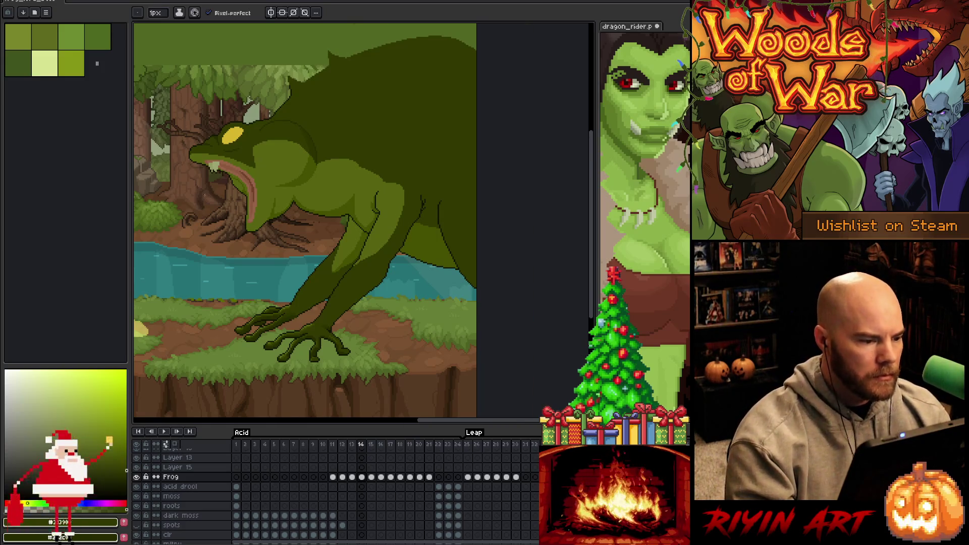
scroll(216, 197, up, 3)
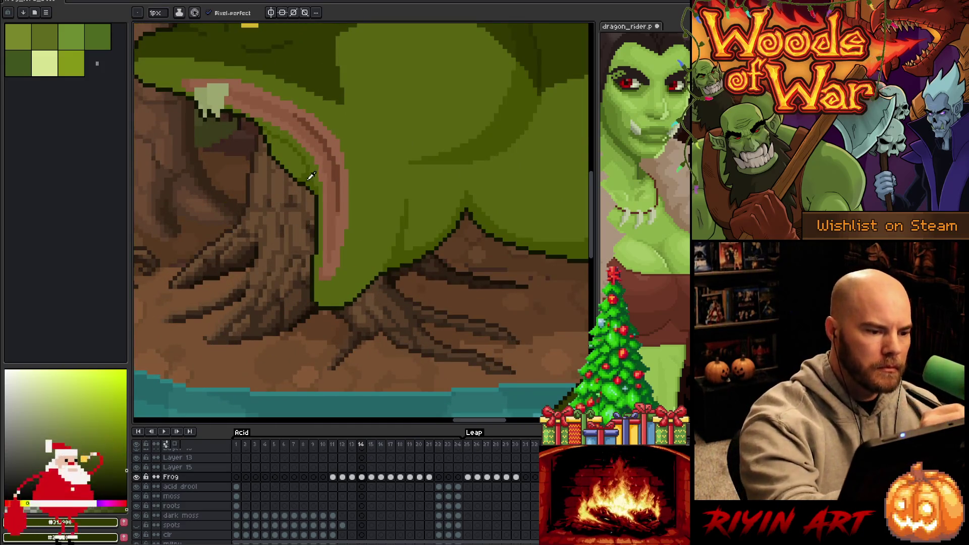
alt+click(338, 98)
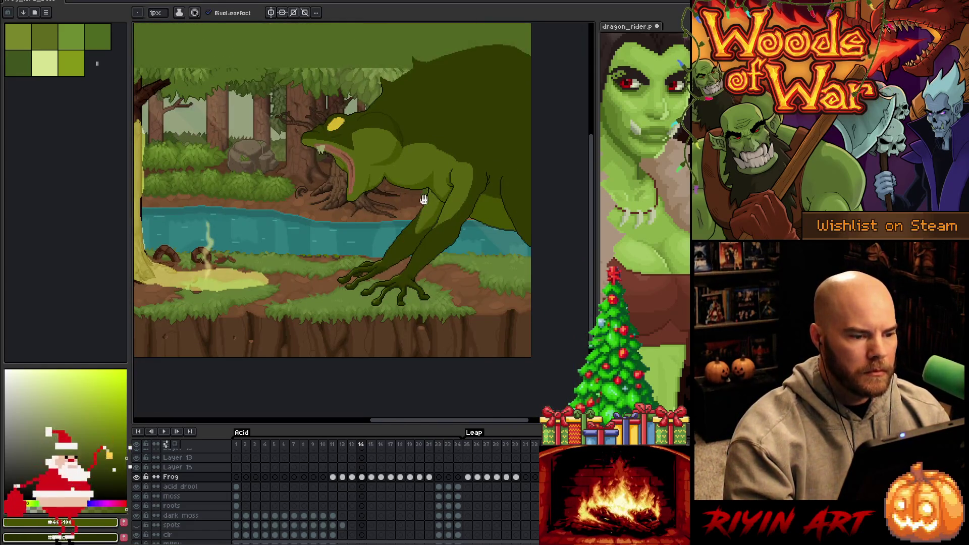
scroll(417, 197, up, 2)
key(Left)
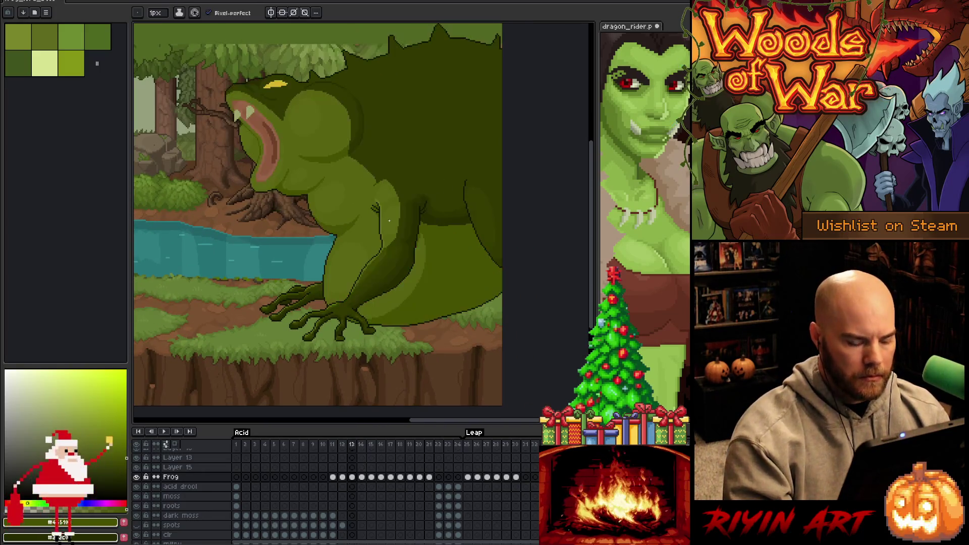
key(Right)
key(Left)
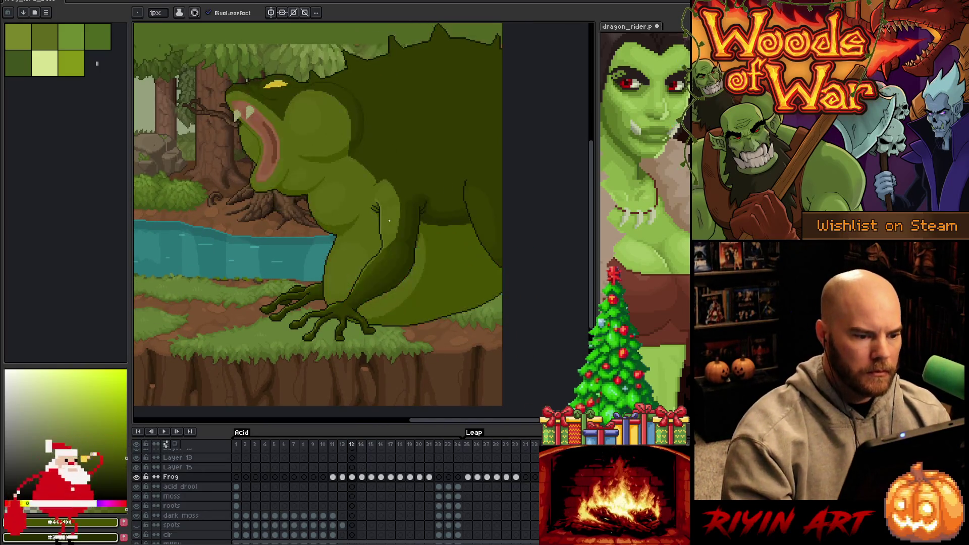
key(Right)
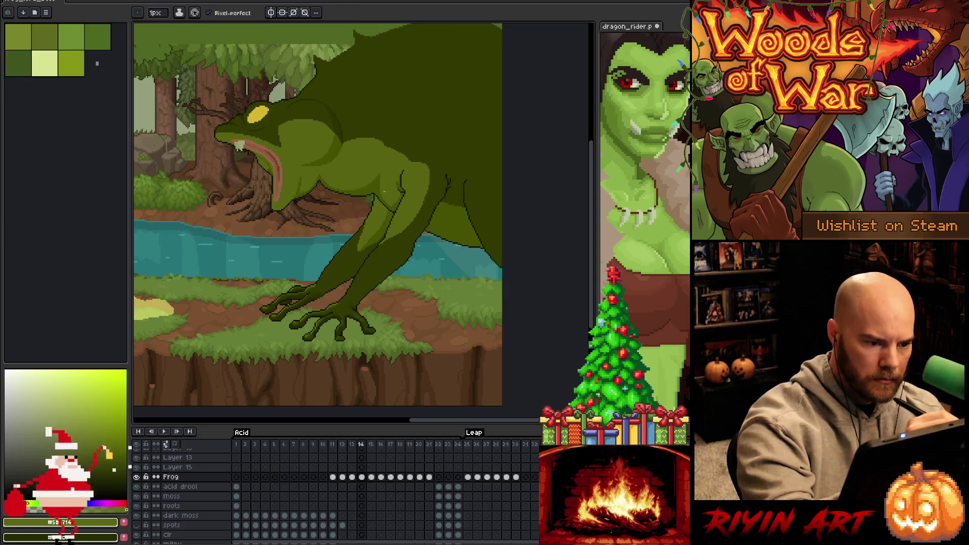
- Shade the head, shoulder and front arm with lighter greens, then sample the tongue colour
key(g)
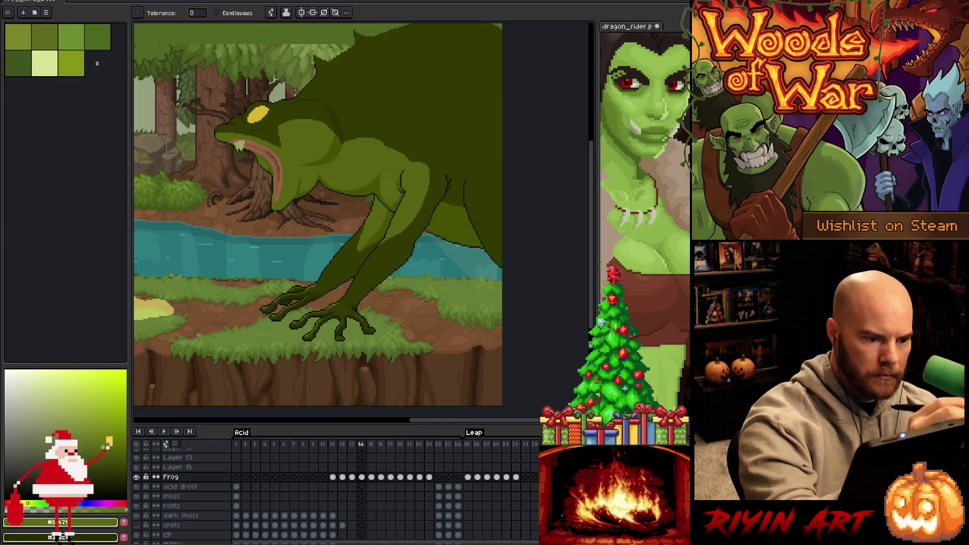
key(b)
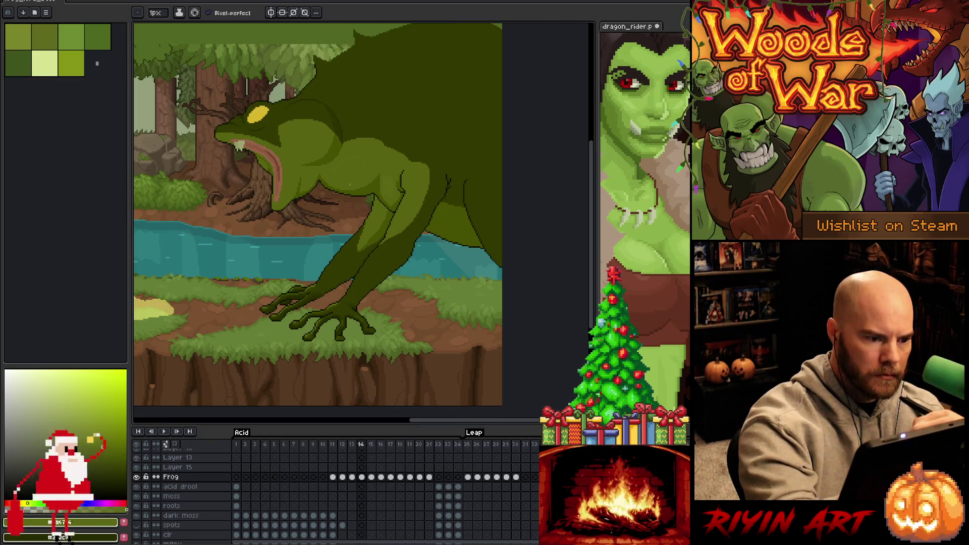
key(g)
key(b)
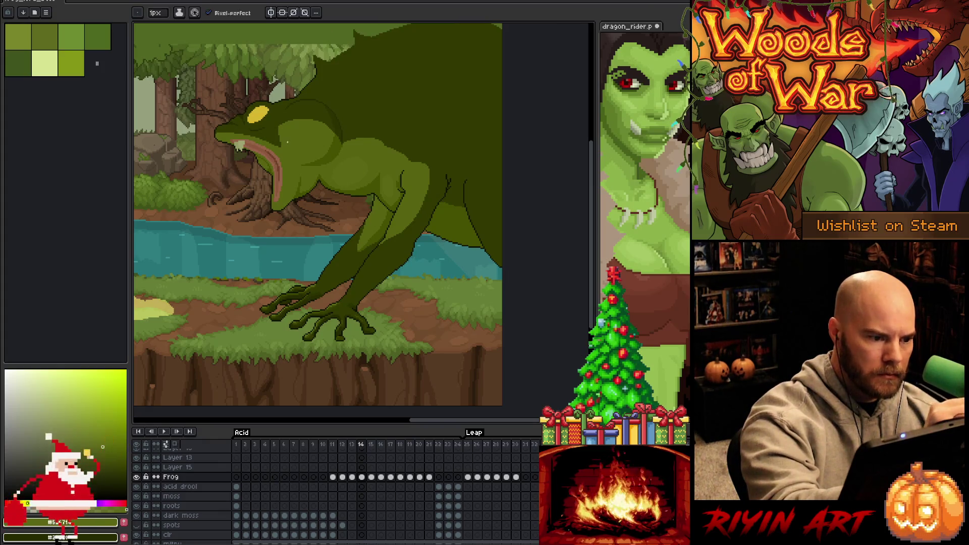
key(g)
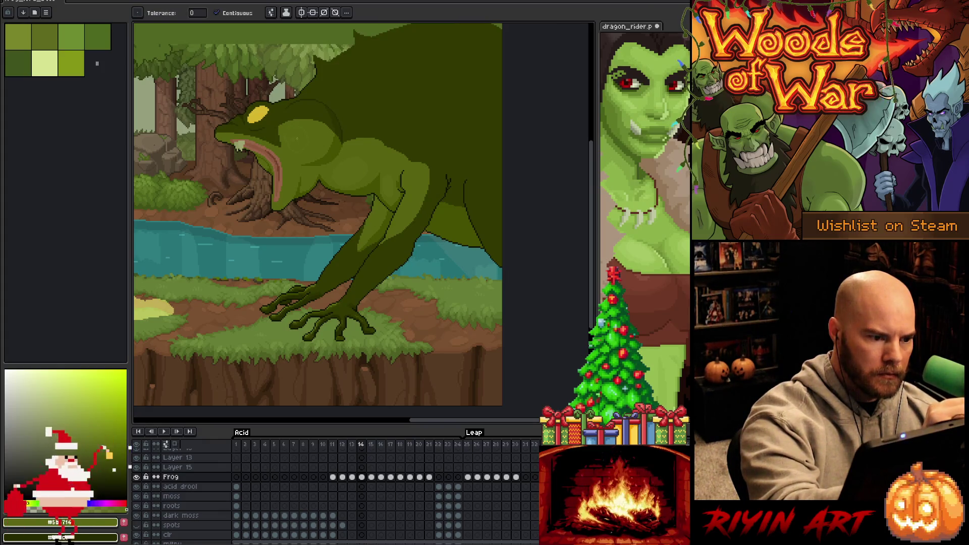
key(b)
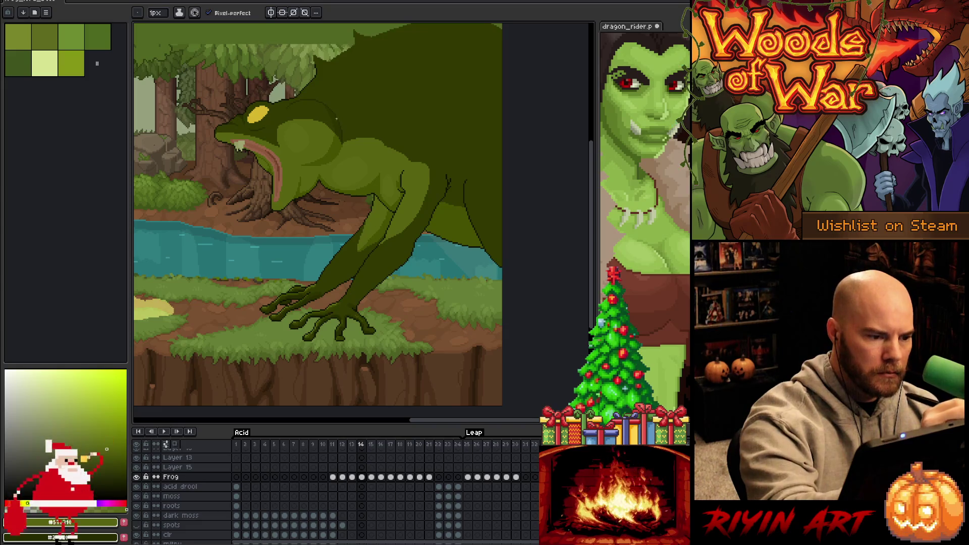
alt+click(261, 162)
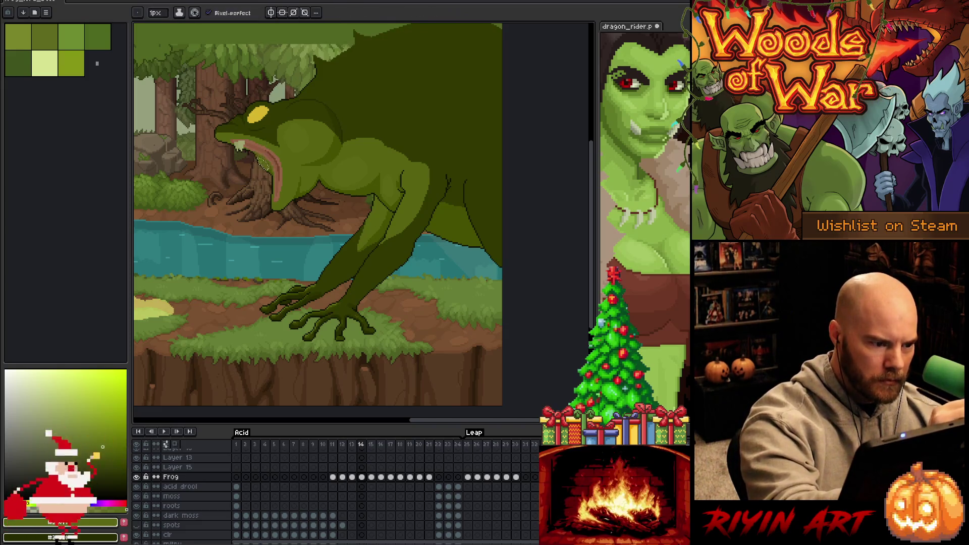
- Select the frog's light-green shading with the Magic Wand and touch it up around the mouth
key(g)
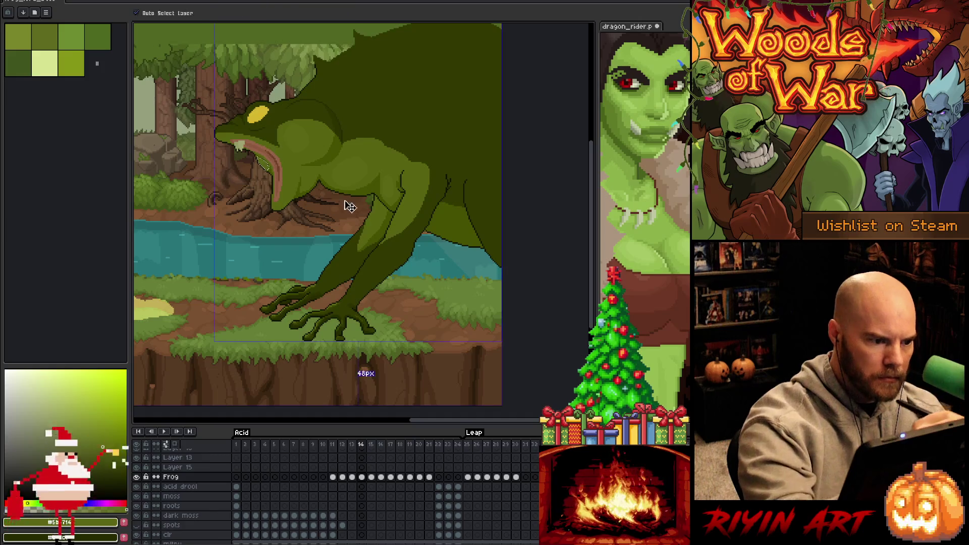
key(w)
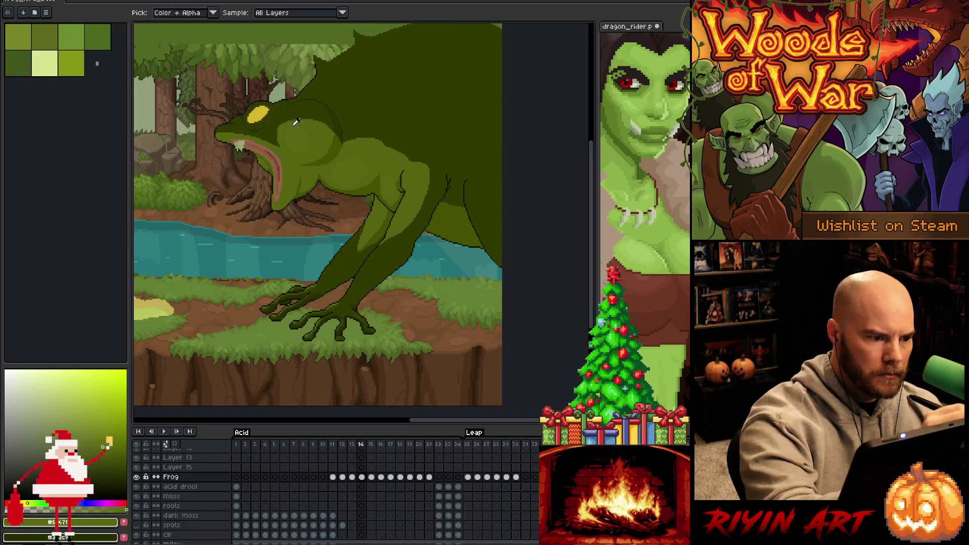
click(227, 135)
key(b)
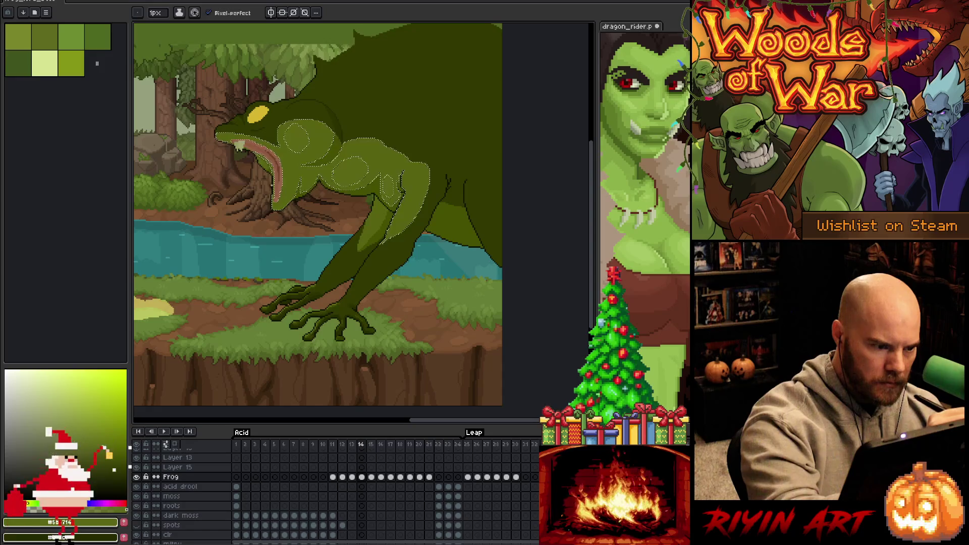
key(w)
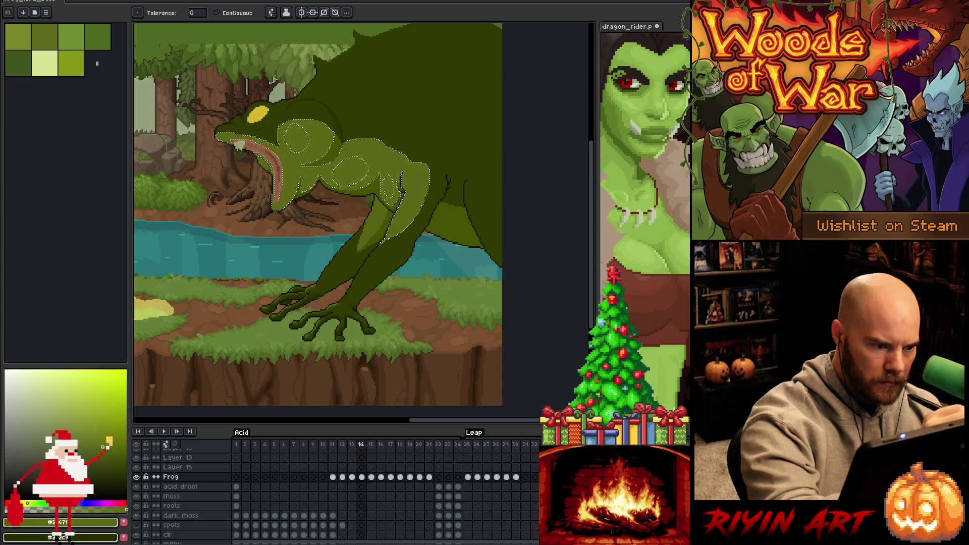
scroll(287, 175, up, 4)
key(b)
drag(320, 234, 416, 156)
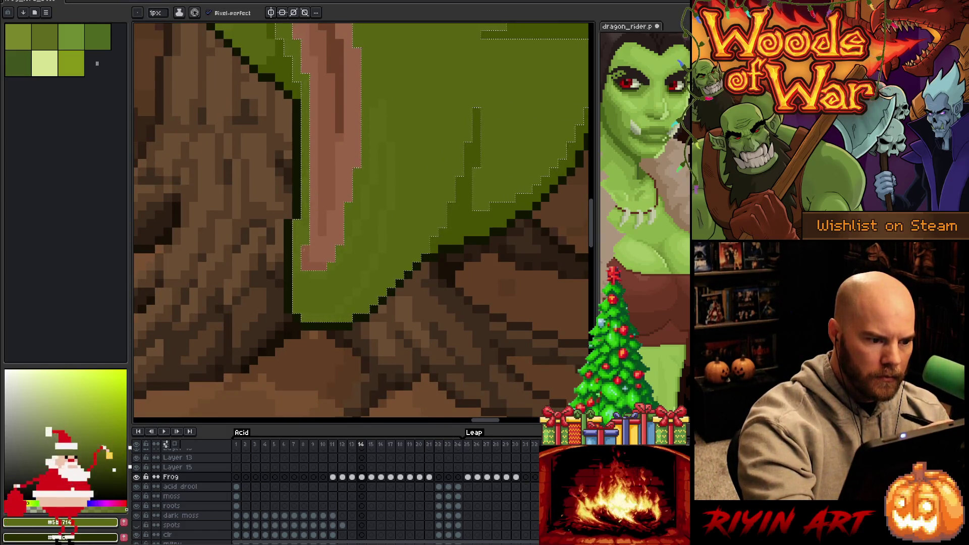
key(w)
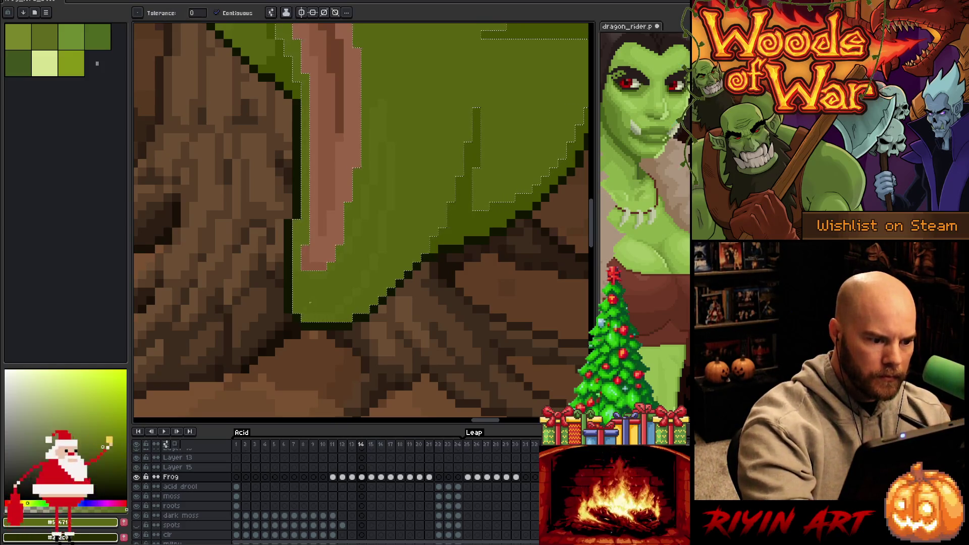
key(b)
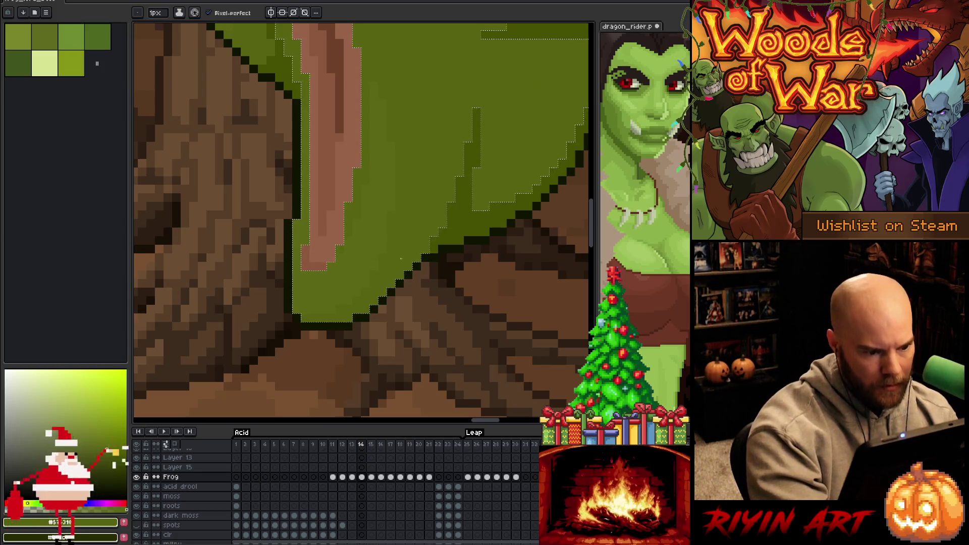
- Recentre on the frog and add a pale highlight strip down the front leg
scroll(288, 303, down, 5)
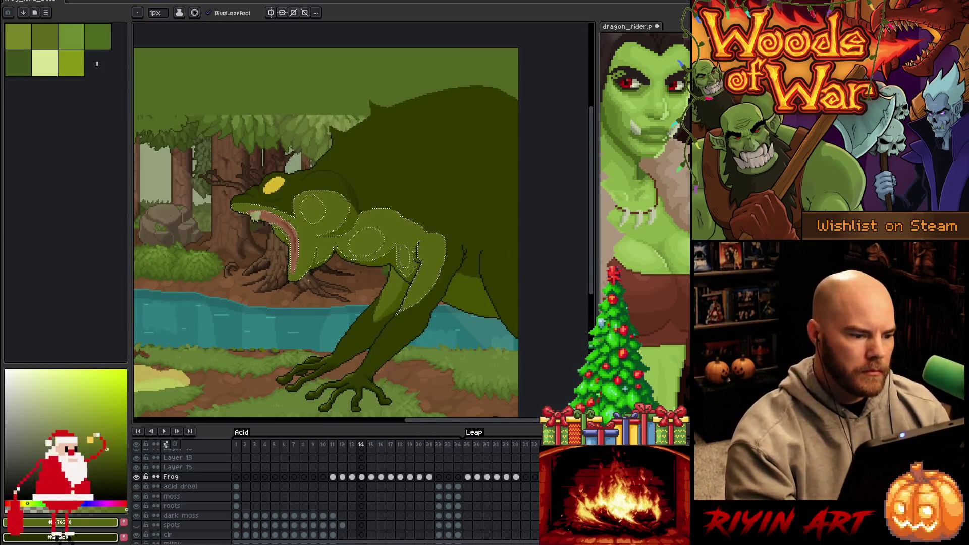
scroll(353, 273, up, 2)
scroll(353, 273, down, 2)
drag(402, 285, 353, 273)
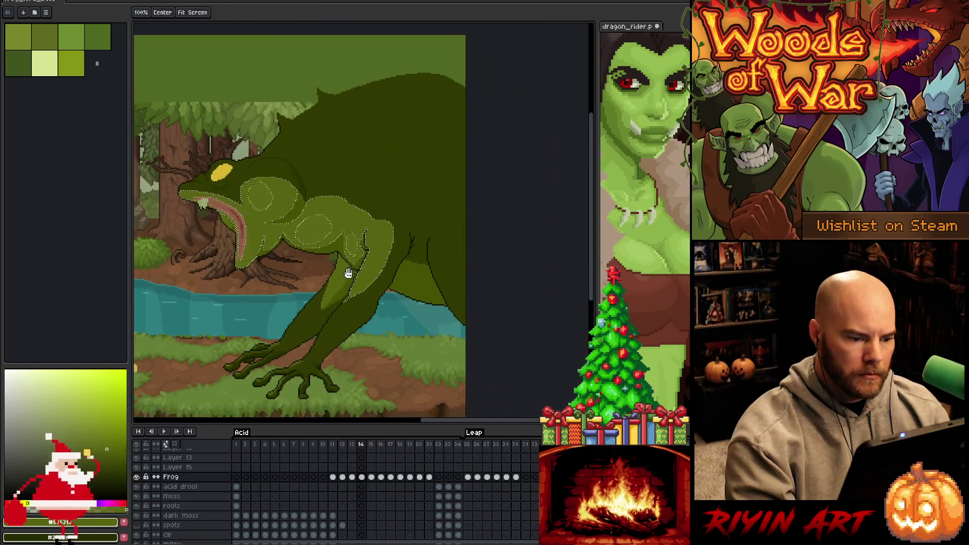
scroll(353, 273, up, 1)
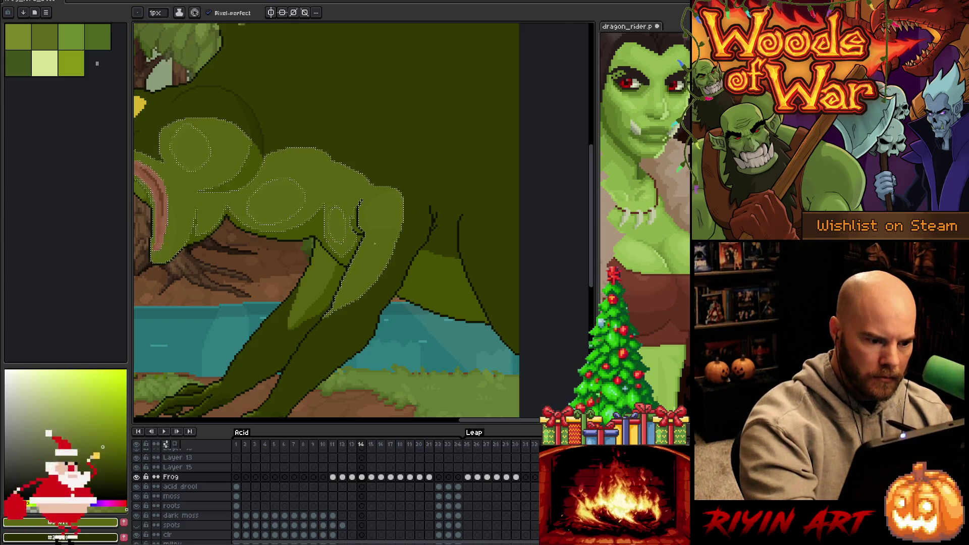
key(g)
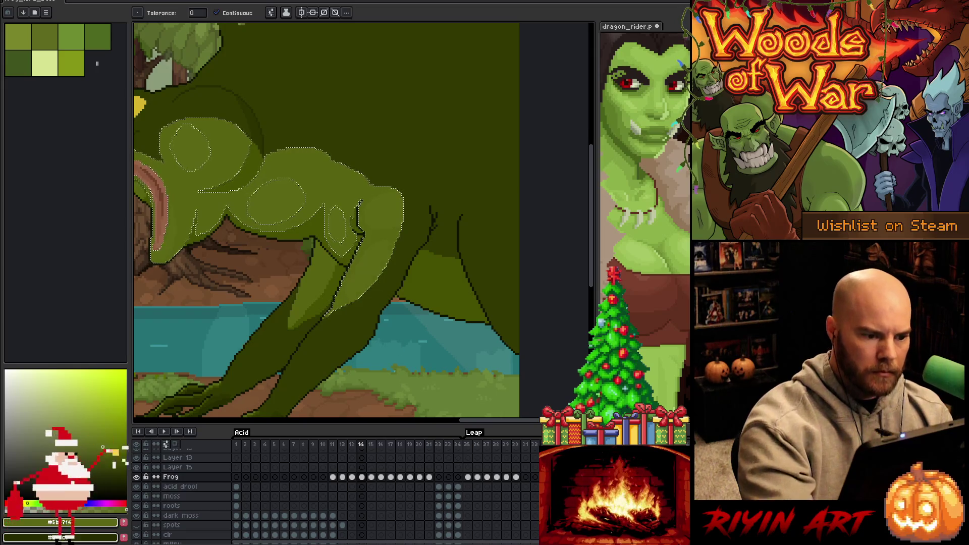
key(b)
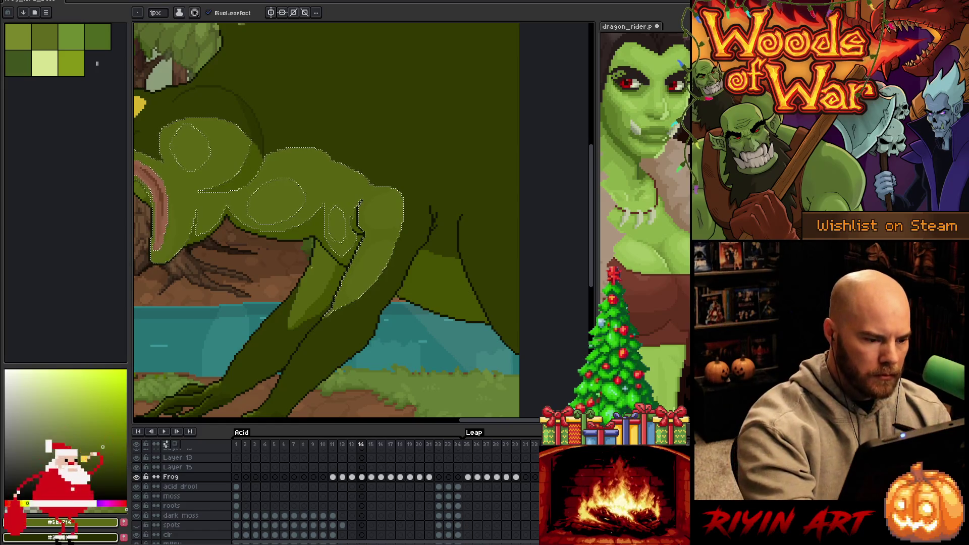
click(318, 262)
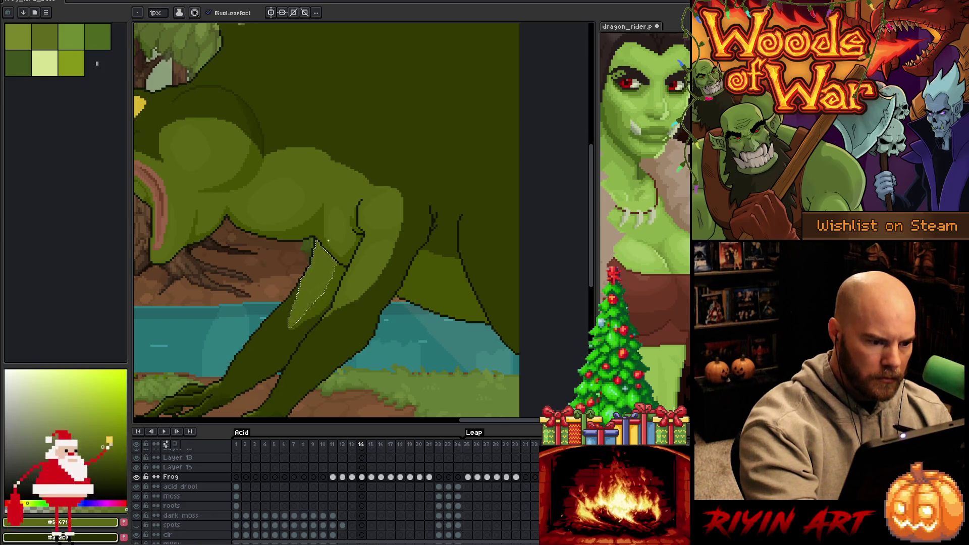
key(w)
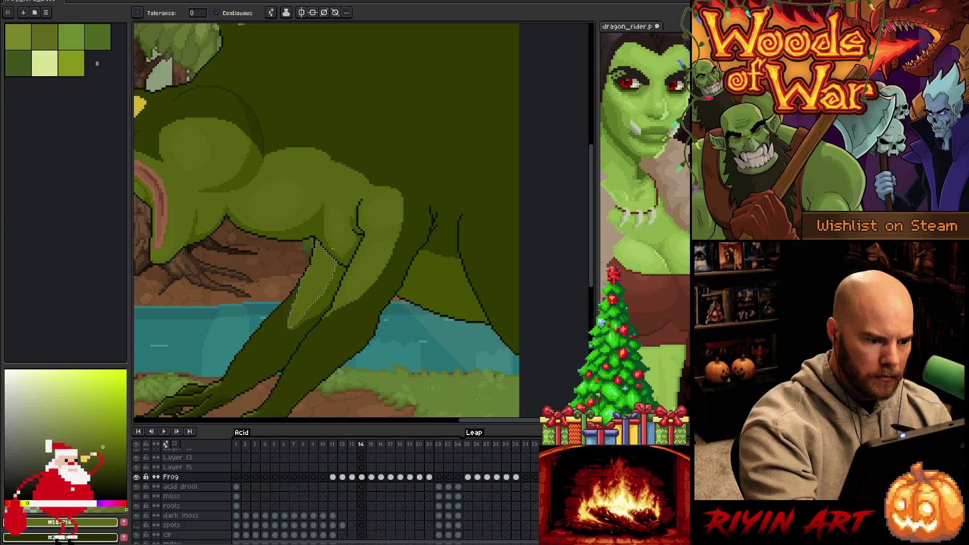
drag(384, 335, 450, 281)
scroll(428, 305, down, 3)
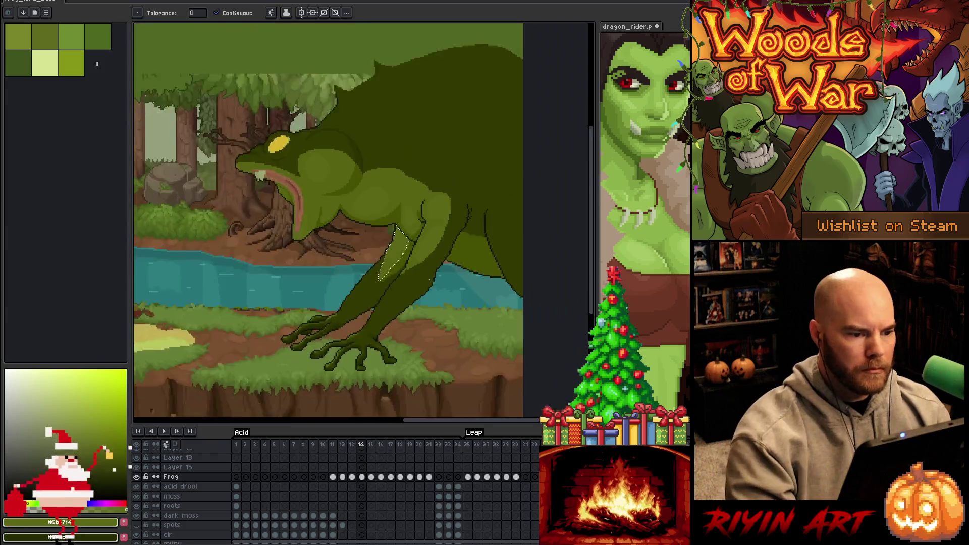
- Clear the leg selection and save the animation file
scroll(301, 247, up, 4)
key(ctrl+d)
key(b)
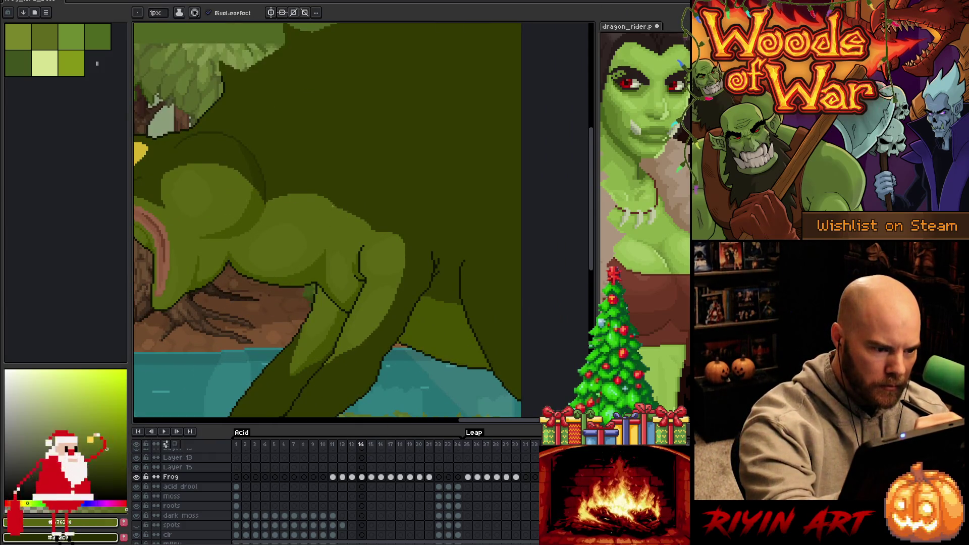
key(ctrl+s)
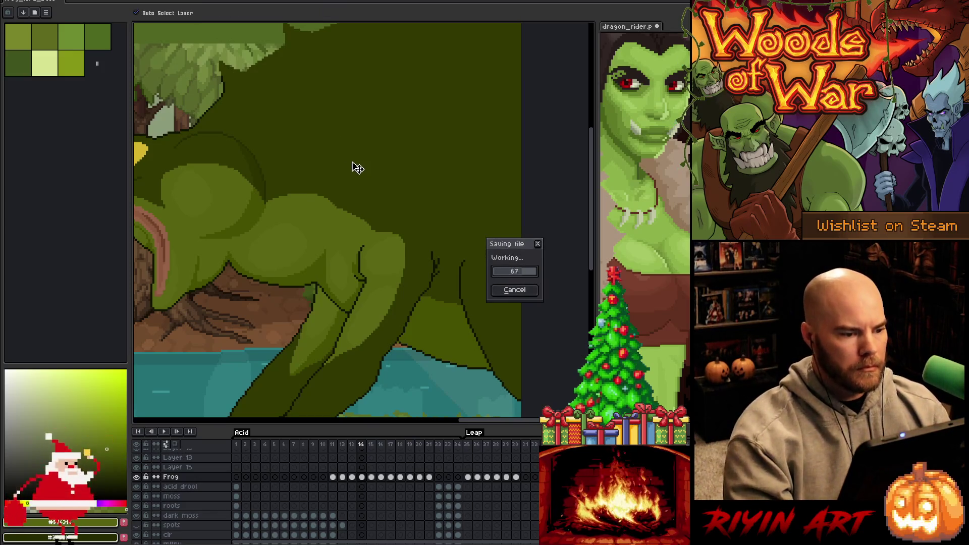
- Play the frog animation and flip between frames 13 and 14 to check the leap pose
scroll(357, 168, down, 4)
scroll(349, 162, up, 2)
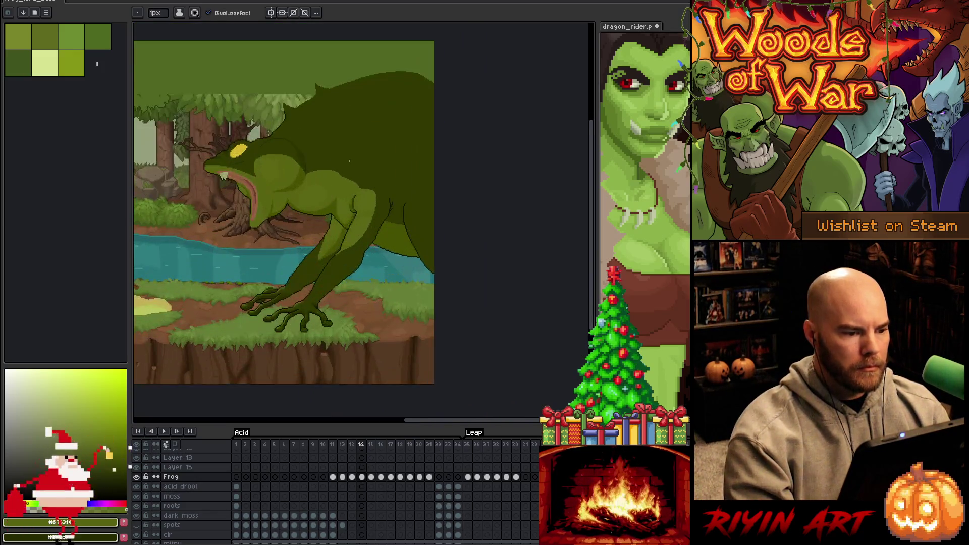
key(Left)
key(Right)
key(Left)
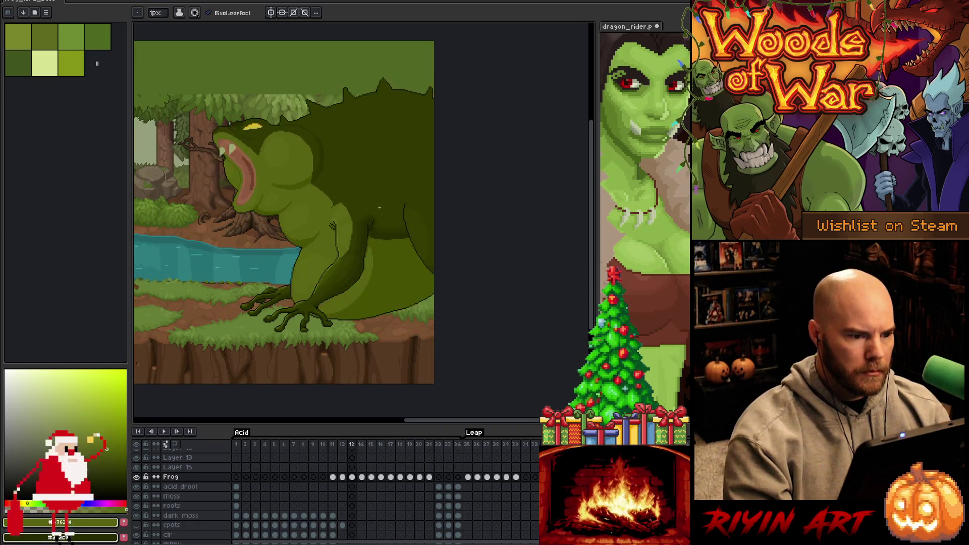
key(Right)
key(Return)
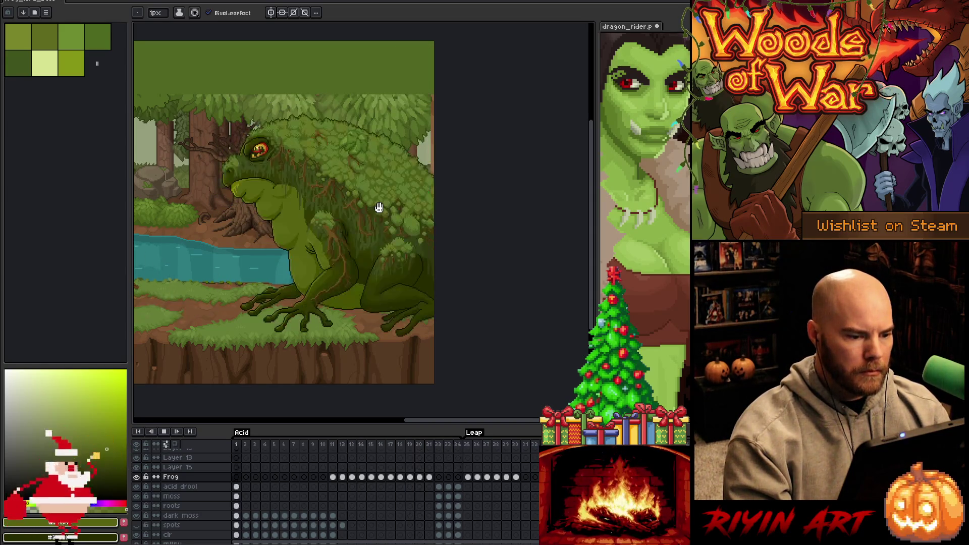
key(Return)
key(Right)
key(Right)
key(Right)
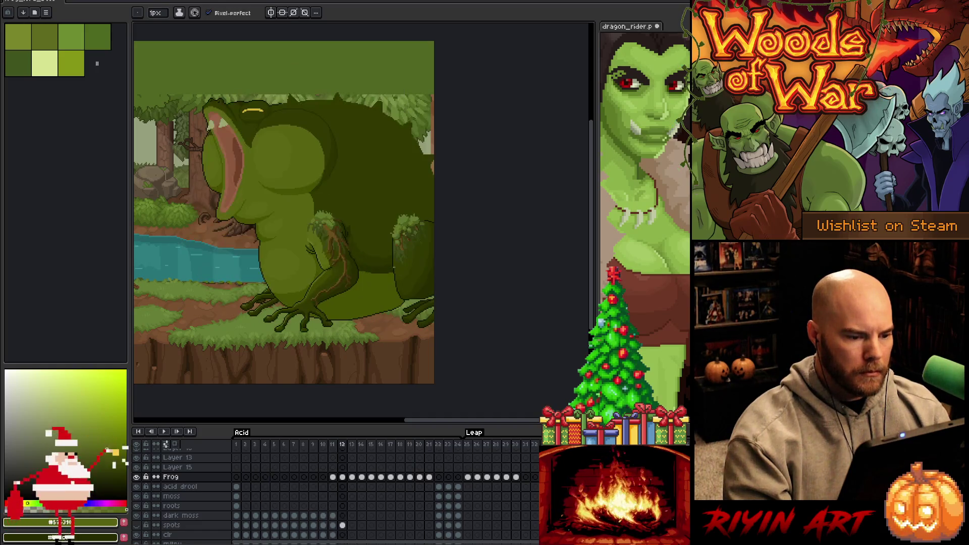
key(Left)
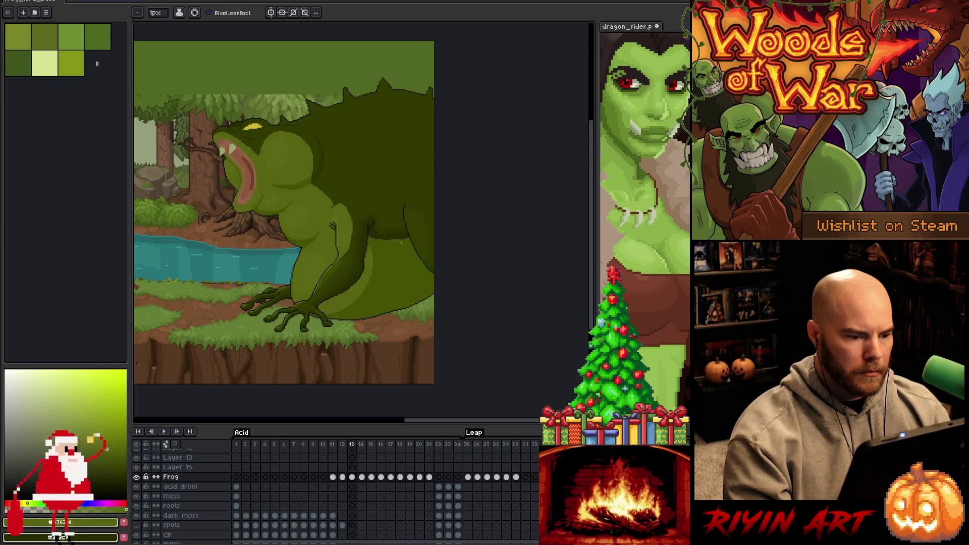
key(Right)
scroll(428, 228, up, 1)
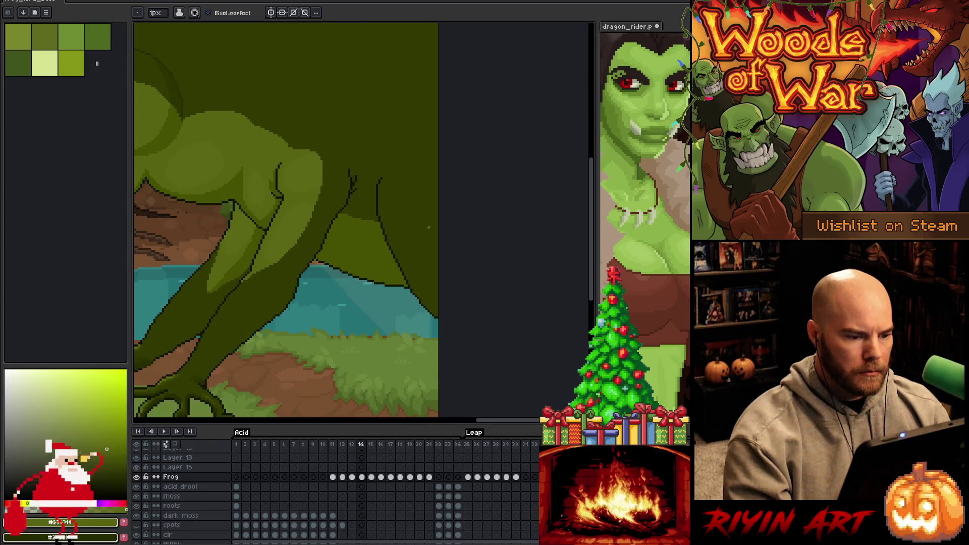
- Lasso the rear edge of the frog's body and shift it up and right
scroll(429, 228, down, 2)
key(Left)
key(Right)
scroll(428, 228, up, 1)
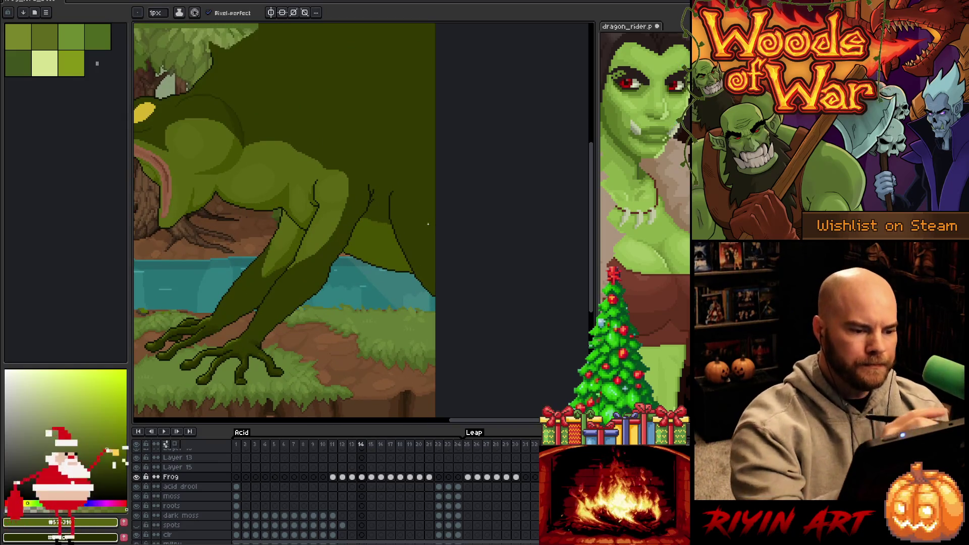
key(q)
mouse_move(435, 182)
mouse_down()
mouse_move(400, 179)
mouse_move(386, 199)
mouse_move(394, 237)
mouse_move(445, 308)
mouse_up()
mouse_move(426, 262)
mouse_down()
mouse_move(451, 232)
mouse_move(461, 238)
mouse_up()
key(Left)
key(Right)
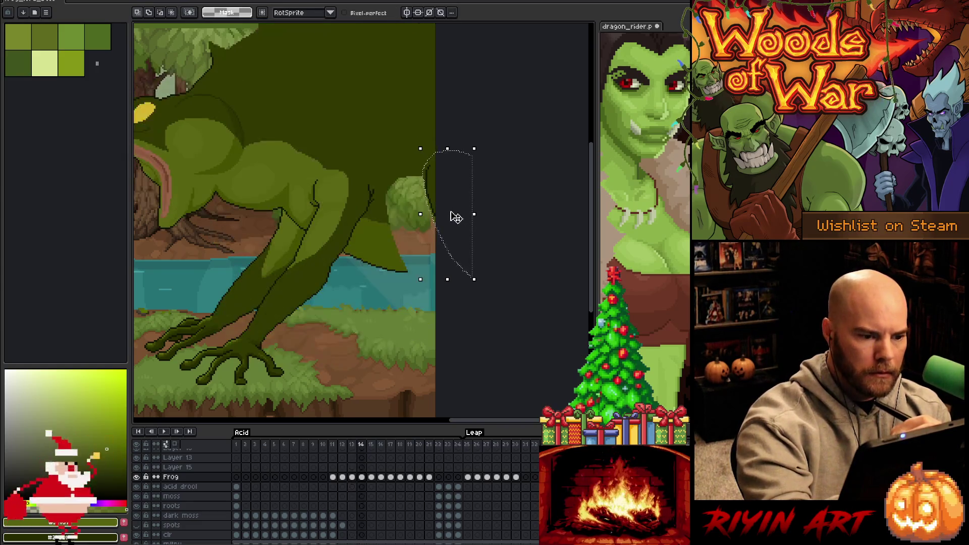
click(432, 154)
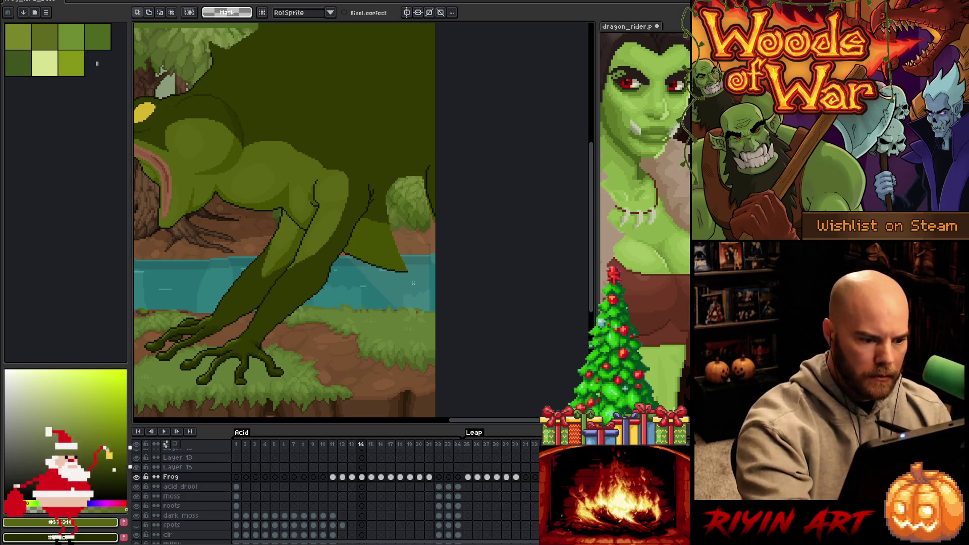
scroll(430, 223, up, 1)
- Extend the dark outline along the water edge, undo a leaf-patch outline, and play the animation
key(b)
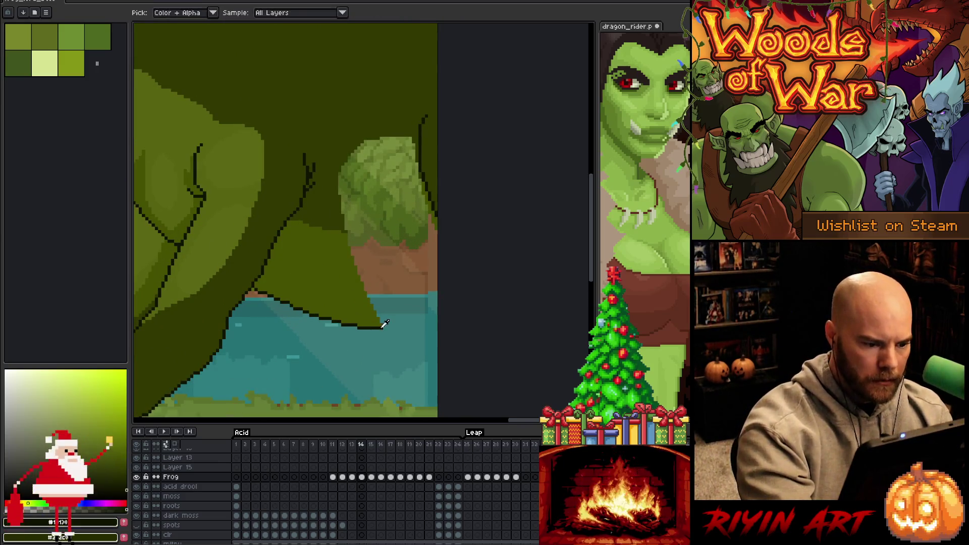
mouse_move(386, 328)
mouse_down()
mouse_move(420, 328)
mouse_move(477, 260)
mouse_up()
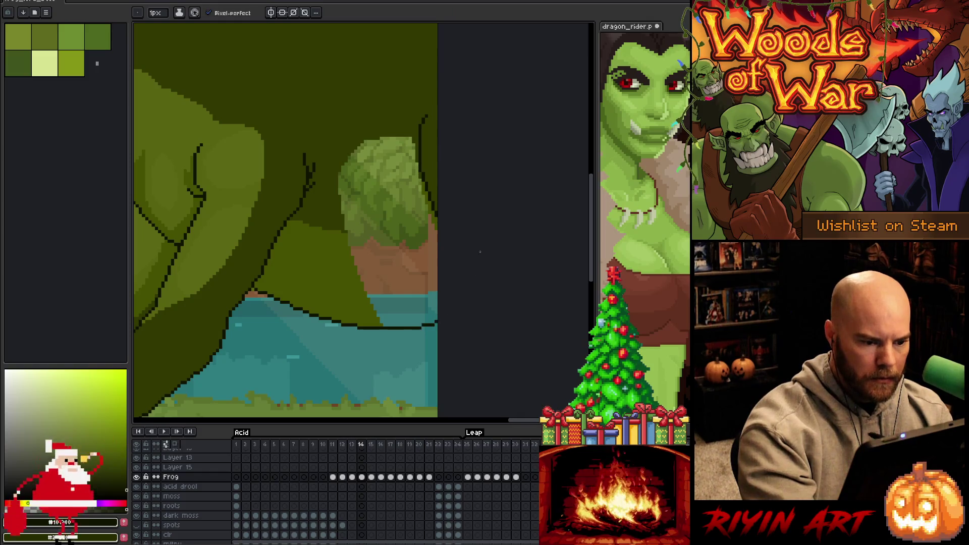
drag(345, 233, 433, 214)
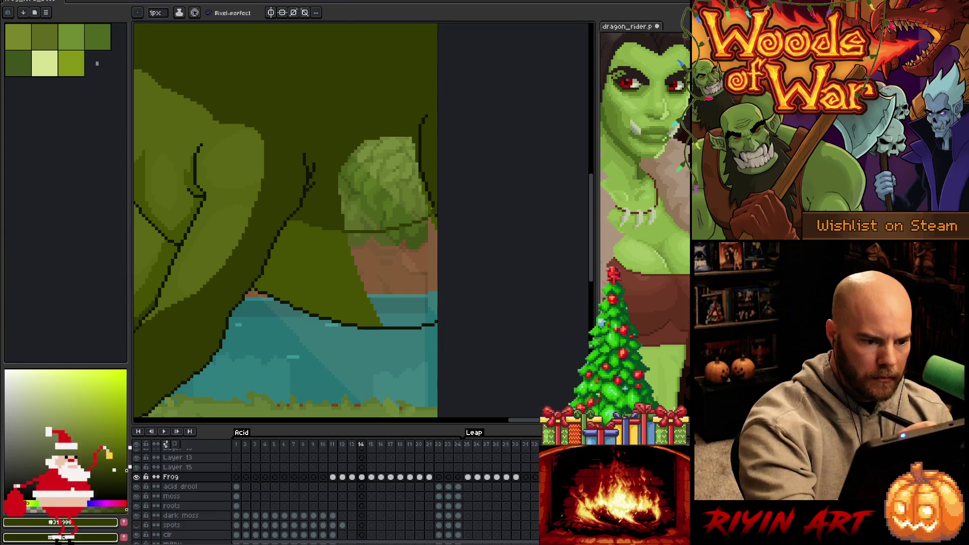
alt+click(404, 102)
key(ctrl+z)
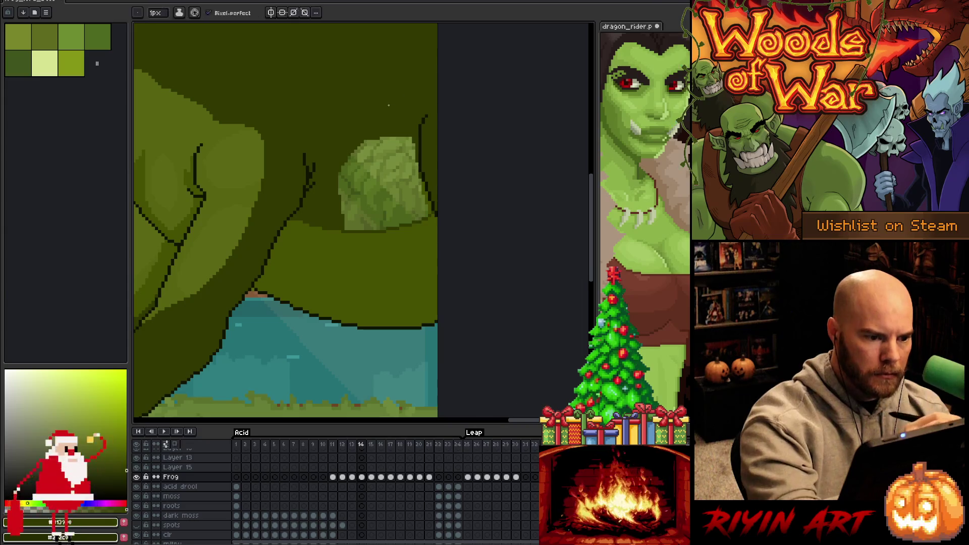
key(ctrl+z)
key(ctrl+z)
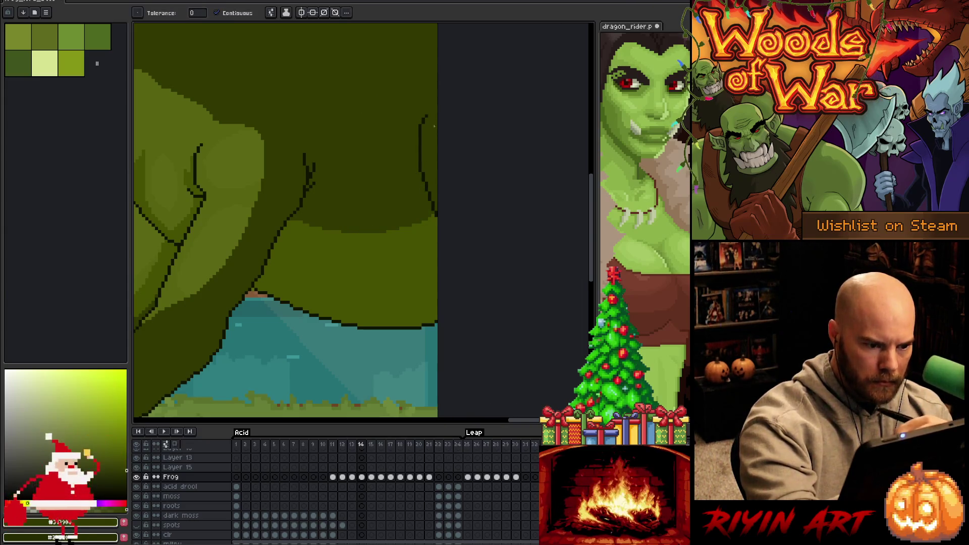
scroll(444, 194, down, 5)
key(Return)
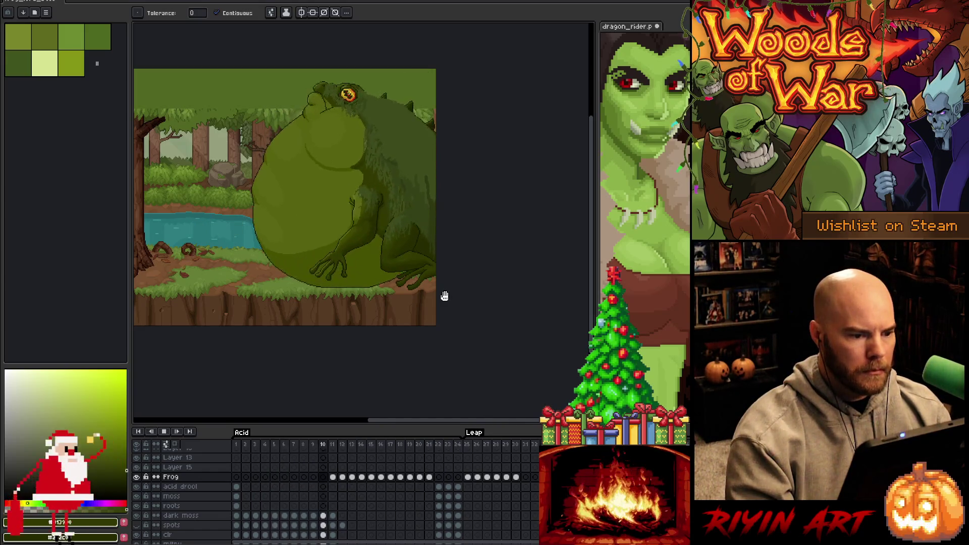
- Stop playback on frame 13 and flip between frames 12 and 13 to compare
scroll(305, 309, up, 1)
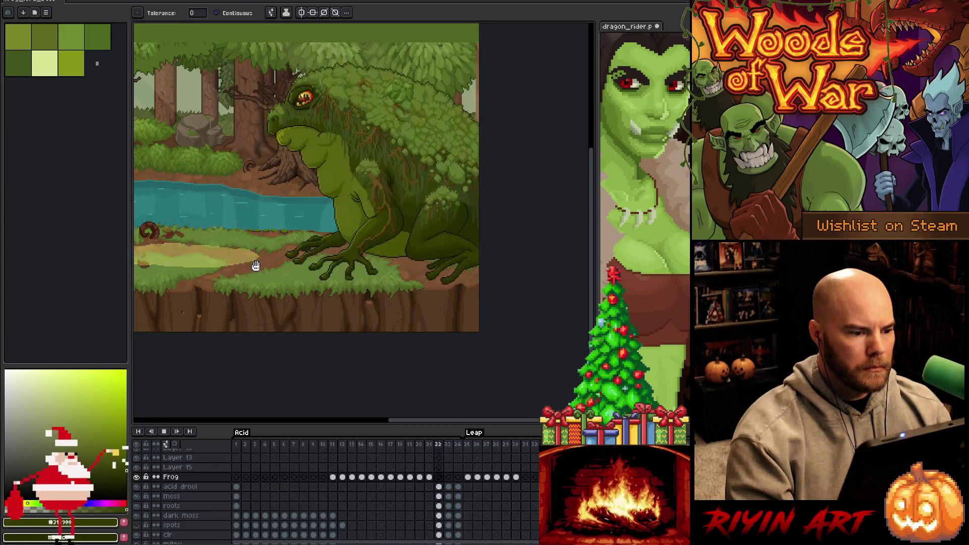
drag(305, 175, 328, 241)
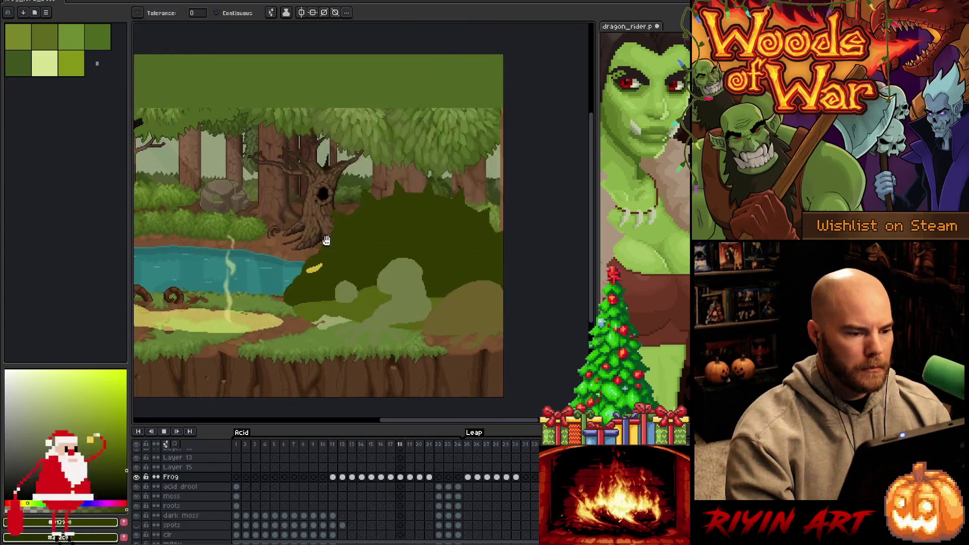
scroll(328, 241, up, 1)
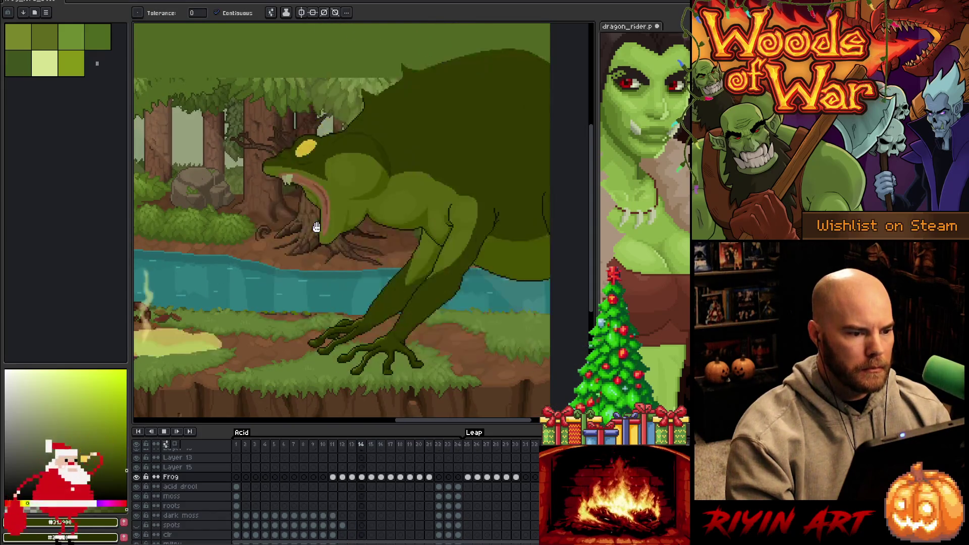
key(Return)
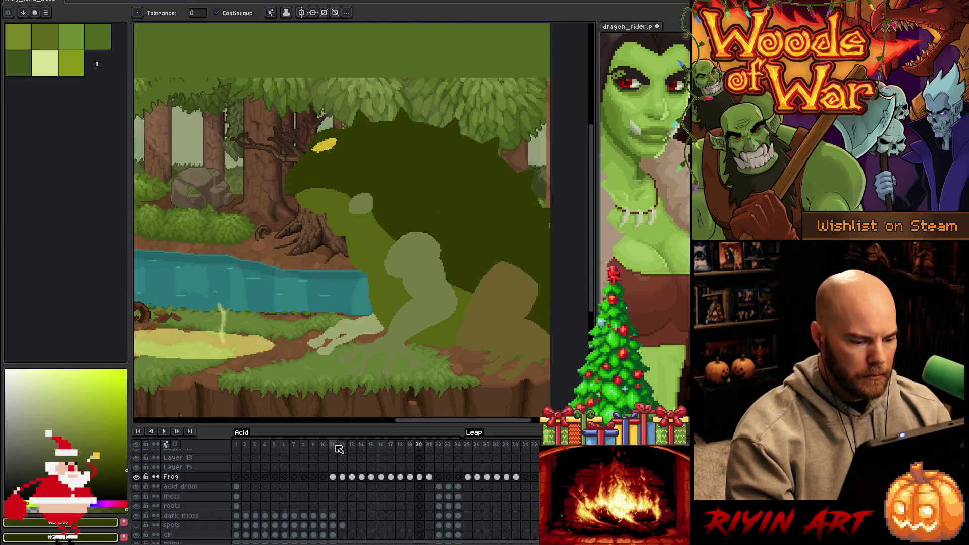
click(340, 446)
key(Right)
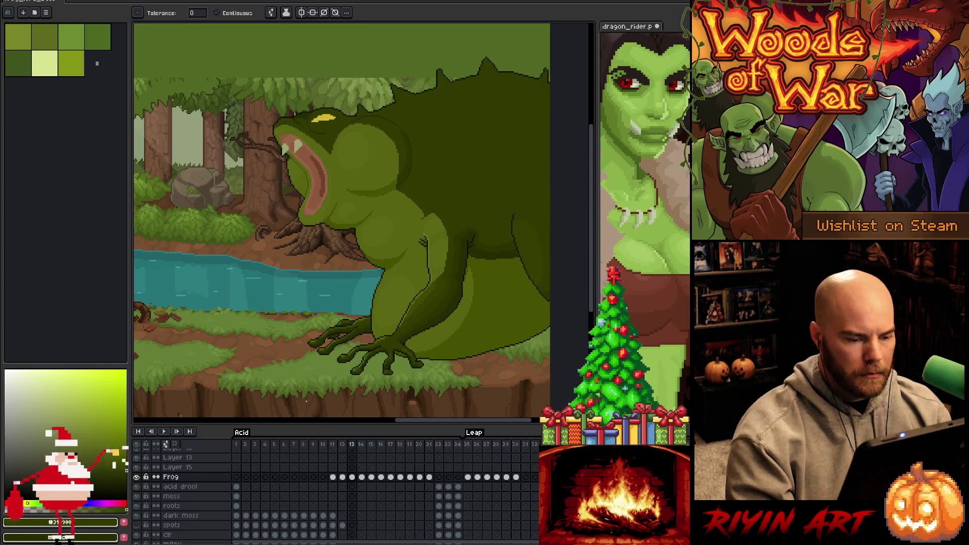
key(Left)
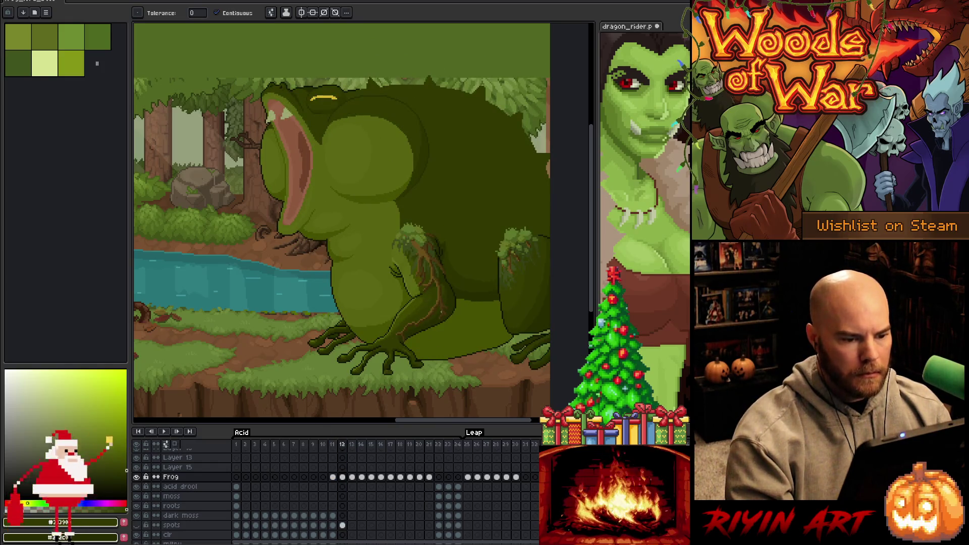
key(Right)
key(Left)
key(Right)
key(Left)
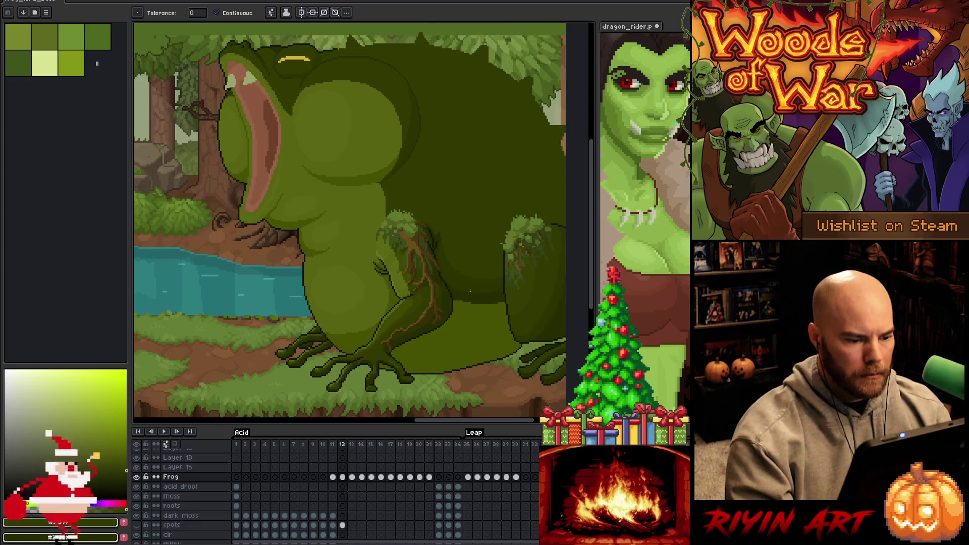
scroll(470, 291, up, 3)
- Sample the frog's body green as the drawing colour and return to the Pencil
key(Right)
key(i)
click(364, 326)
key(b)
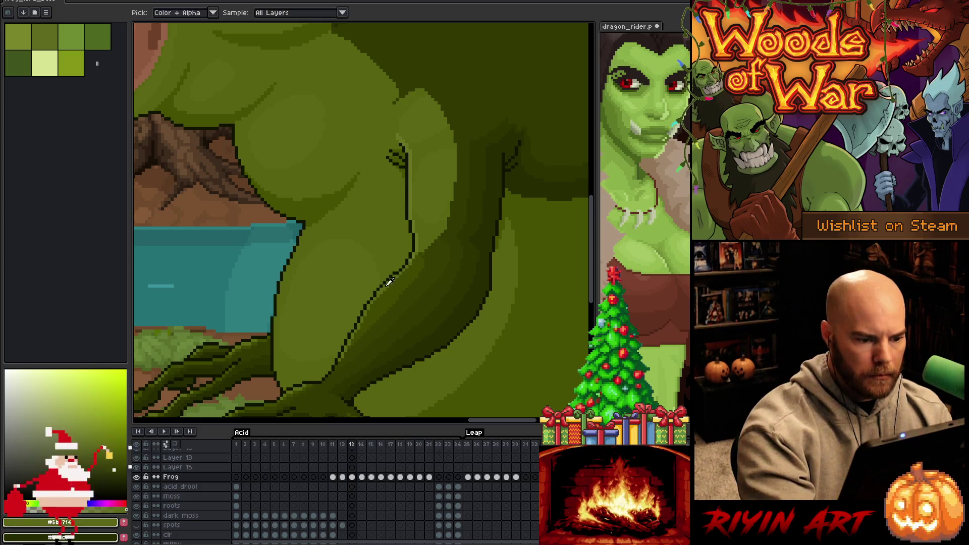
- Compare frames 13 and 14 and sample the frog's dark green
scroll(387, 273, down, 3)
scroll(388, 272, up, 2)
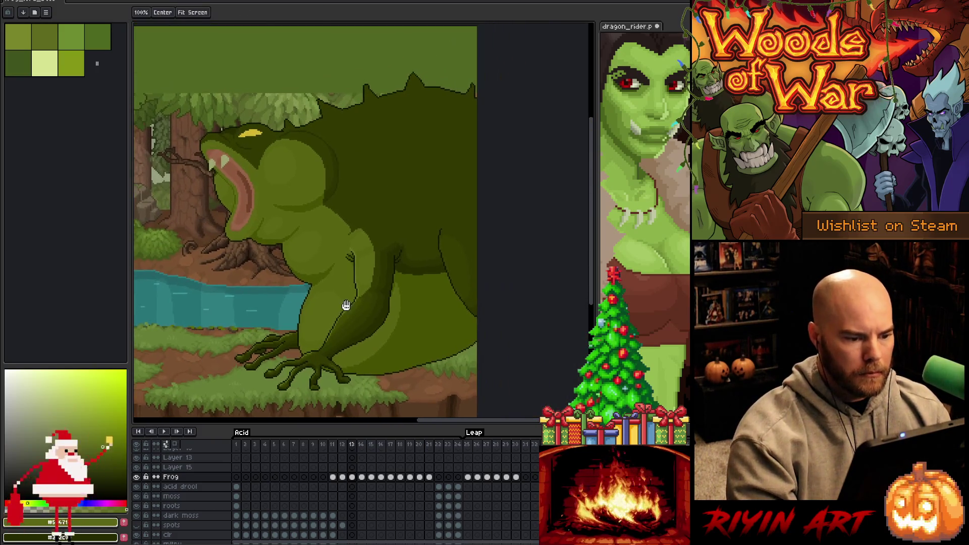
key(period)
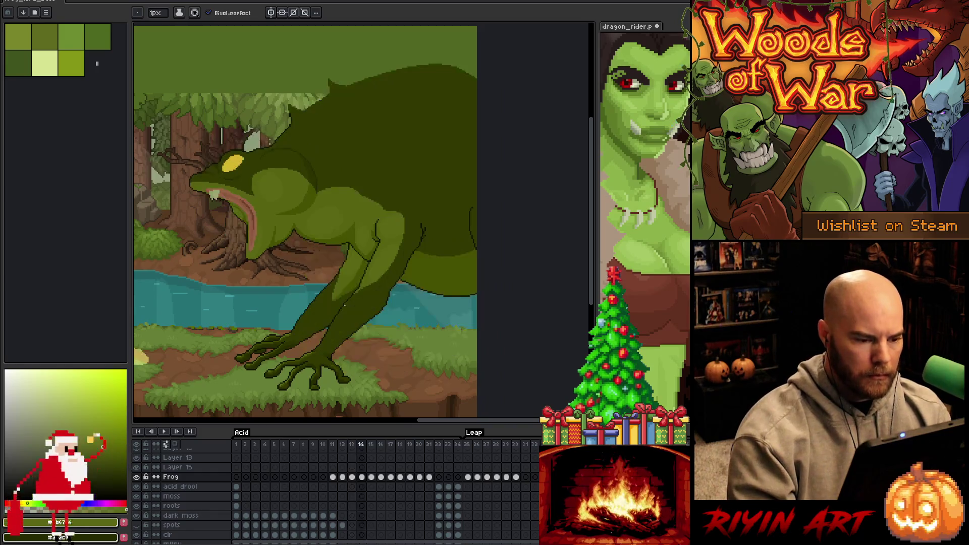
key(comma)
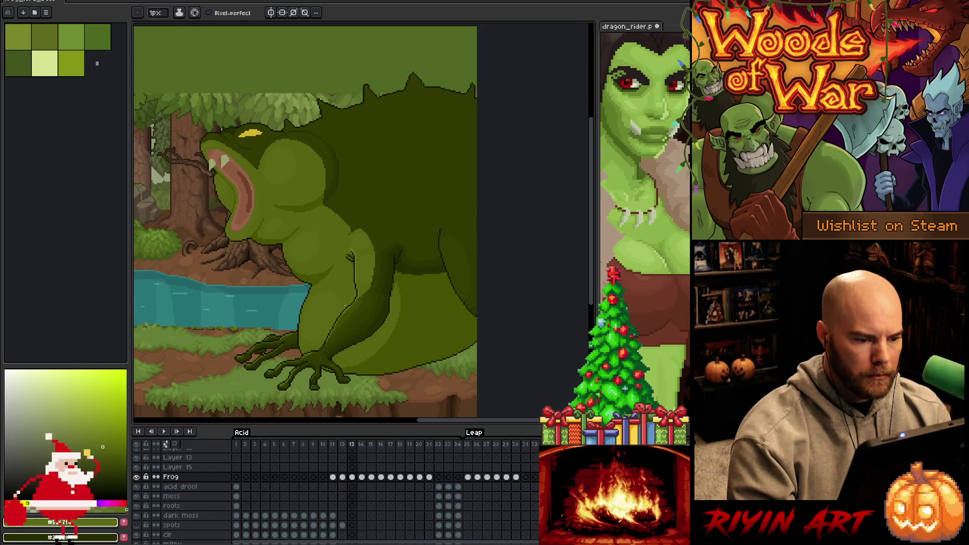
alt+click(400, 264)
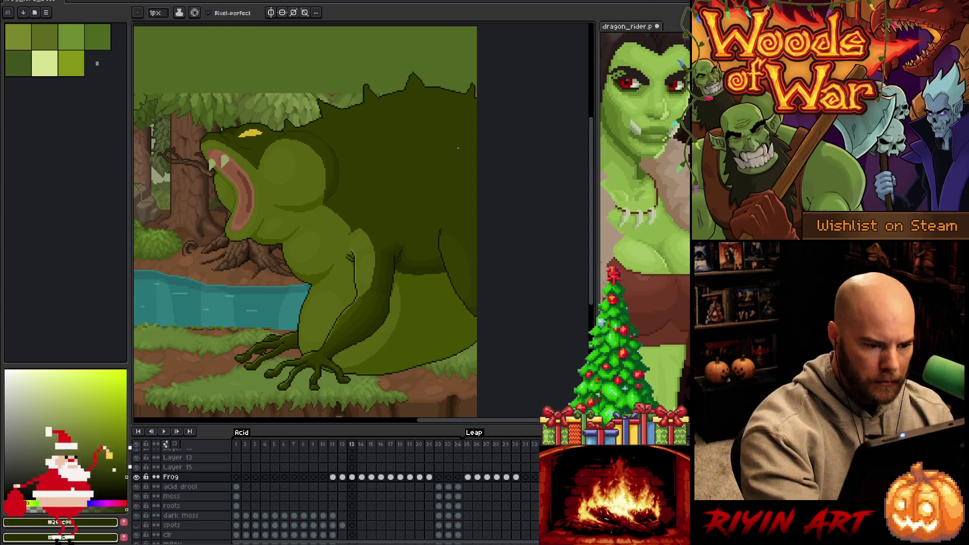
key(period)
- Magic-wand select the frog's body on frame 14 and resample its dark green
key(w)
click(451, 211)
key(b)
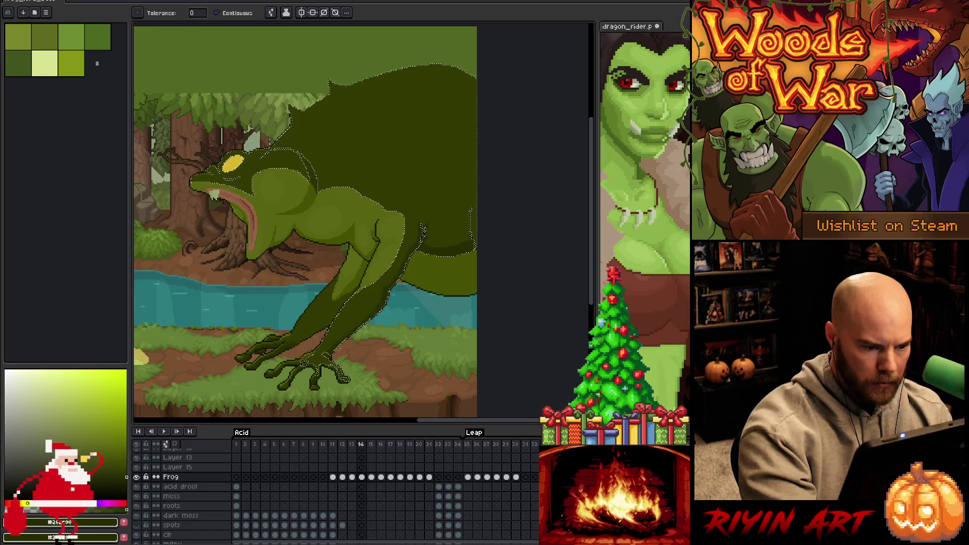
key(ctrl+t)
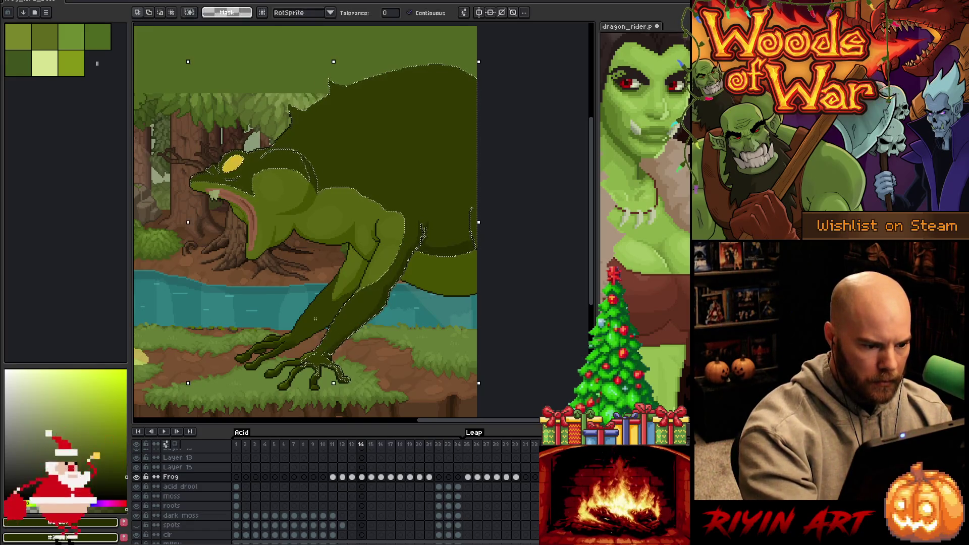
key(Return)
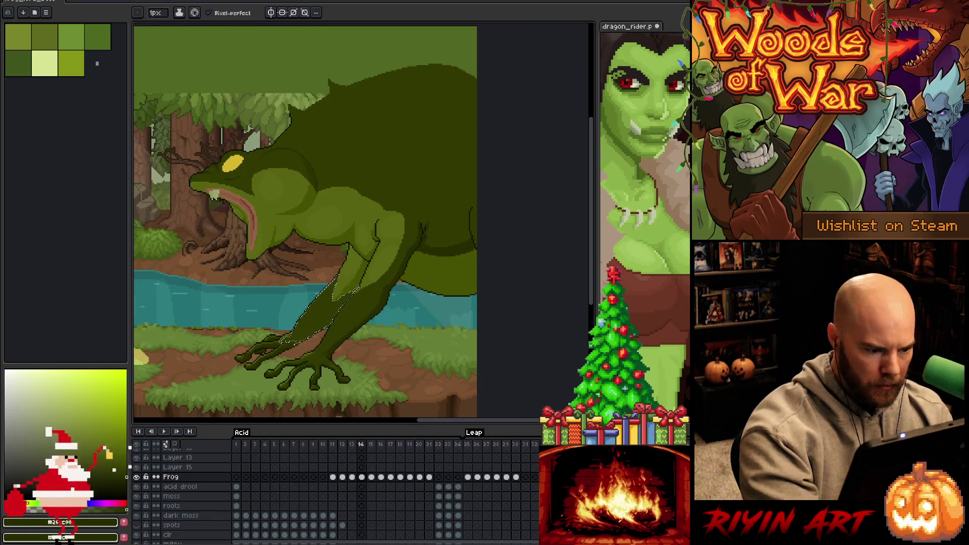
key(g)
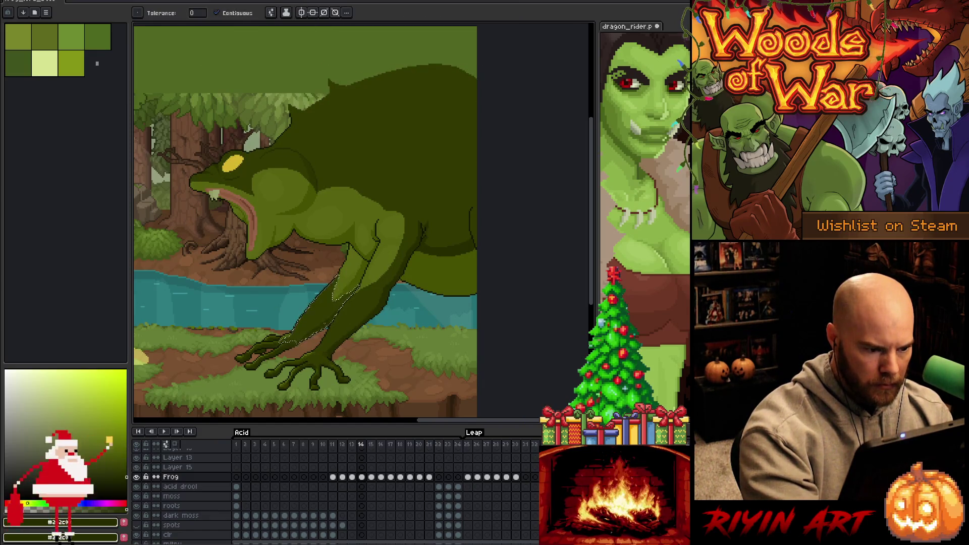
key(comma)
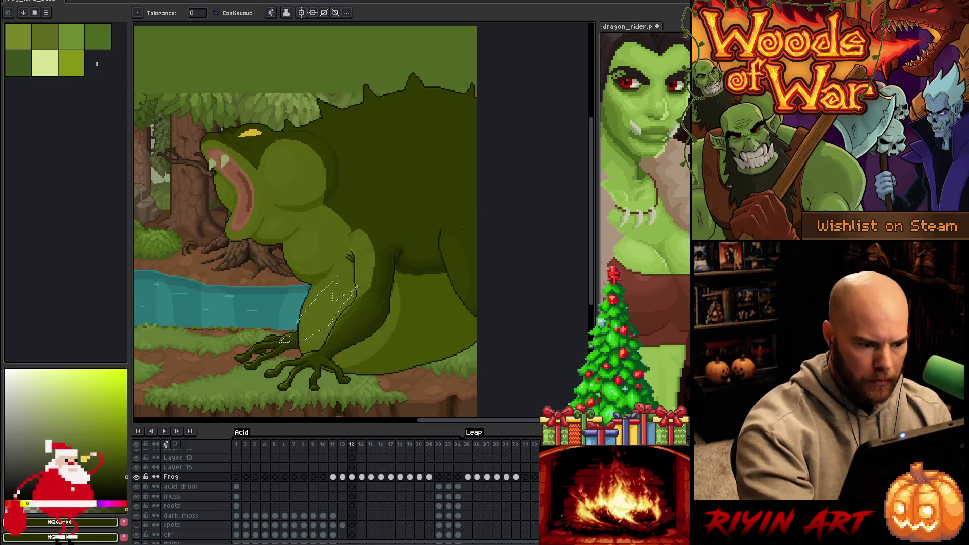
key(b)
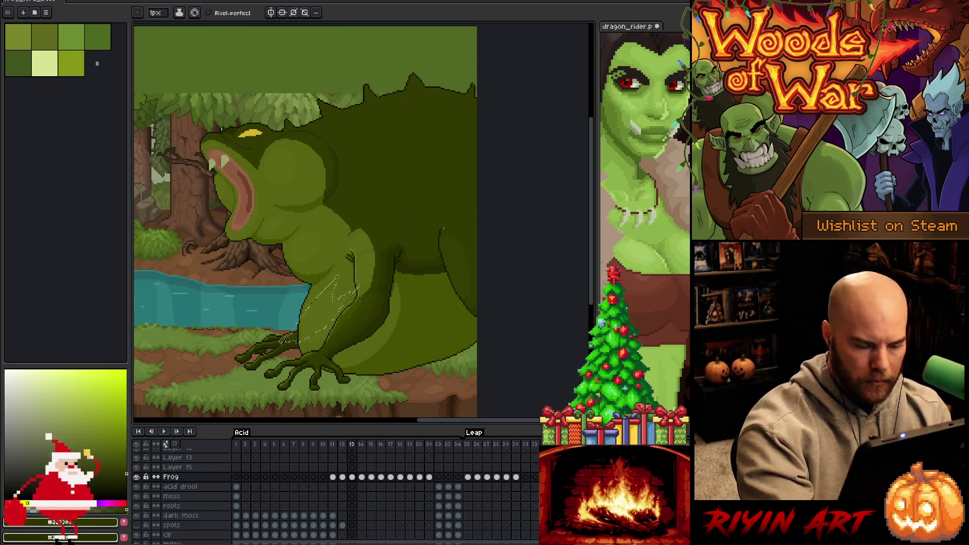
key(period)
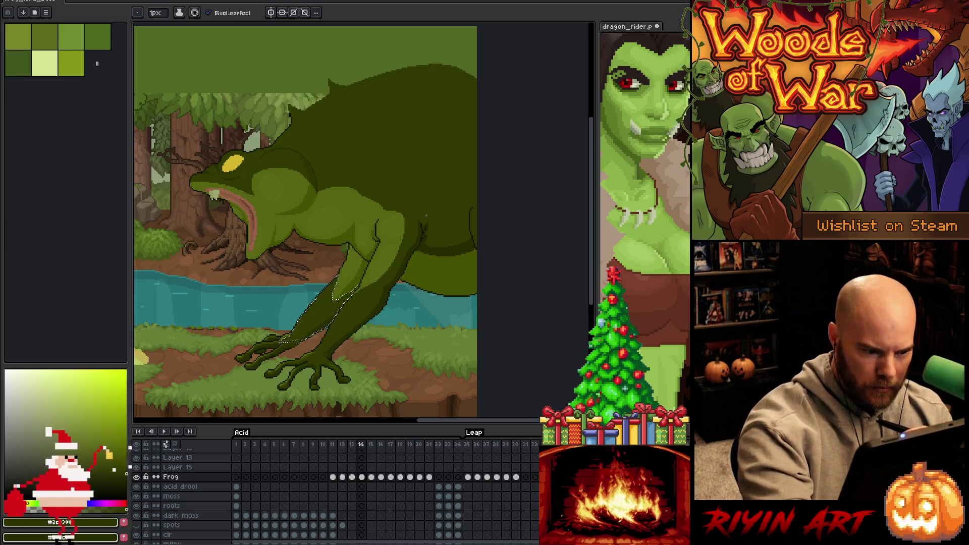
alt+click(425, 215)
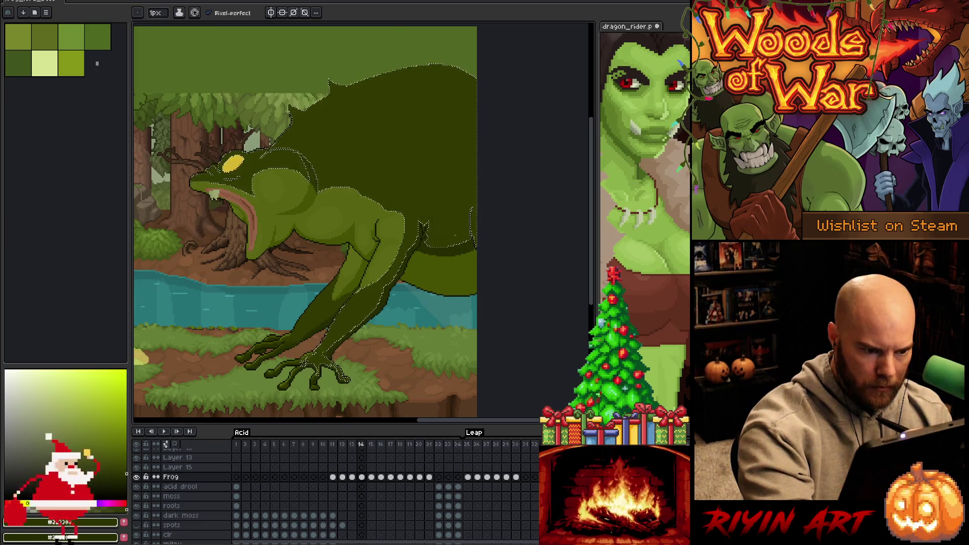
- Zoom in on the body and pencil a diagonal line of seven dark-green pixels
key(w)
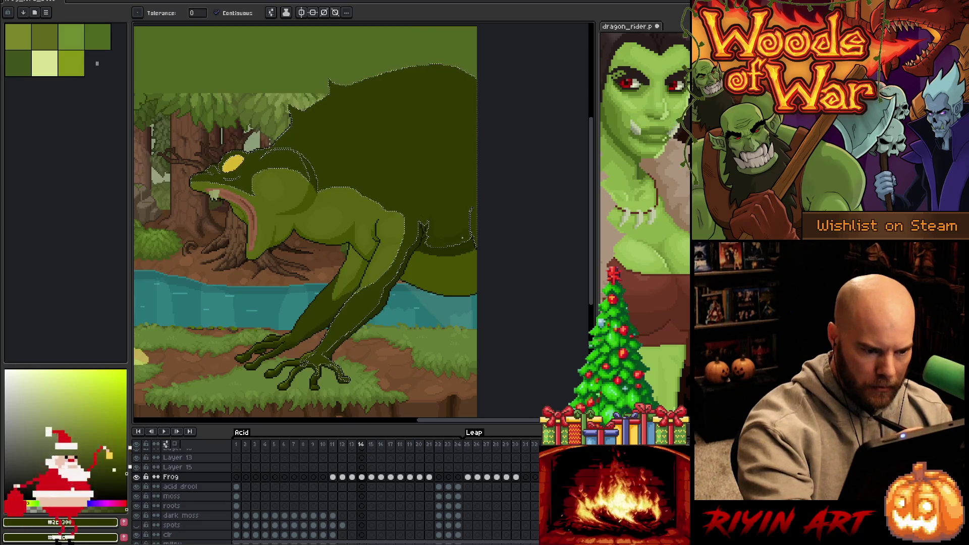
key(b)
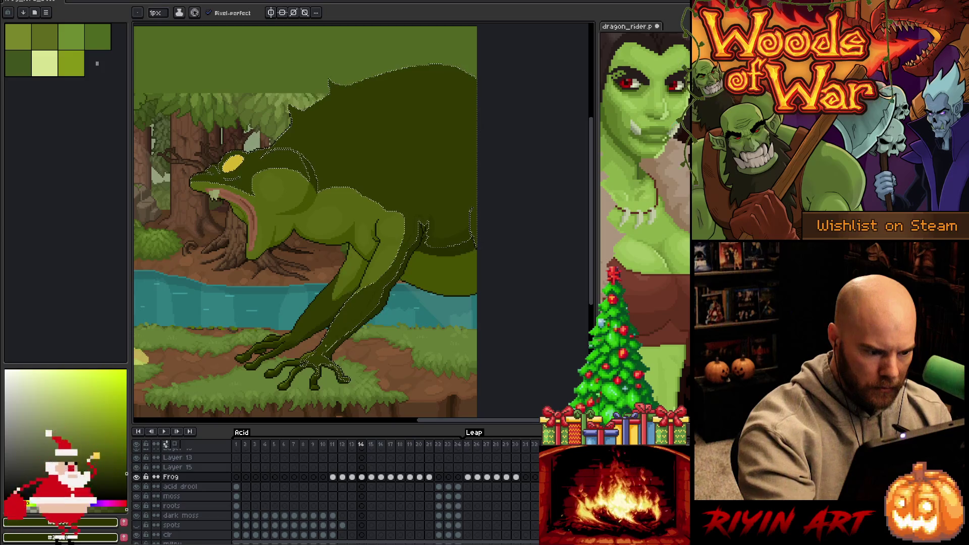
key(w)
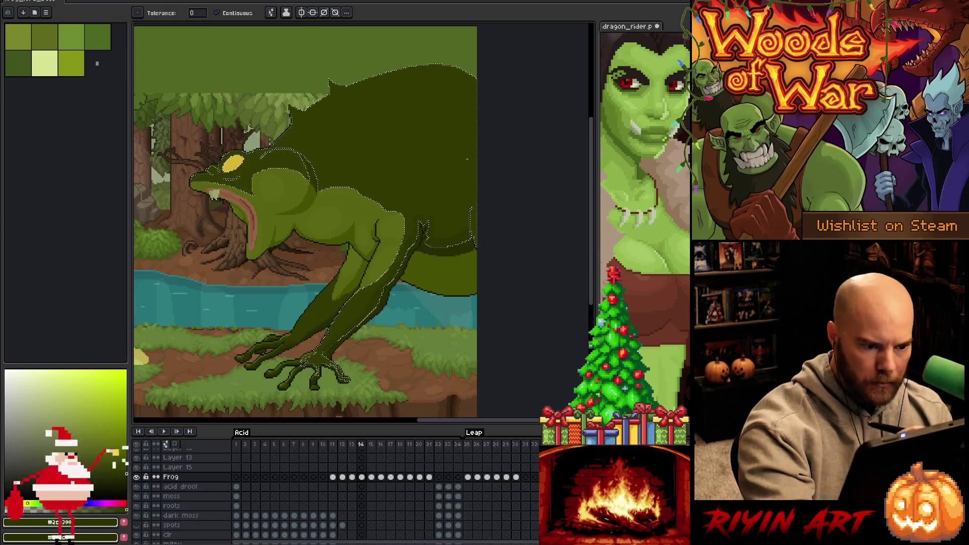
scroll(469, 157, up, 5)
key(space)
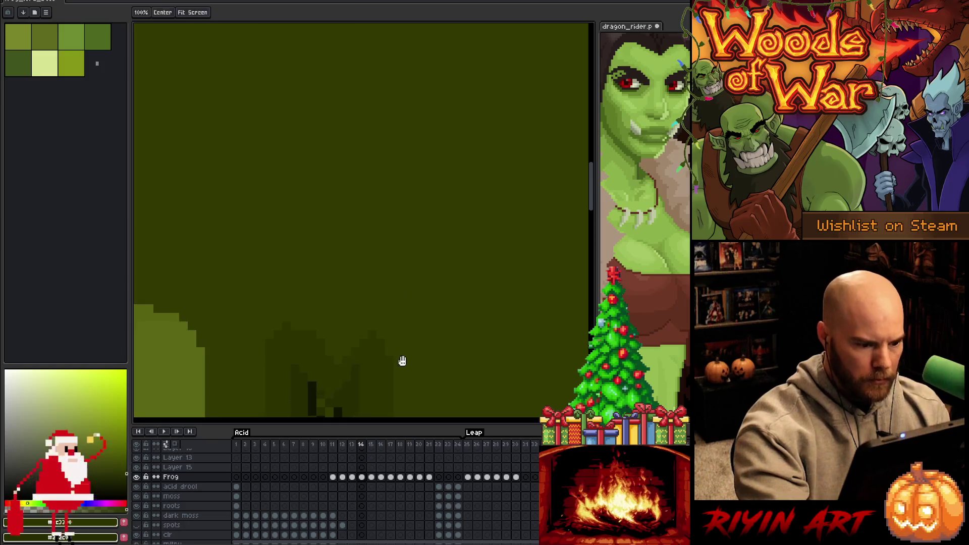
drag(401, 358, 441, 194)
click(369, 261)
click(361, 239)
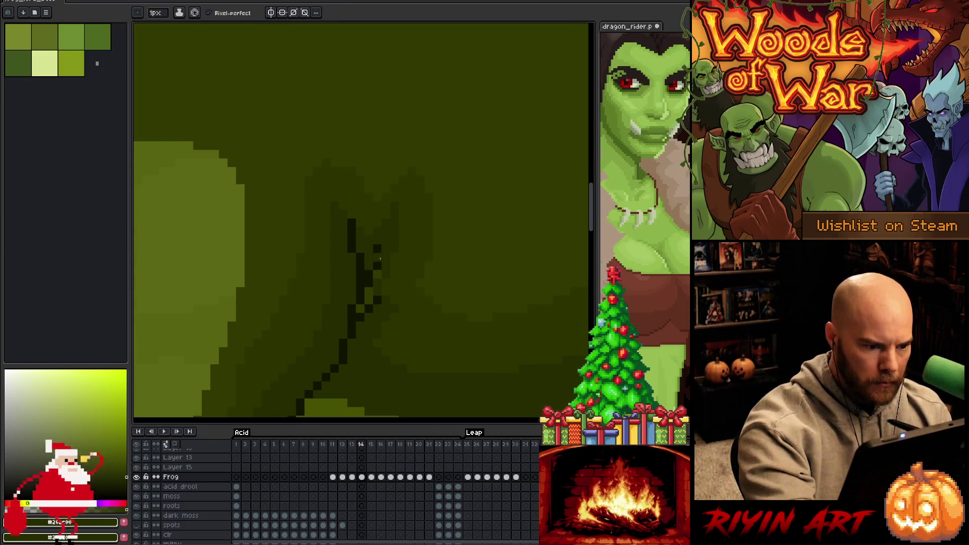
click(380, 250)
click(377, 275)
click(368, 292)
click(369, 300)
click(360, 308)
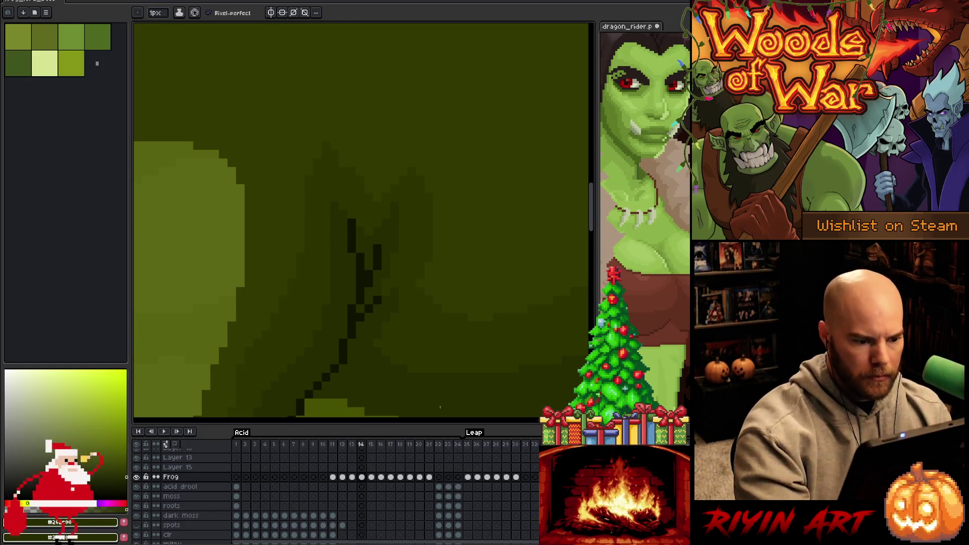
scroll(492, 328, down, 5)
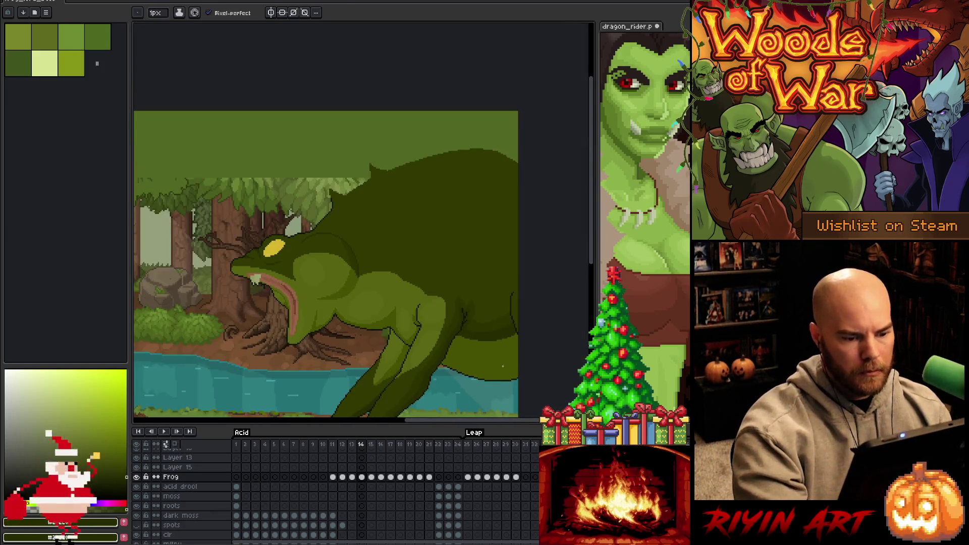
- Bring the whole frog back into view and save the artwork
drag(485, 357, 494, 227)
scroll(459, 274, up, 4)
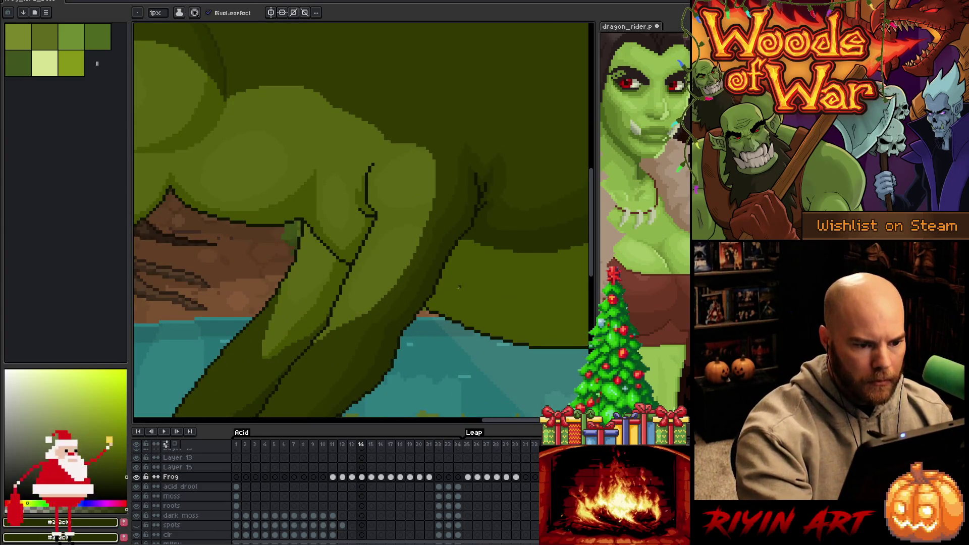
scroll(532, 162, down, 4)
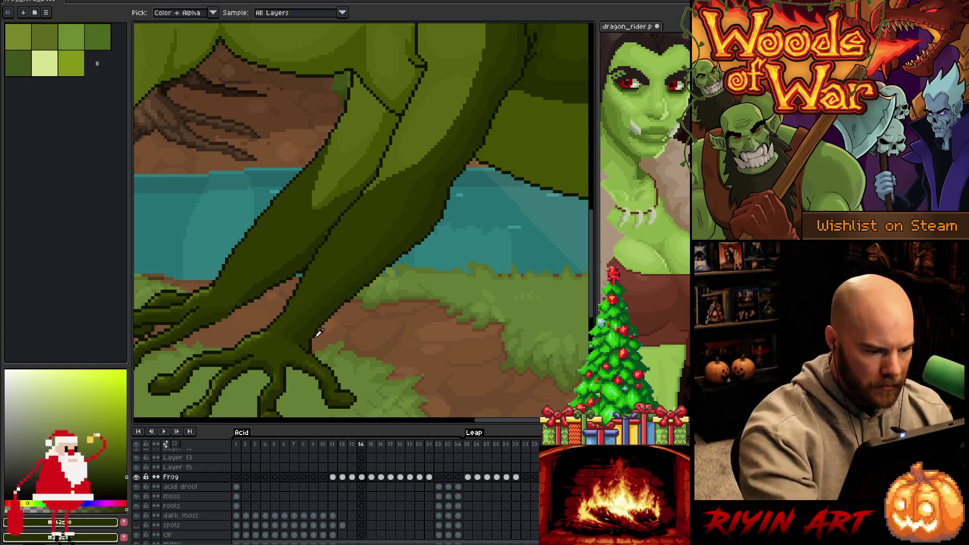
key(e)
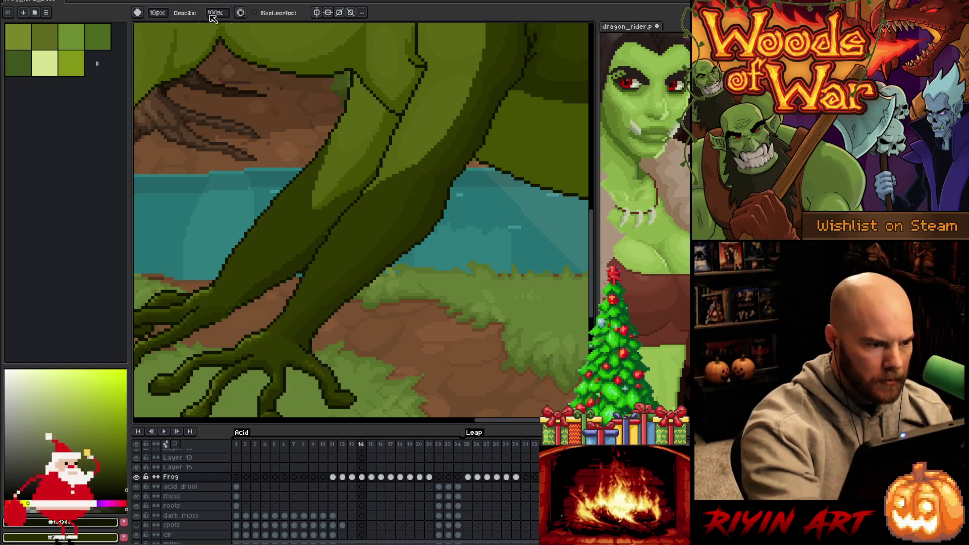
key(b)
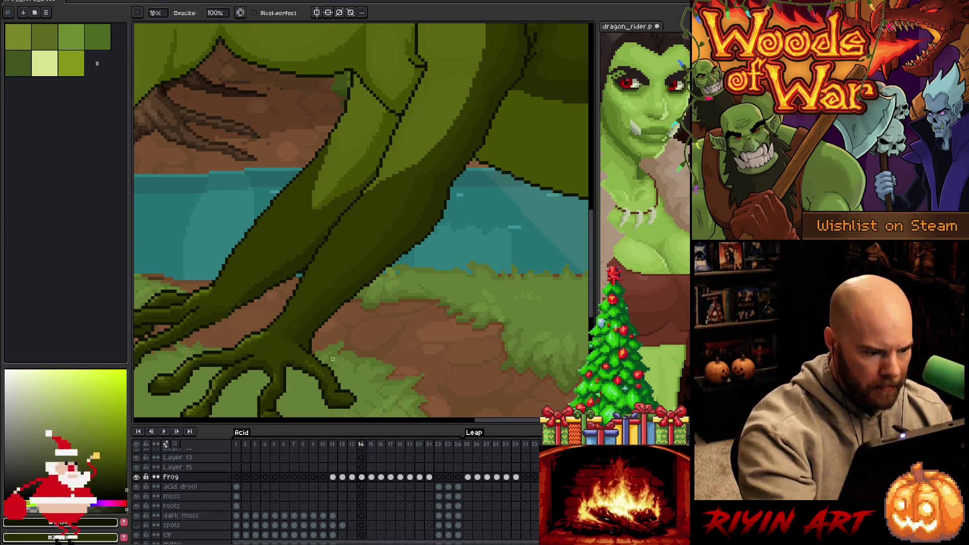
key(ctrl+s)
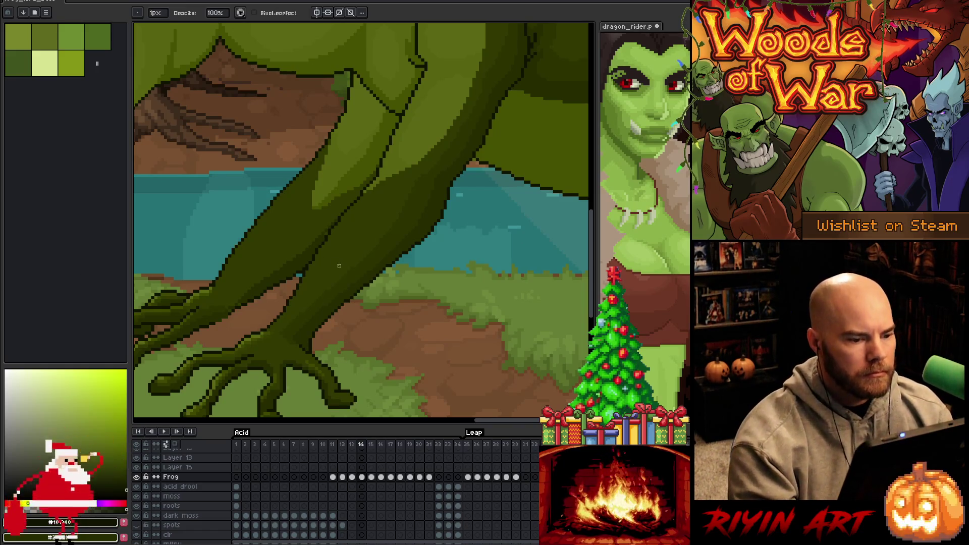
- Zoom in and magic-wand select the frog's front leg, returning to the pencil
scroll(310, 260, down, 3)
scroll(354, 265, up, 2)
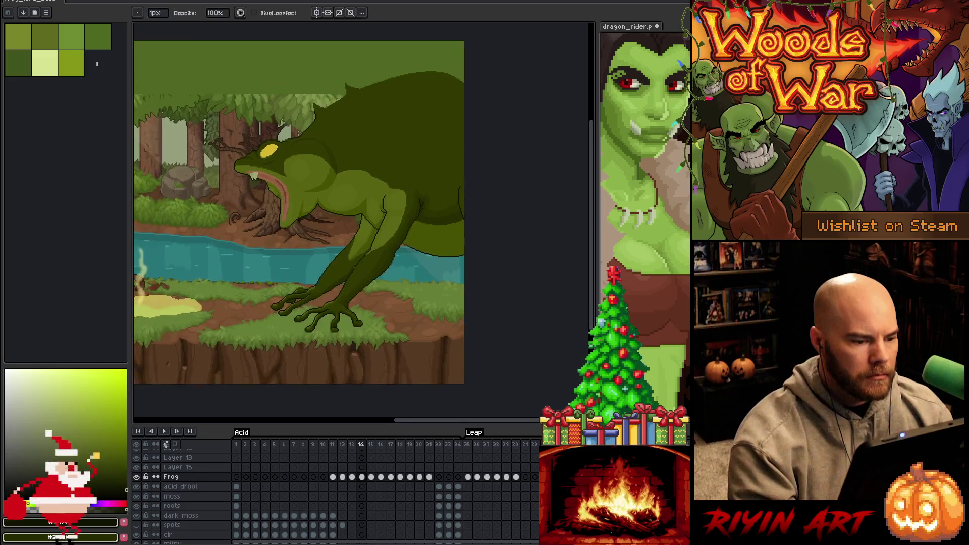
scroll(354, 265, up, 1)
key(w)
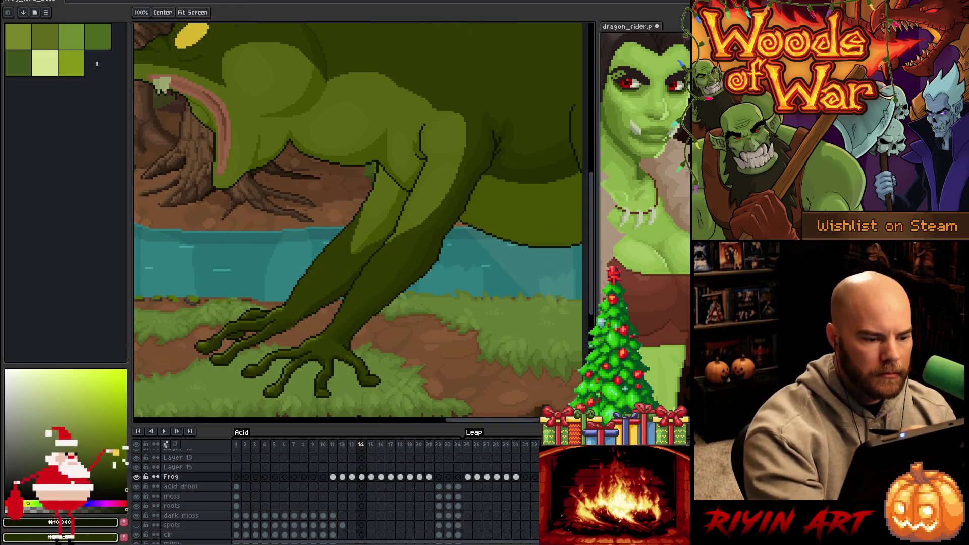
scroll(326, 264, up, 1)
click(368, 284)
key(b)
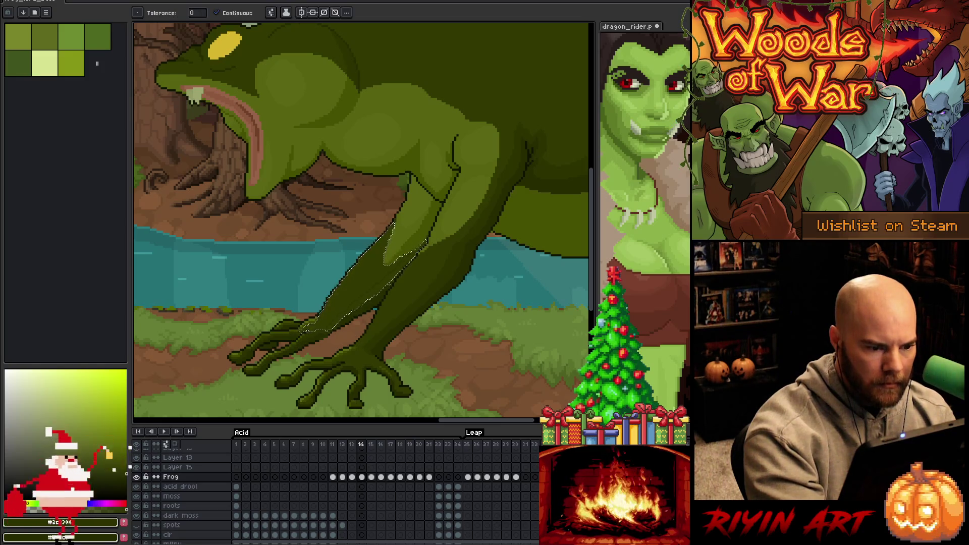
- Clear the front-leg selection, pan up along the leg, and save
key(w)
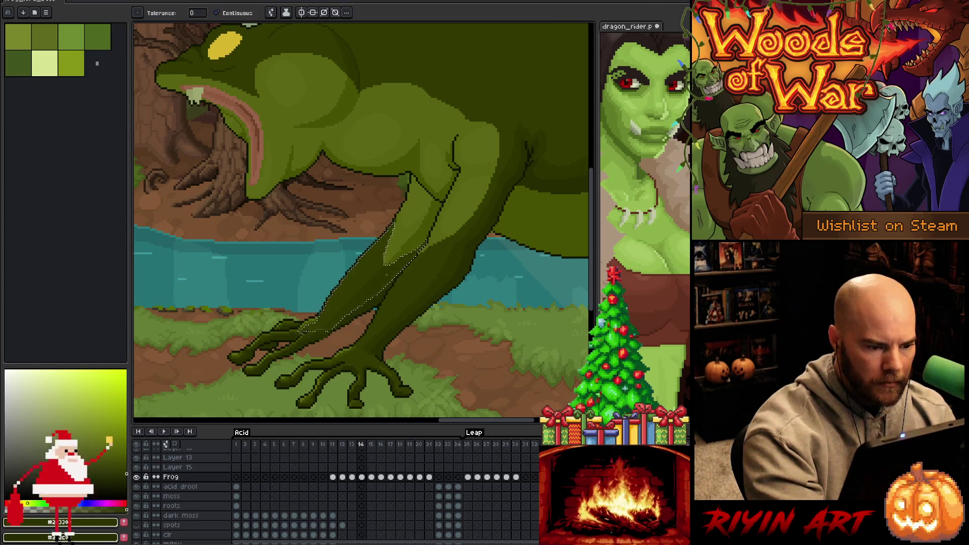
key(ctrl+d)
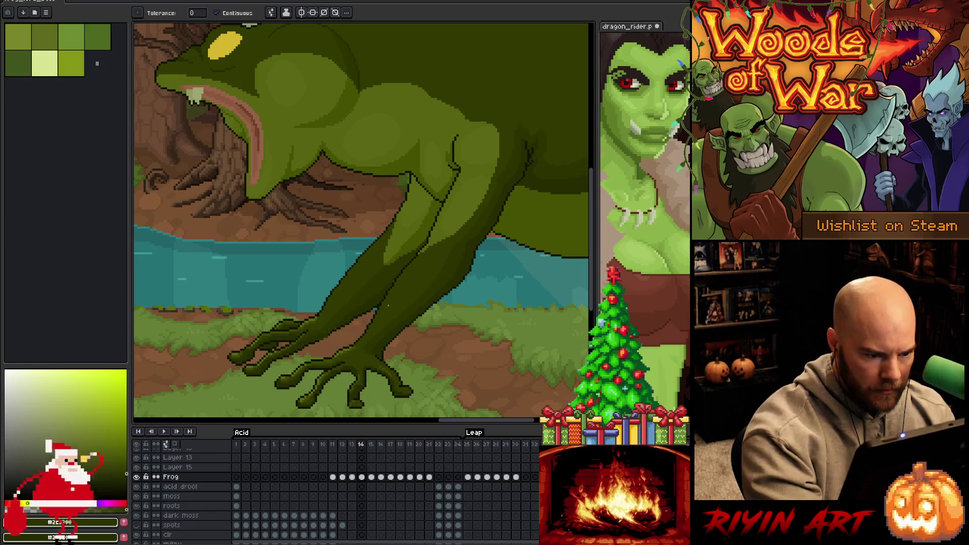
scroll(389, 306, up, 3)
key(space)
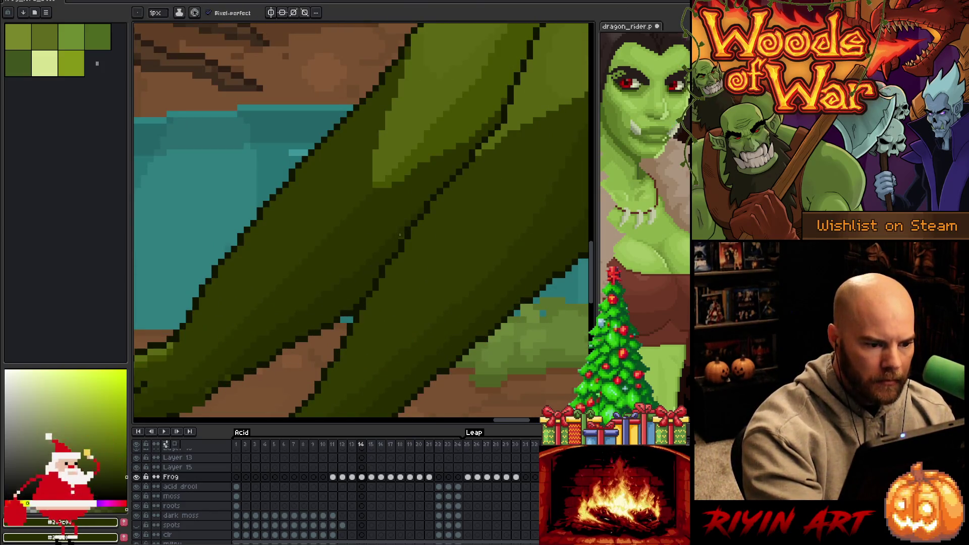
drag(277, 353, 480, 222)
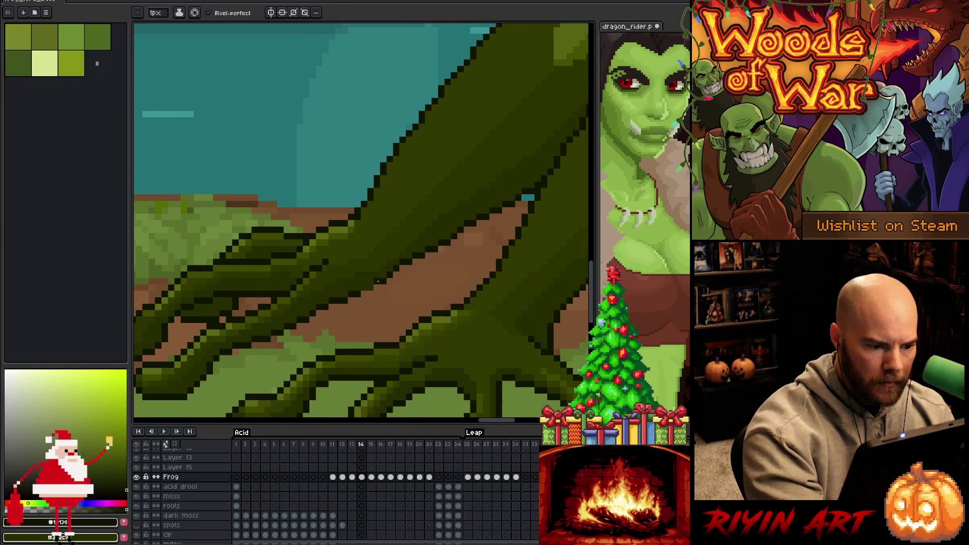
key(ctrl+s)
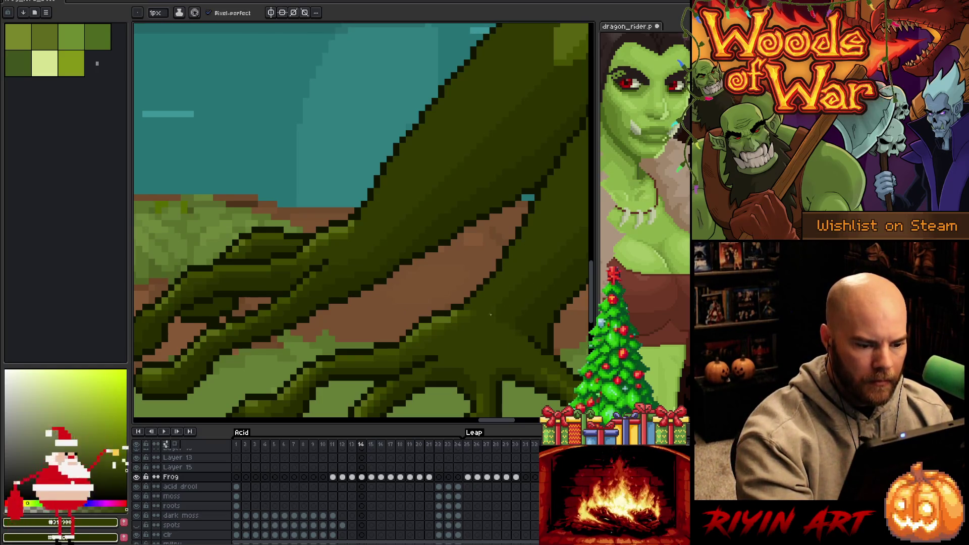
- Inspect the frog at different zoom levels, recentre it, and save twice more
scroll(525, 228, down, 5)
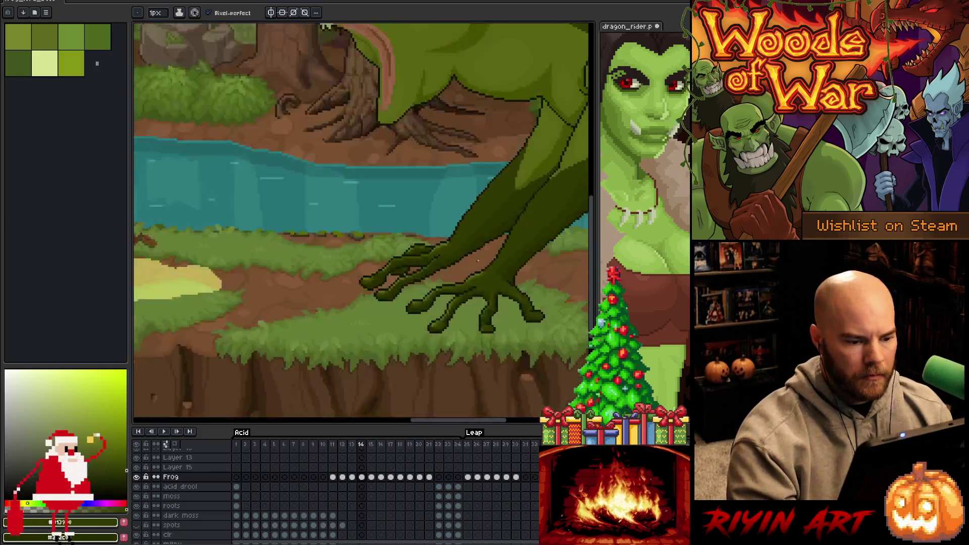
scroll(372, 321, up, 4)
scroll(372, 322, up, 1)
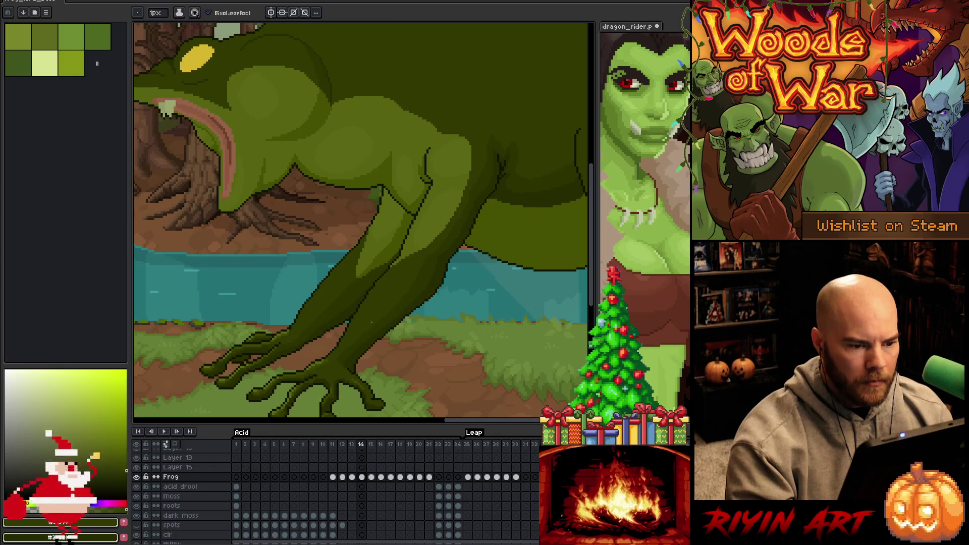
scroll(373, 321, down, 2)
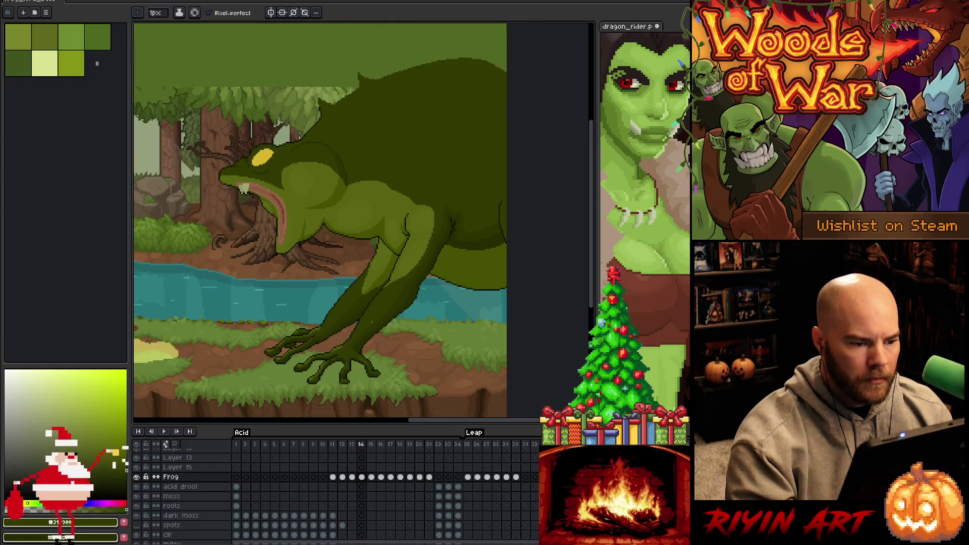
key(ctrl+s)
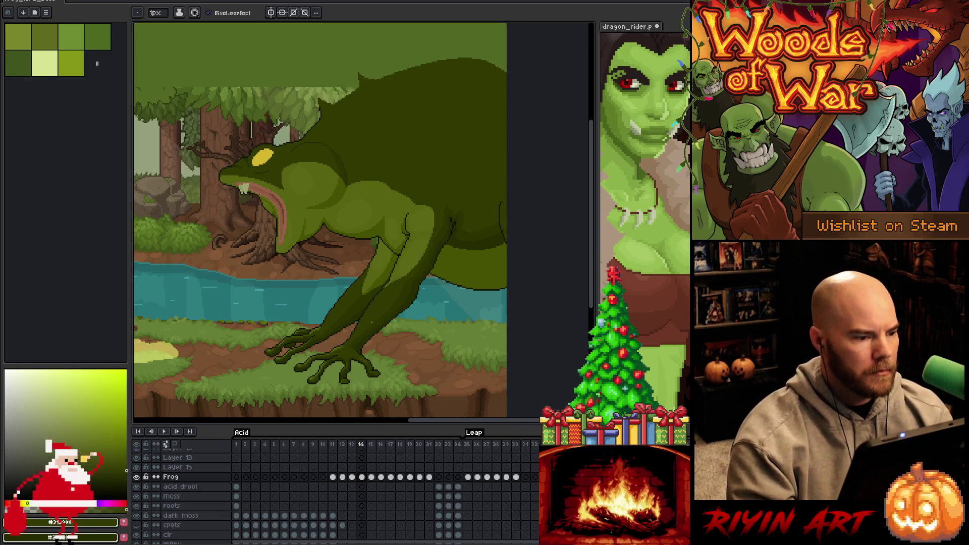
mouse_move(372, 322)
mouse_down()
mouse_move(409, 347)
mouse_move(441, 325)
mouse_up()
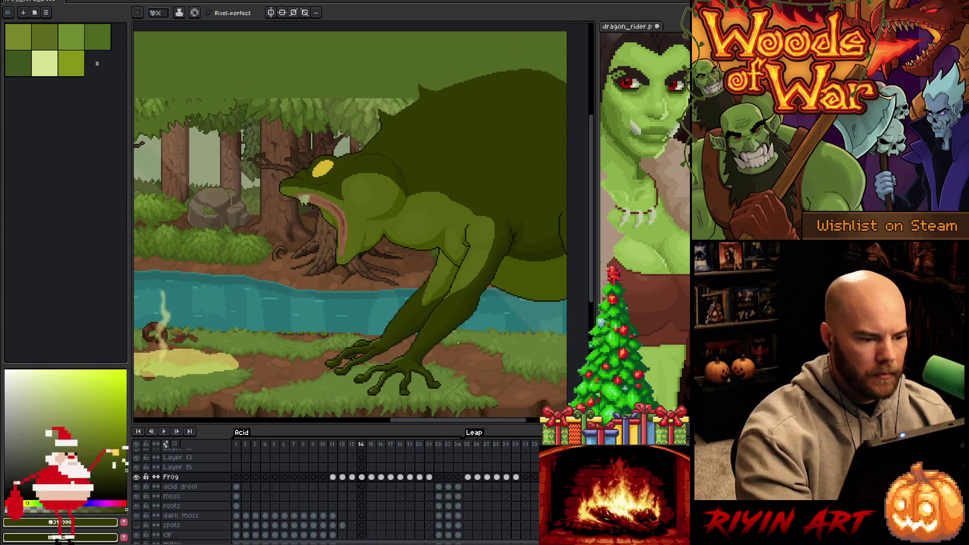
key(ctrl+s)
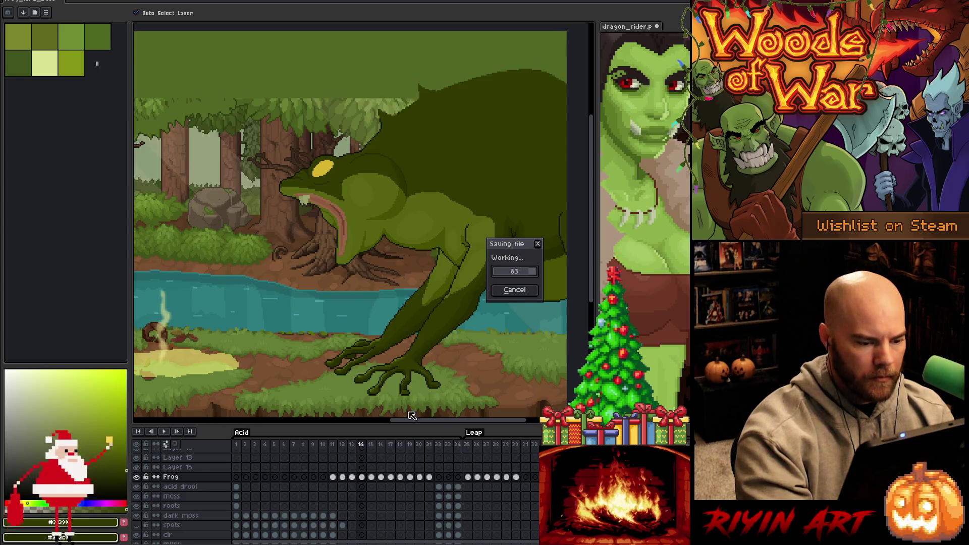
- Show frame 13, step to frame 14, and magic-wand select the frog's whole body
click(352, 477)
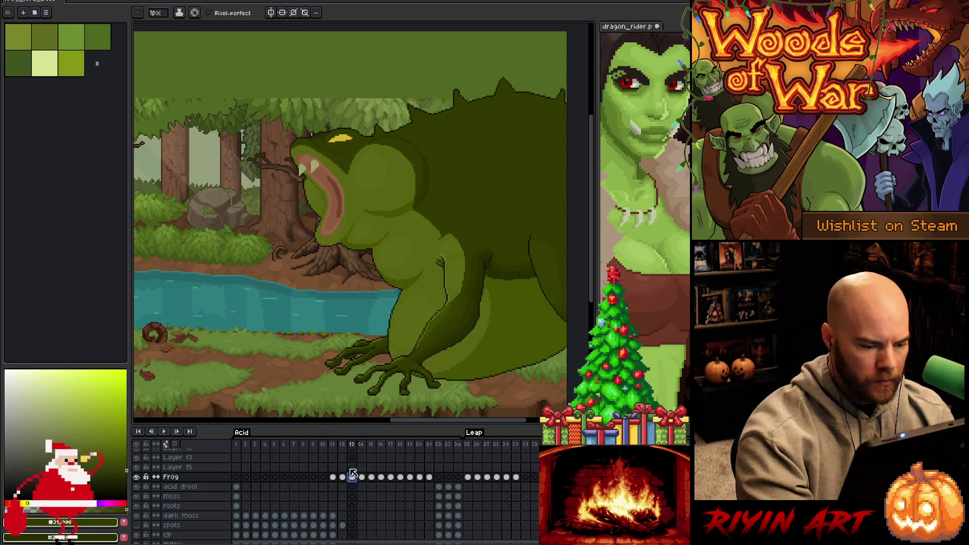
key(alt)
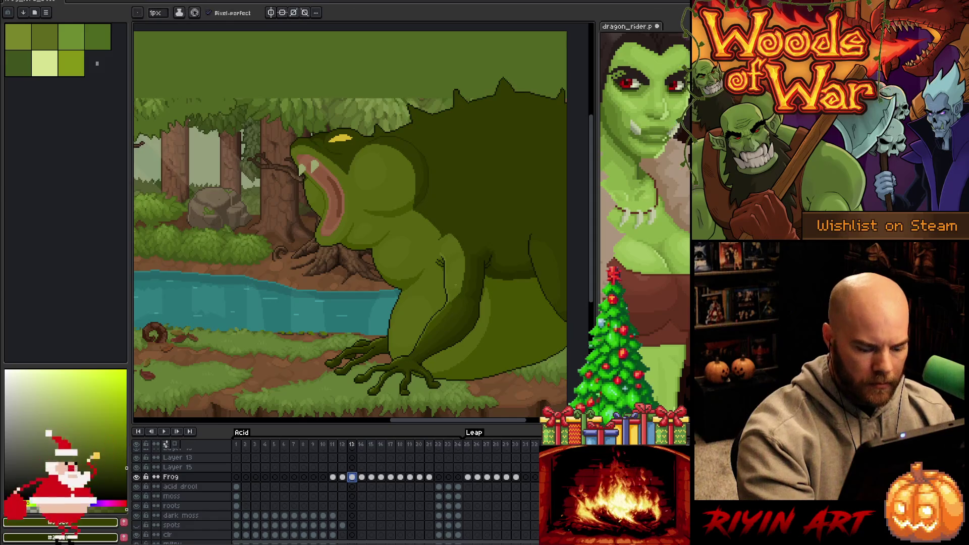
key(.)
key(w)
click(442, 312)
key(b)
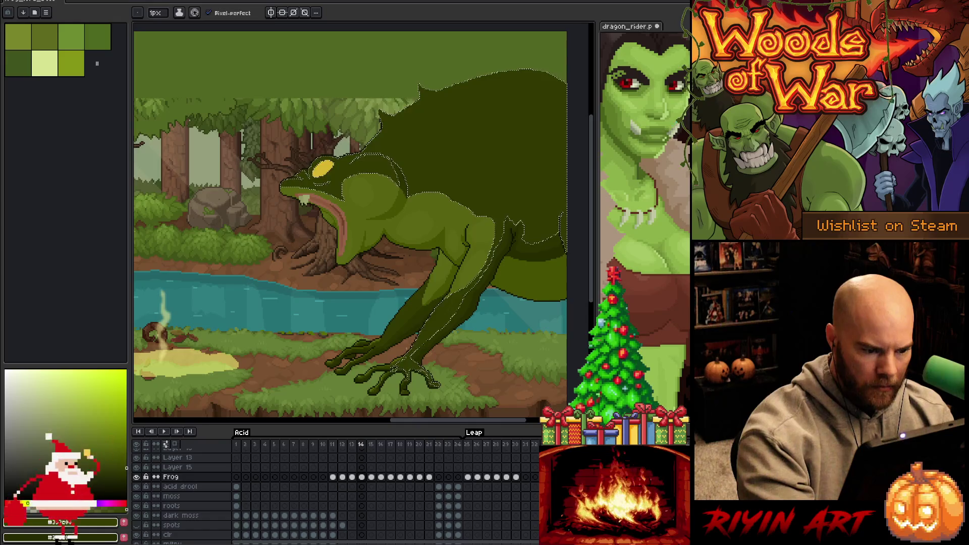
- Try narrowing the selection to the front-leg highlight, restore it, then deselect
key(w)
click(406, 308)
key(b)
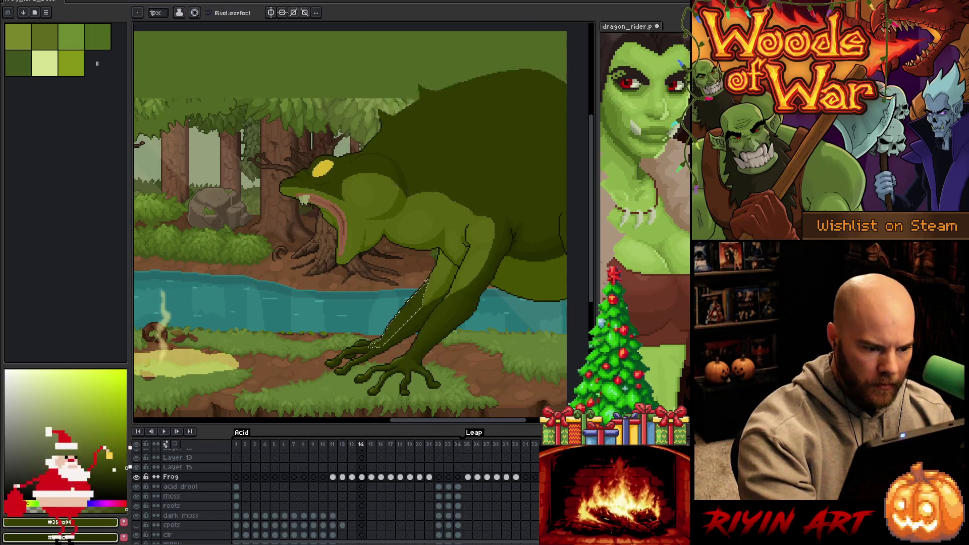
key(w)
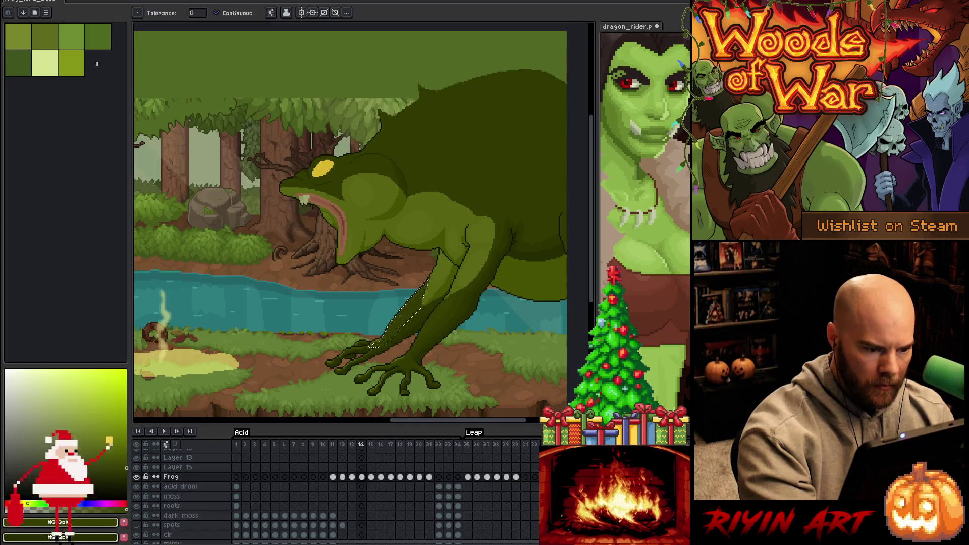
key(ctrl+z)
key(b)
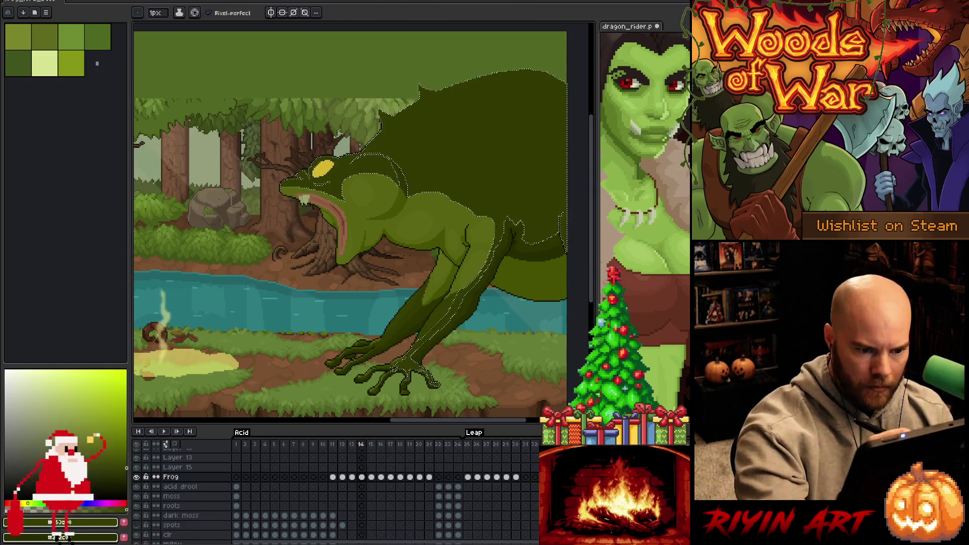
key(w)
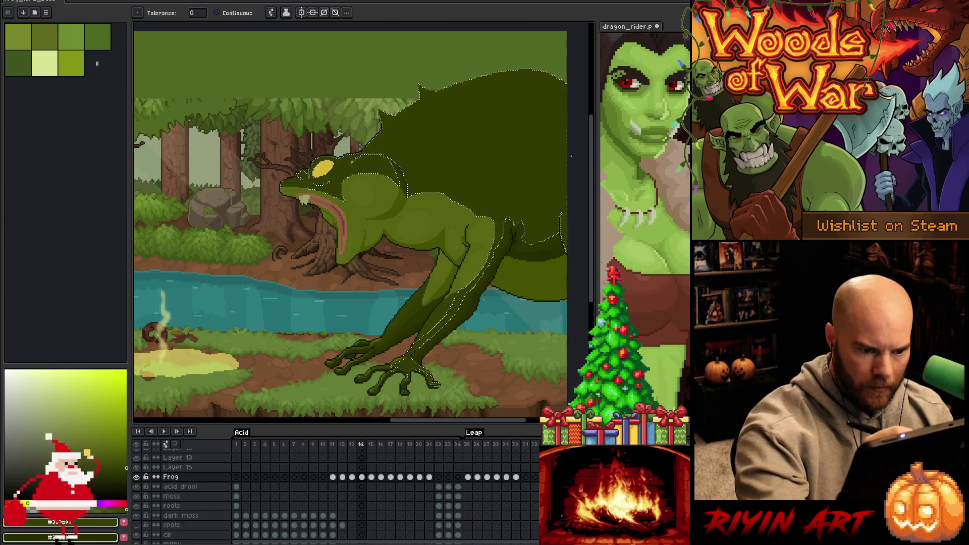
key(ctrl+d)
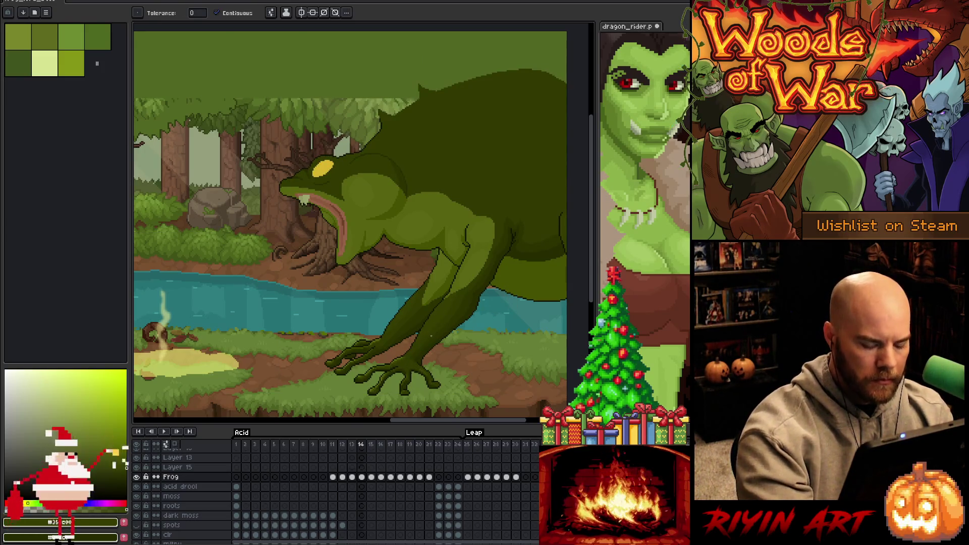
- Sample the frog's body colour on frame 11, then move ahead to frame 13
key(comma)
key(comma)
key(comma)
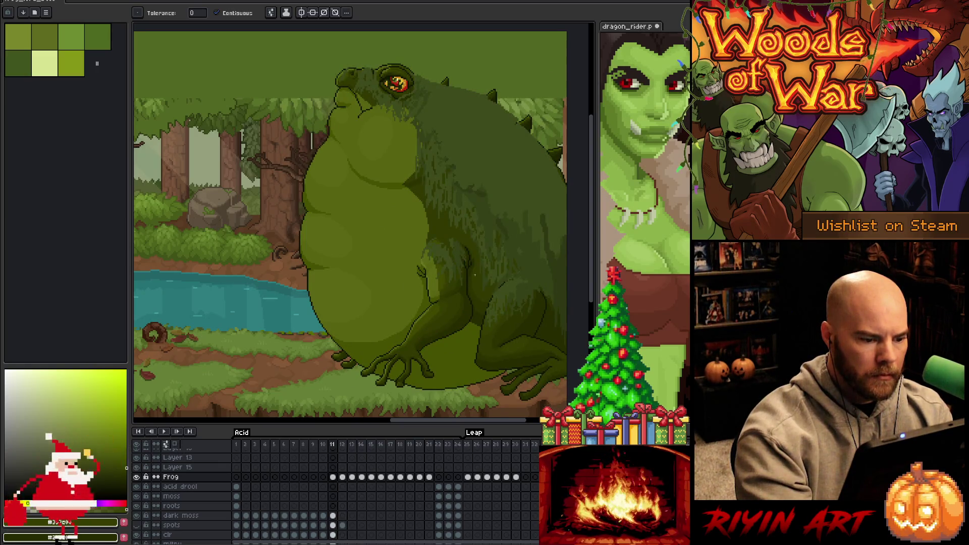
key(period)
key(comma)
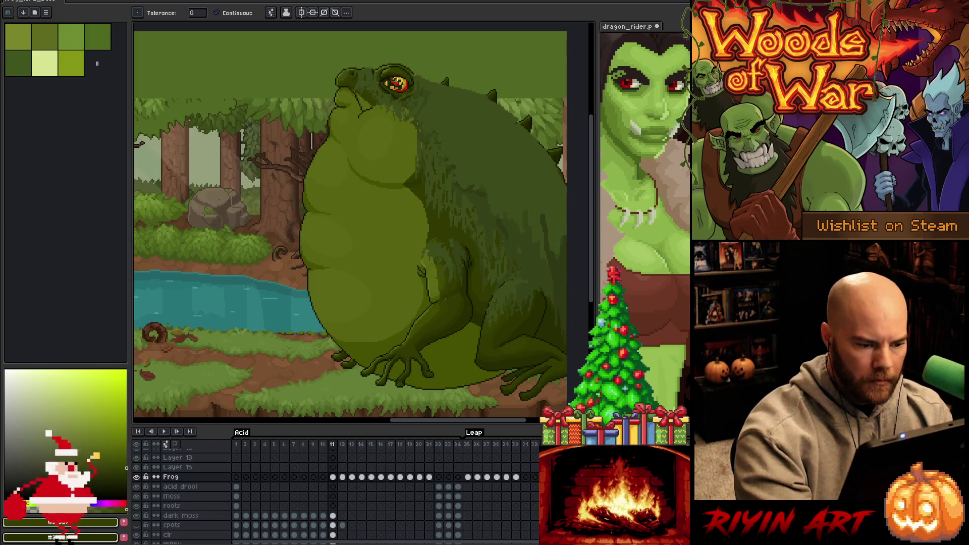
alt+click(422, 315)
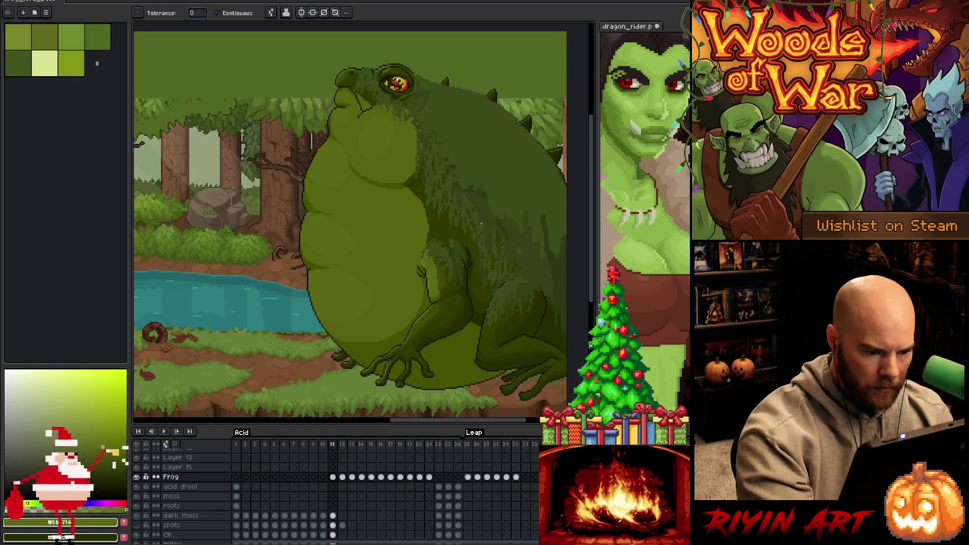
key(period)
key(period)
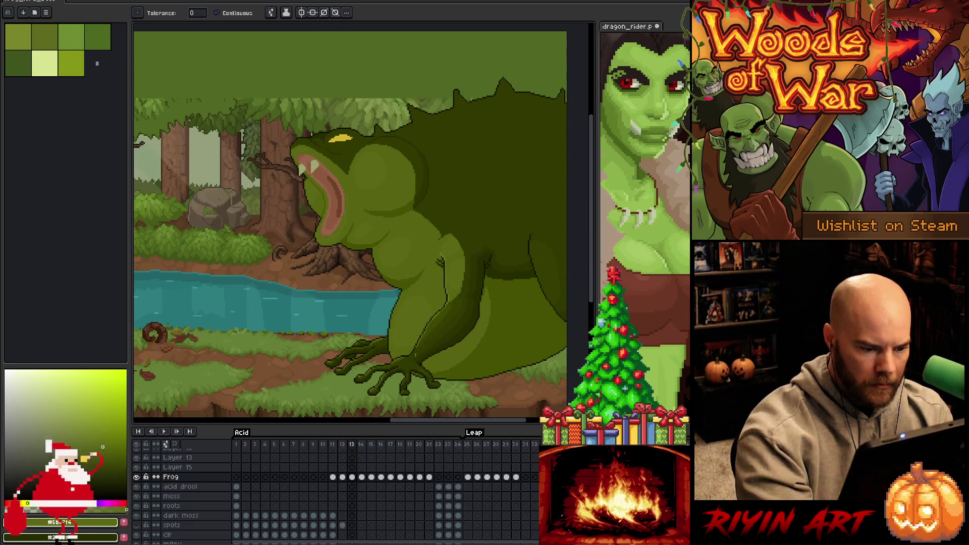
- Try a brighter green leg fill, undo it, and redraw the leg outline
scroll(413, 363, up, 5)
click(401, 331)
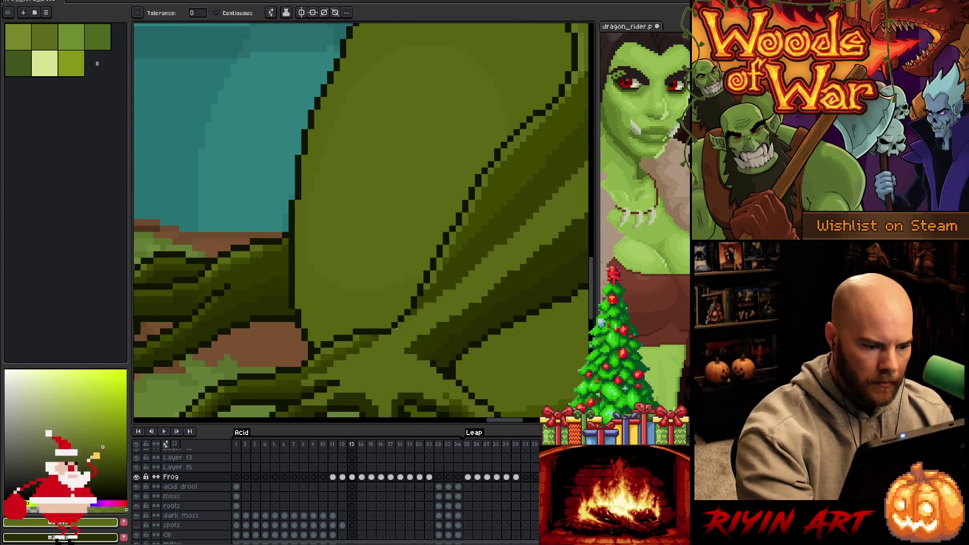
key(ctrl+z)
key(b)
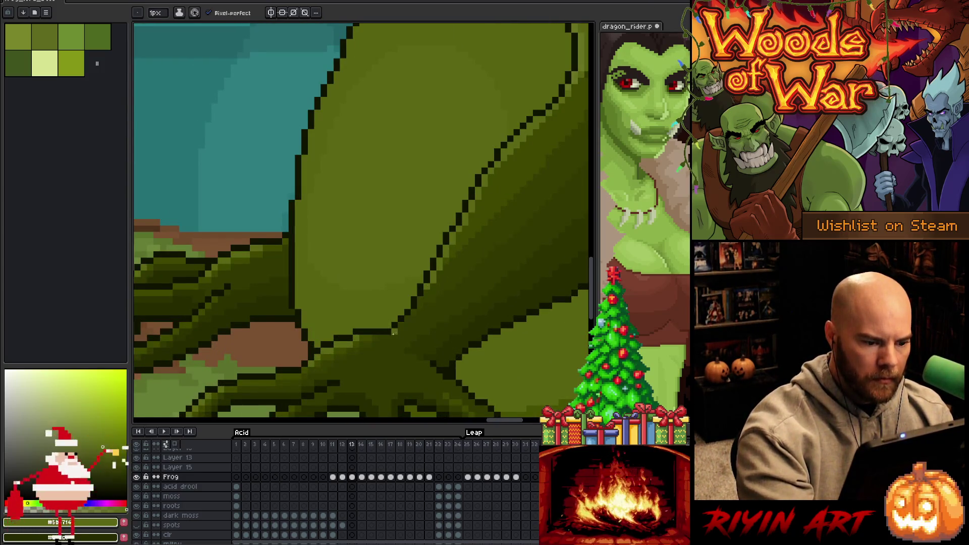
drag(396, 326, 417, 304)
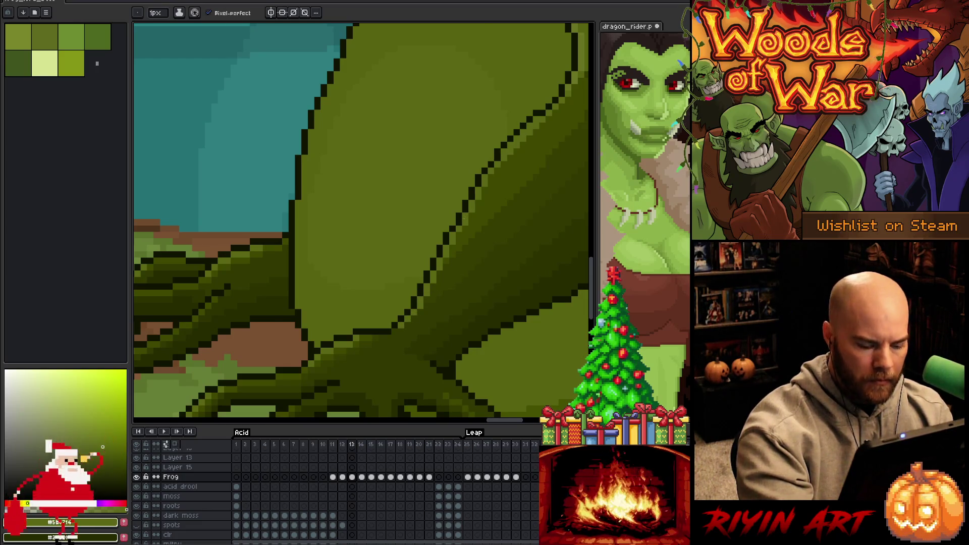
- On frame 14, draw a lighter green diagonal highlight along the leg outline, then pick the darker green
key(Right)
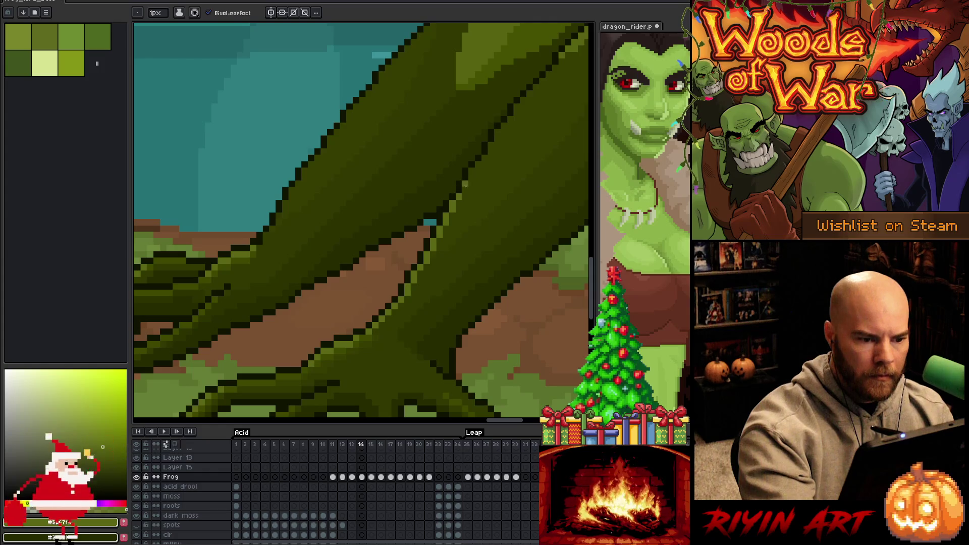
drag(508, 156, 407, 284)
key(b)
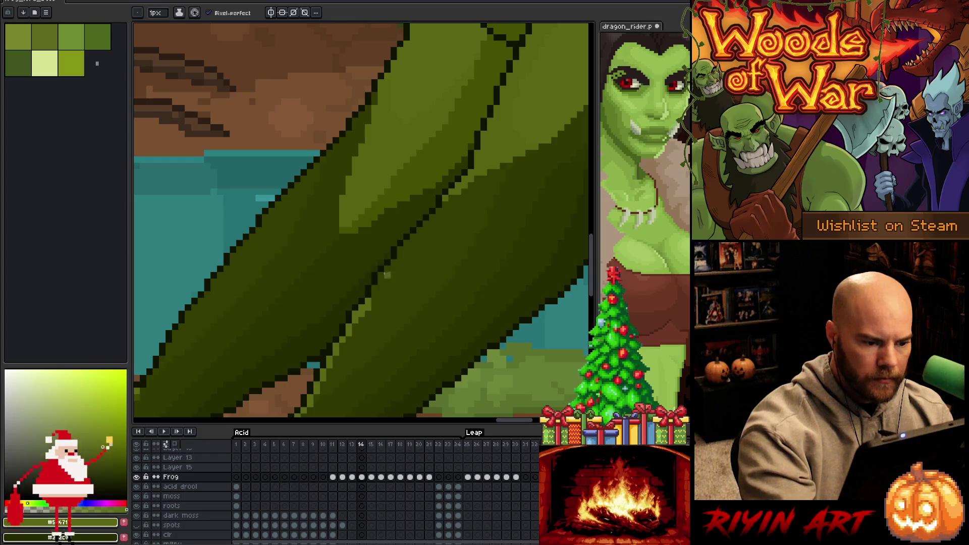
drag(386, 277, 445, 206)
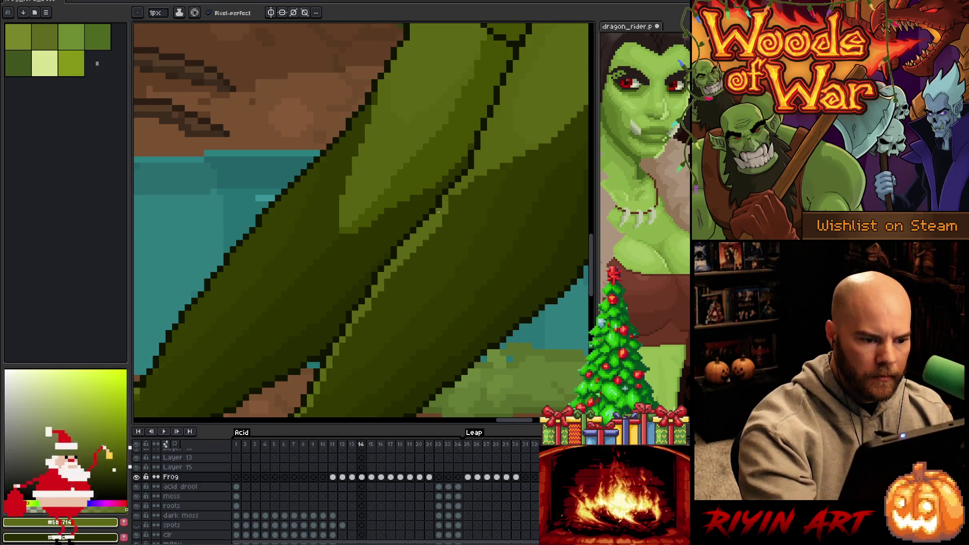
alt+click(419, 237)
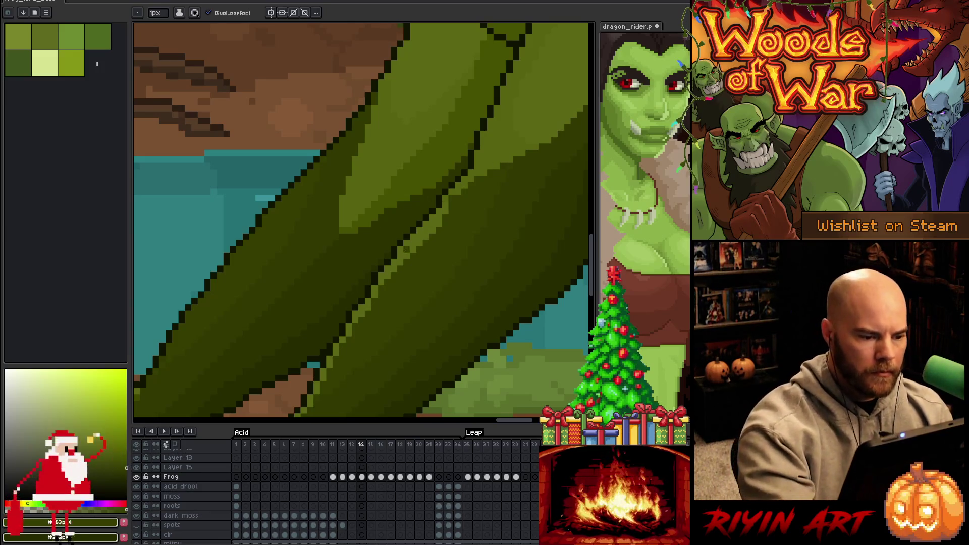
drag(359, 297, 494, 232)
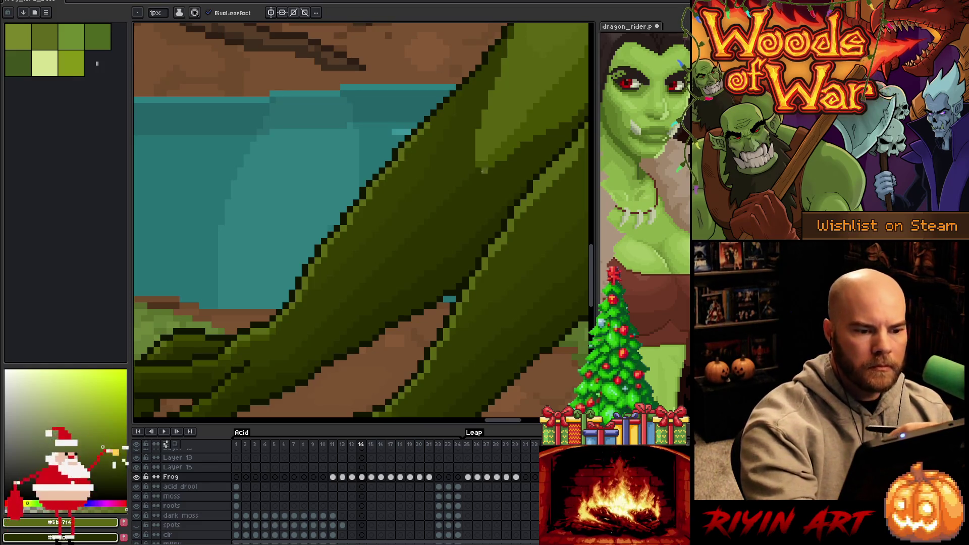
scroll(436, 275, down, 1)
scroll(436, 275, down, 2)
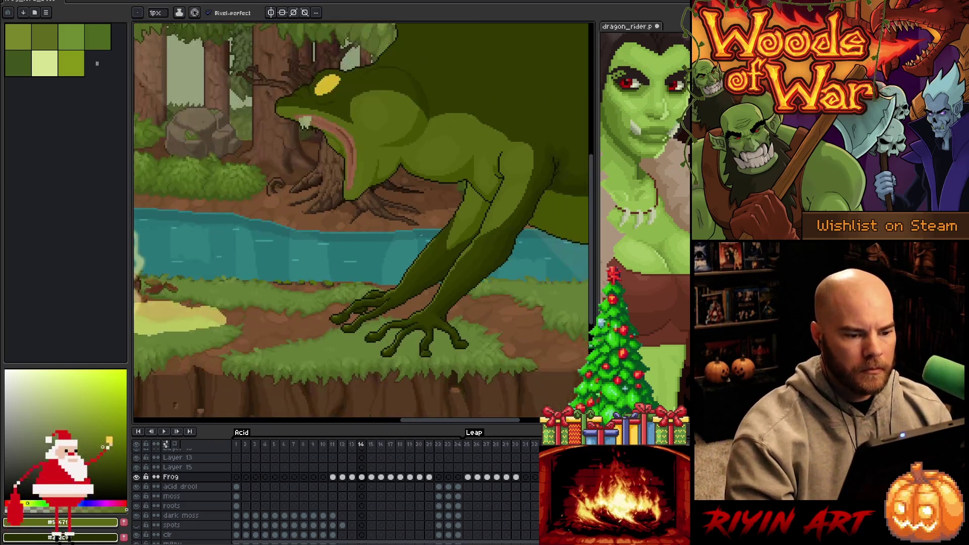
scroll(471, 241, up, 3)
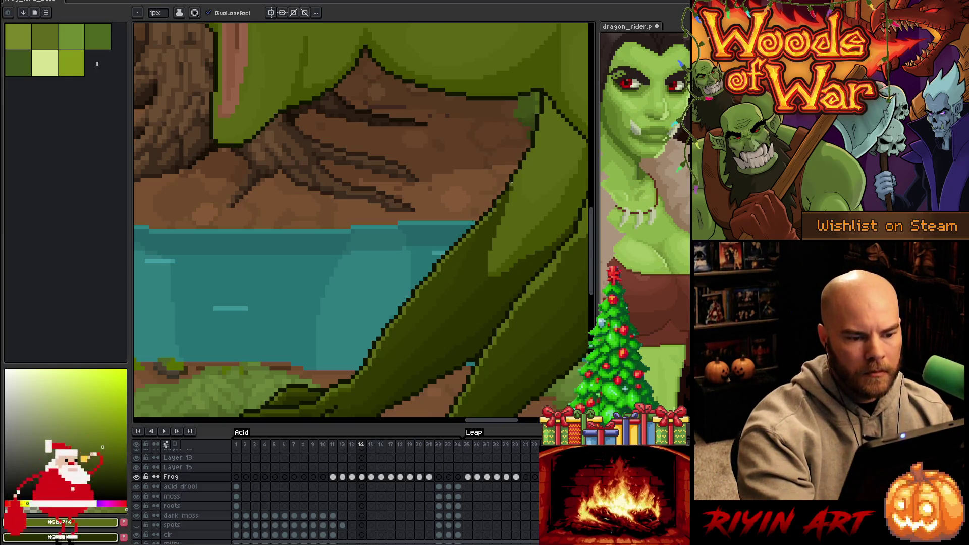
scroll(448, 319, down, 3)
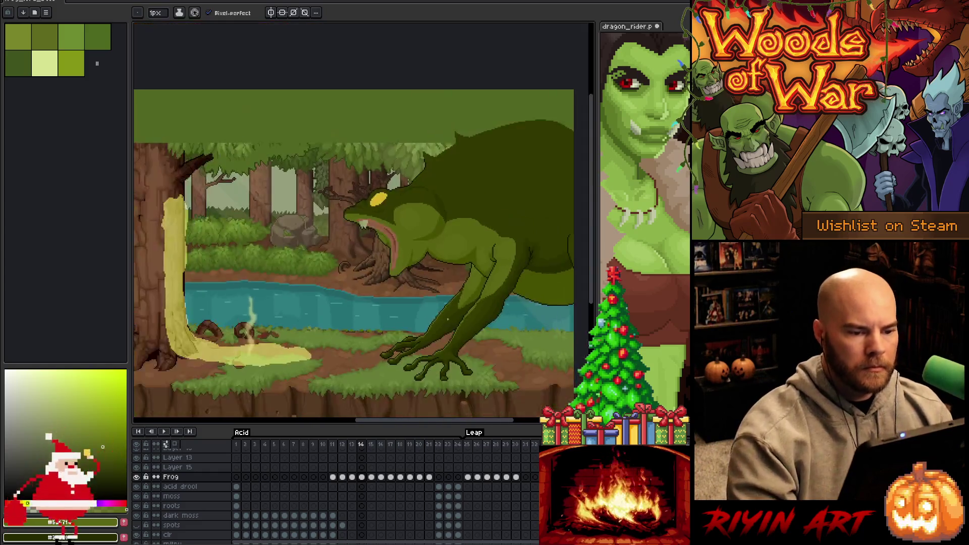
scroll(447, 319, up, 3)
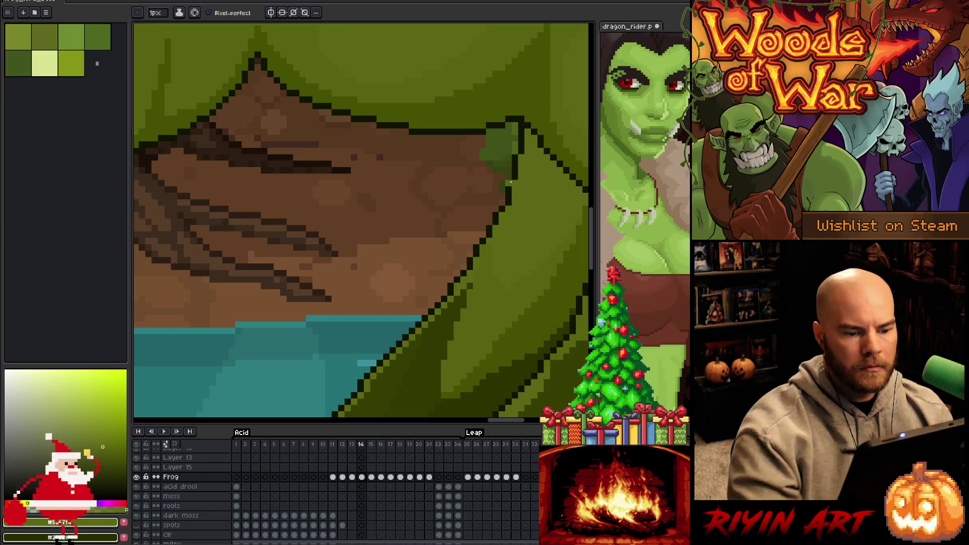
scroll(508, 184, down, 3)
scroll(474, 234, down, 2)
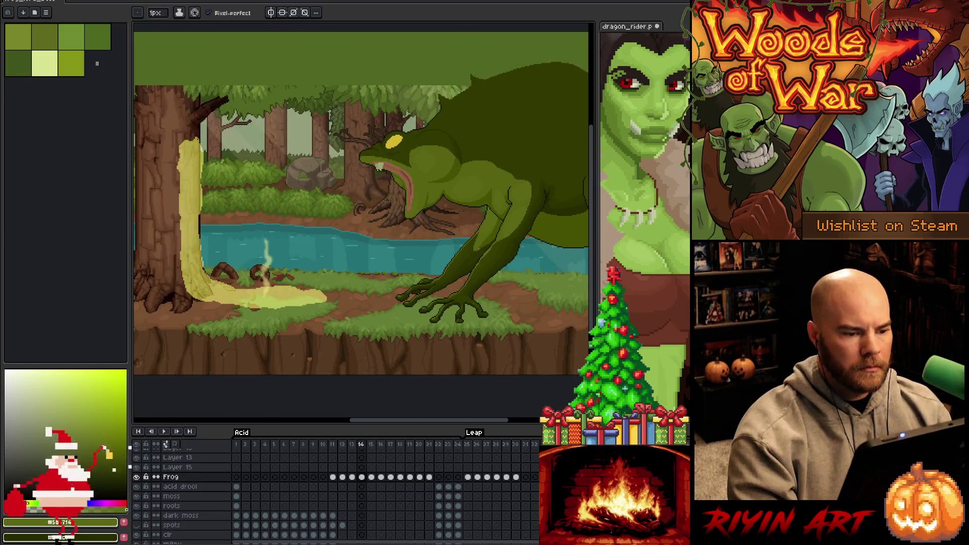
scroll(477, 249, up, 1)
scroll(448, 277, down, 2)
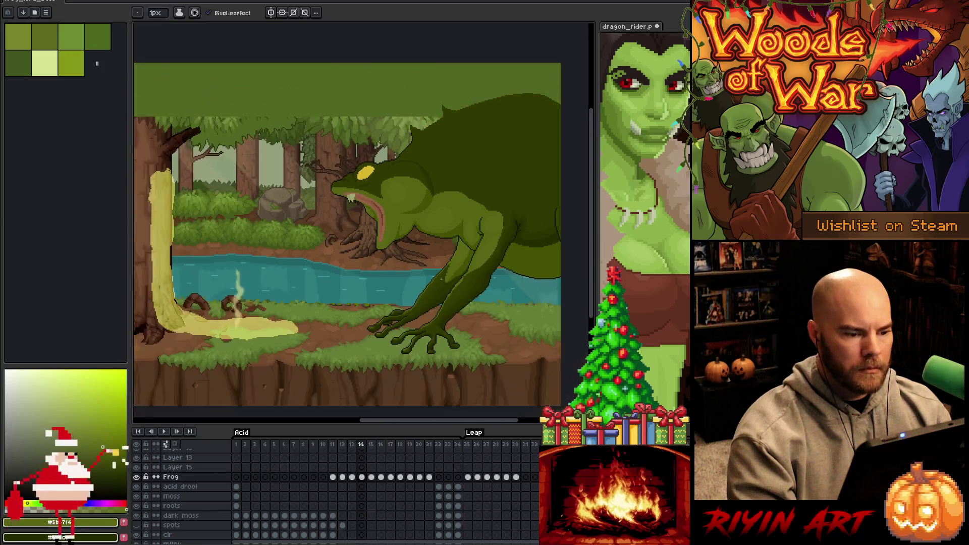
scroll(452, 212, up, 2)
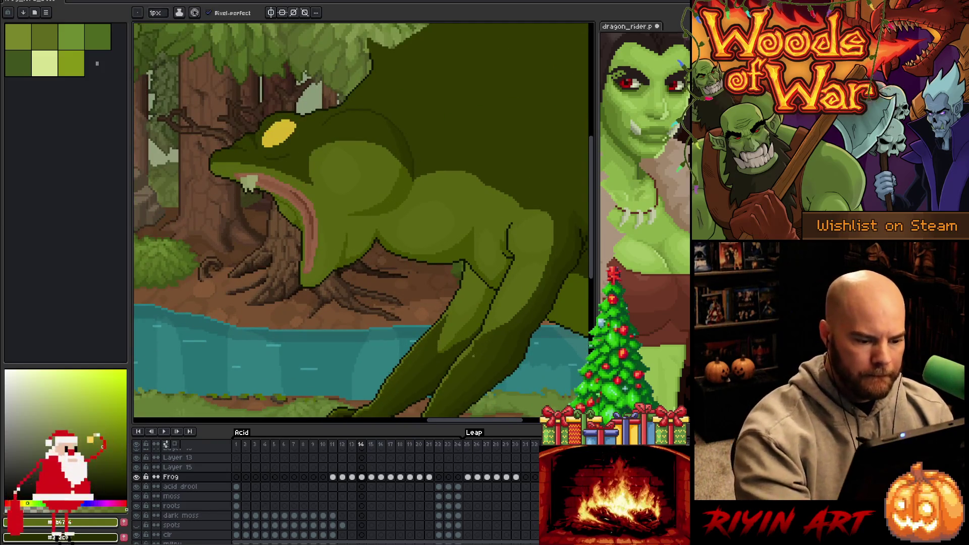
alt+click(473, 360)
key(w)
click(459, 384)
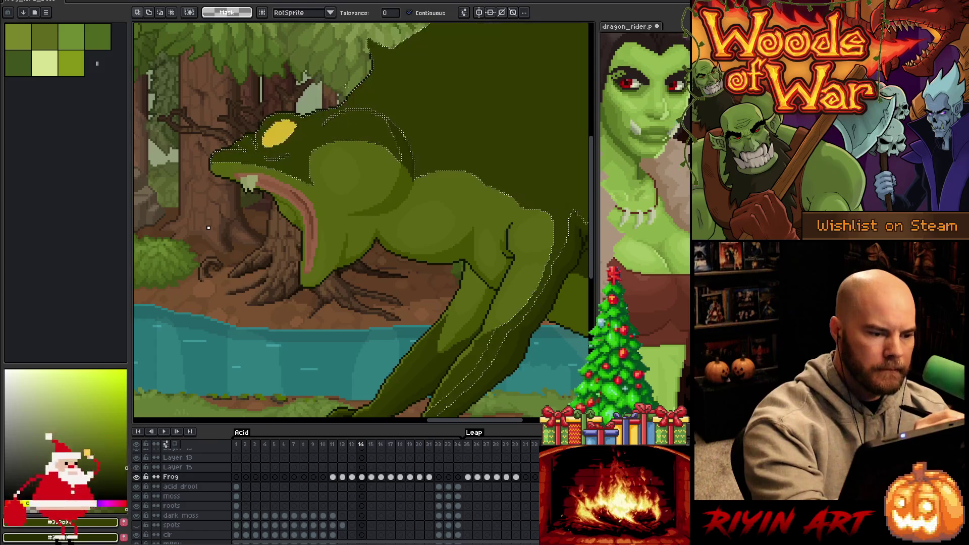
key(b)
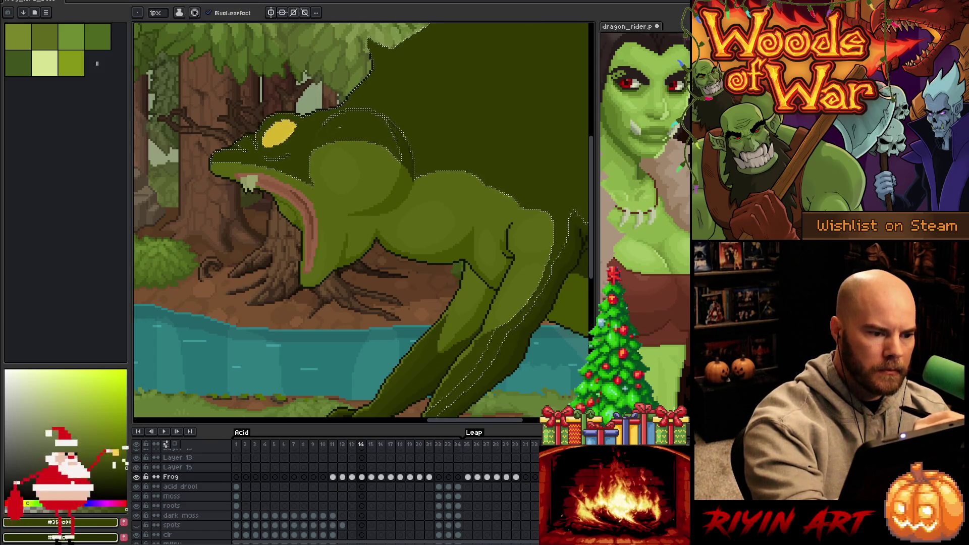
key(w)
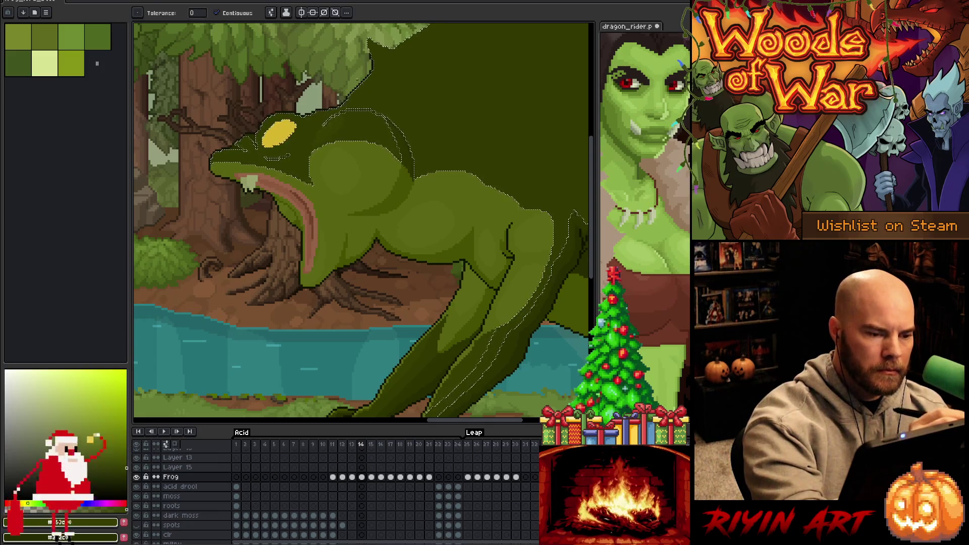
key(ctrl+d)
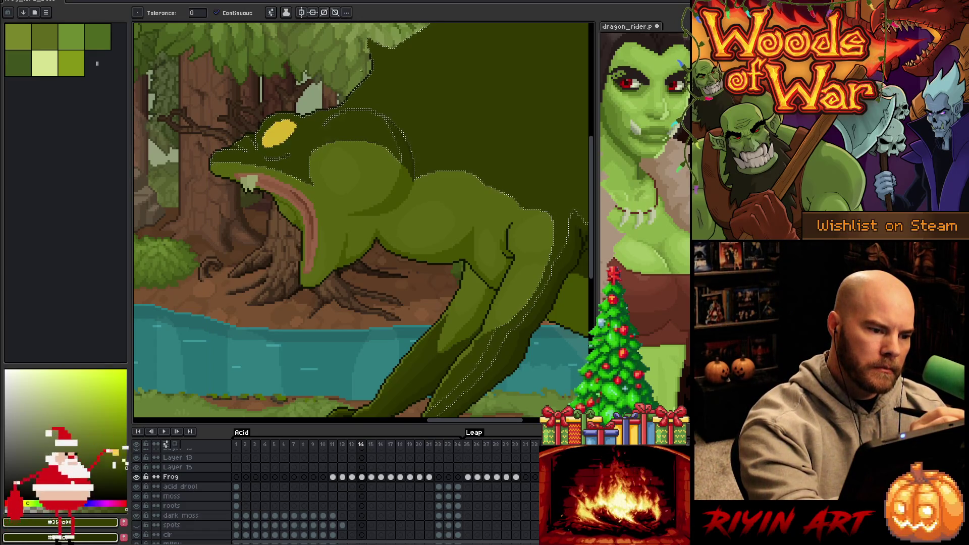
key(b)
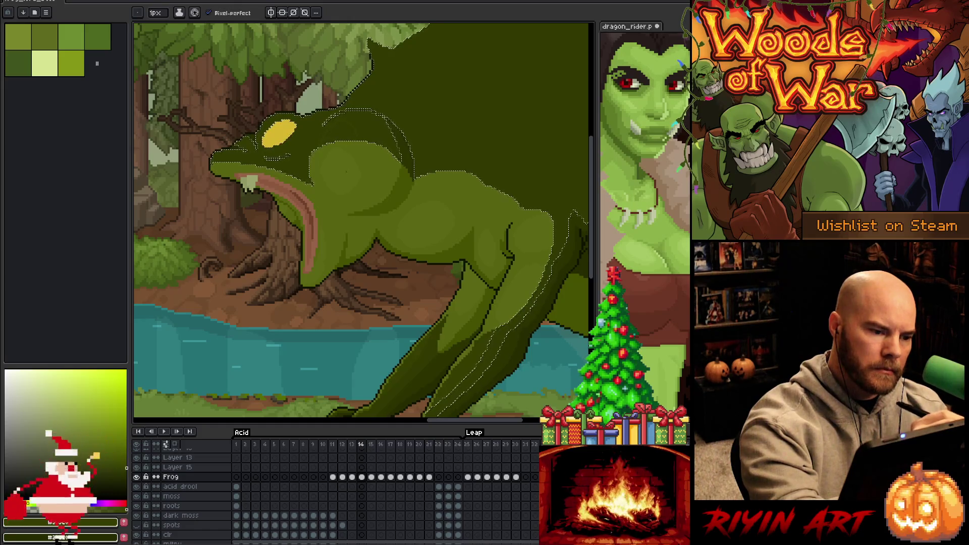
key(ctrl+d)
key(w)
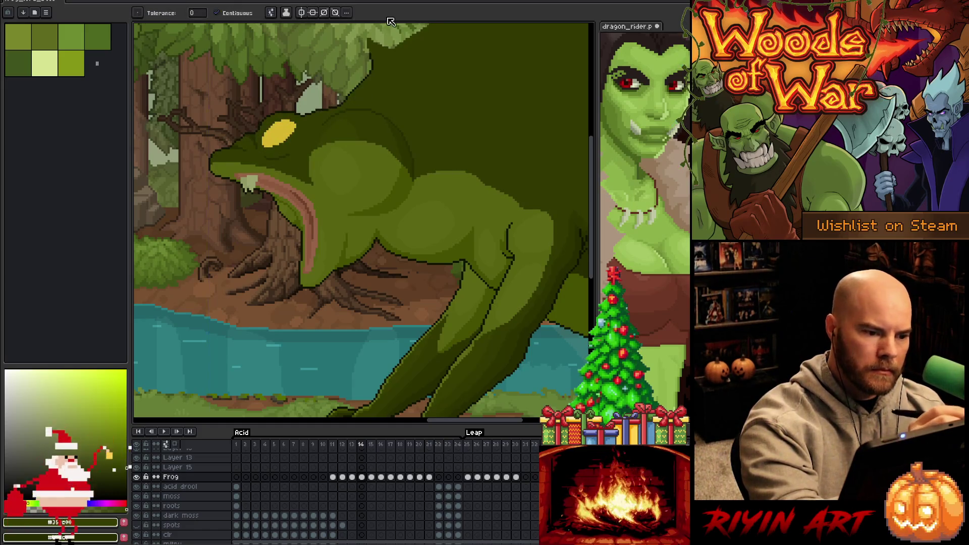
key(b)
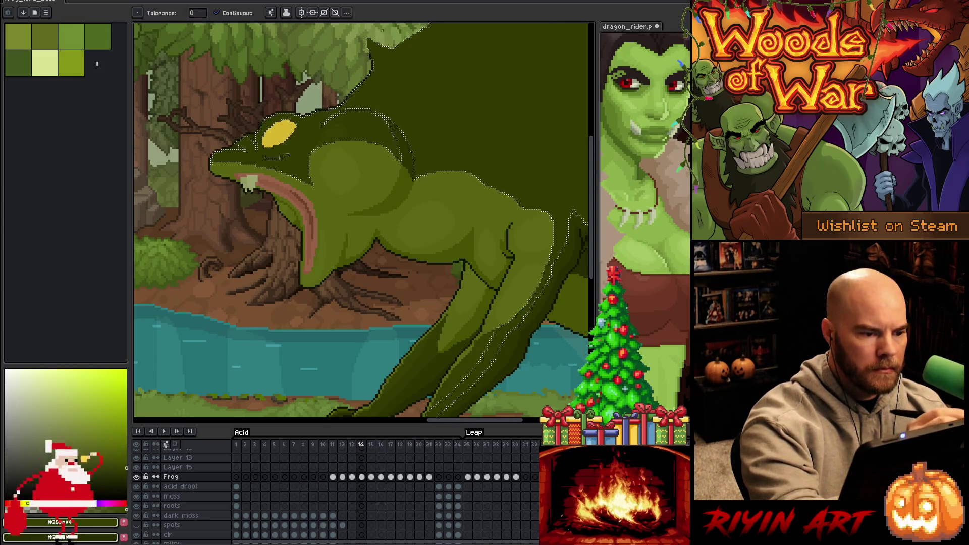
key(ctrl+d)
key(w)
click(362, 150)
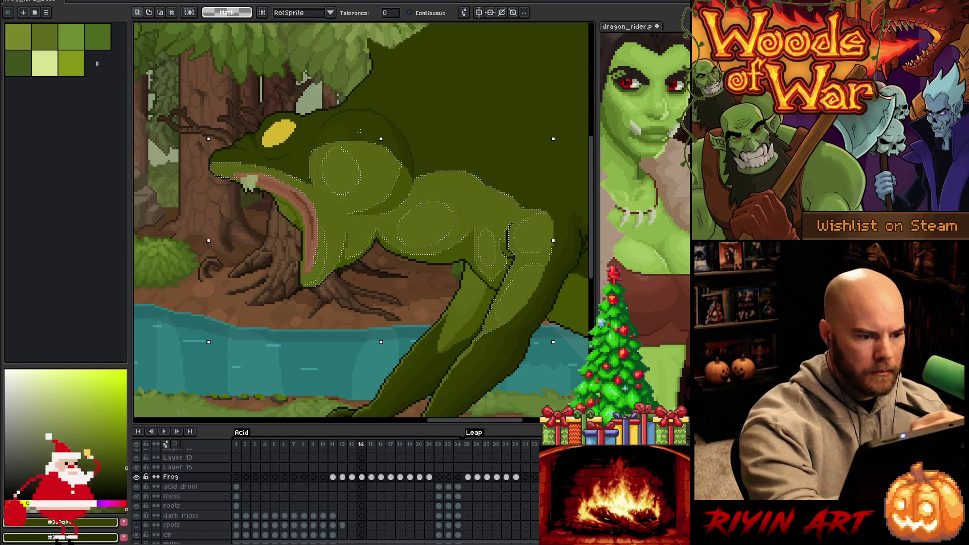
key(b)
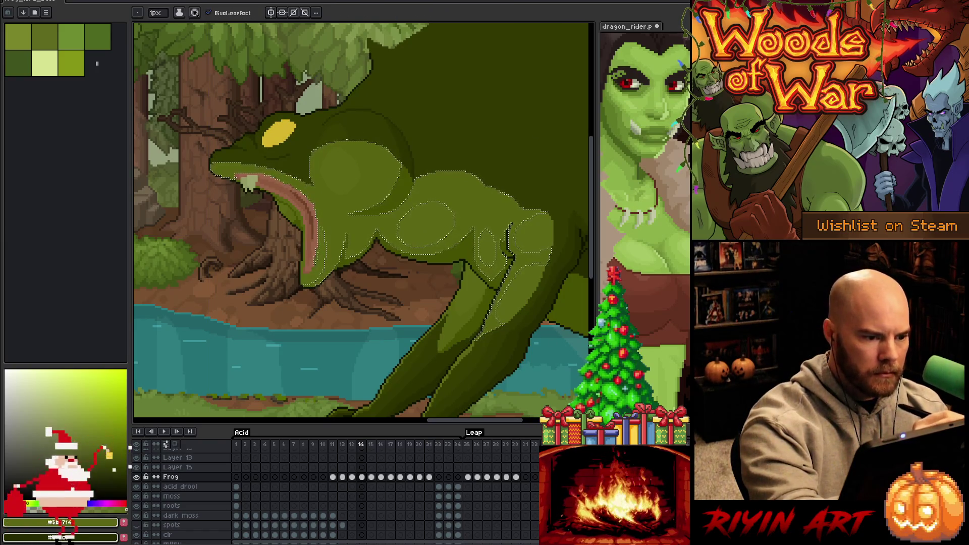
key(w)
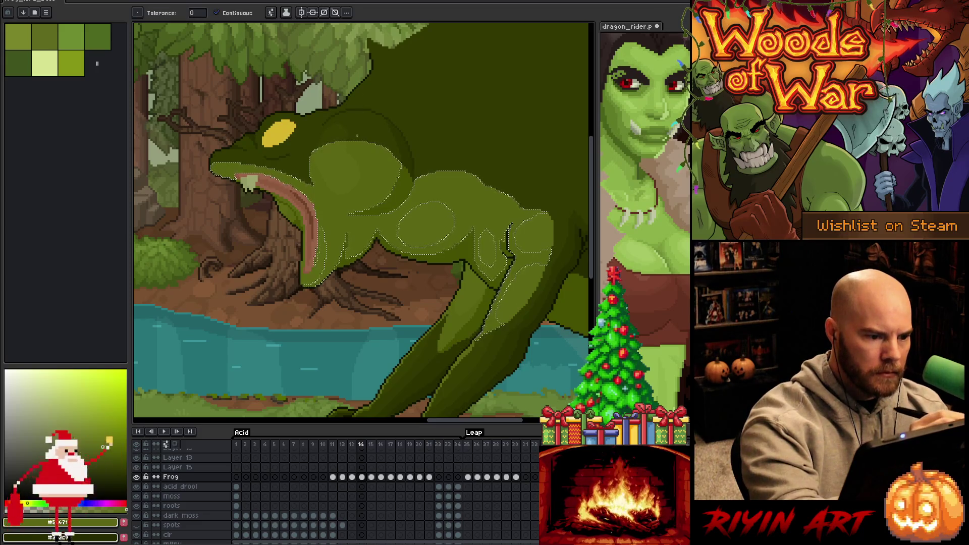
key(b)
key(w)
key(ctrl+d)
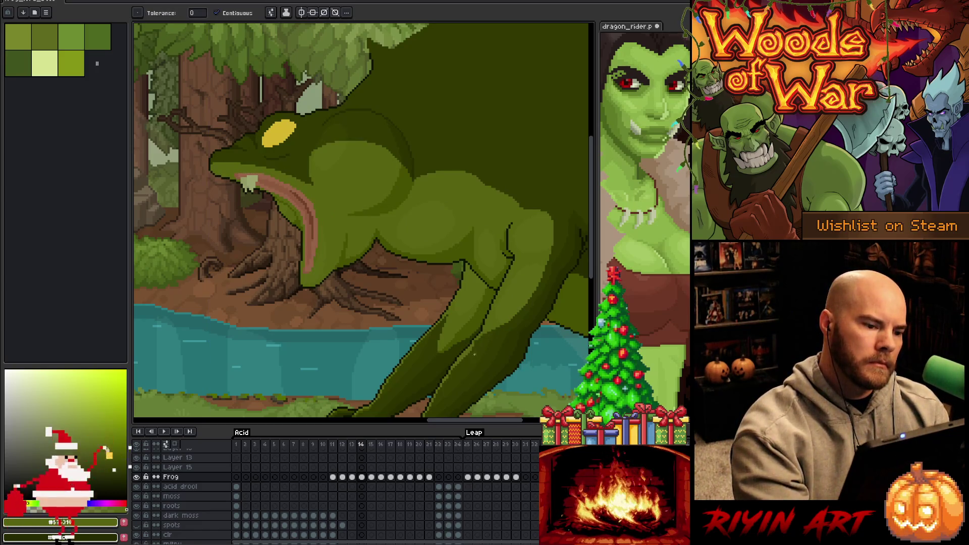
- Step between frames 12–14 and select the frog's whole silhouette
key(comma)
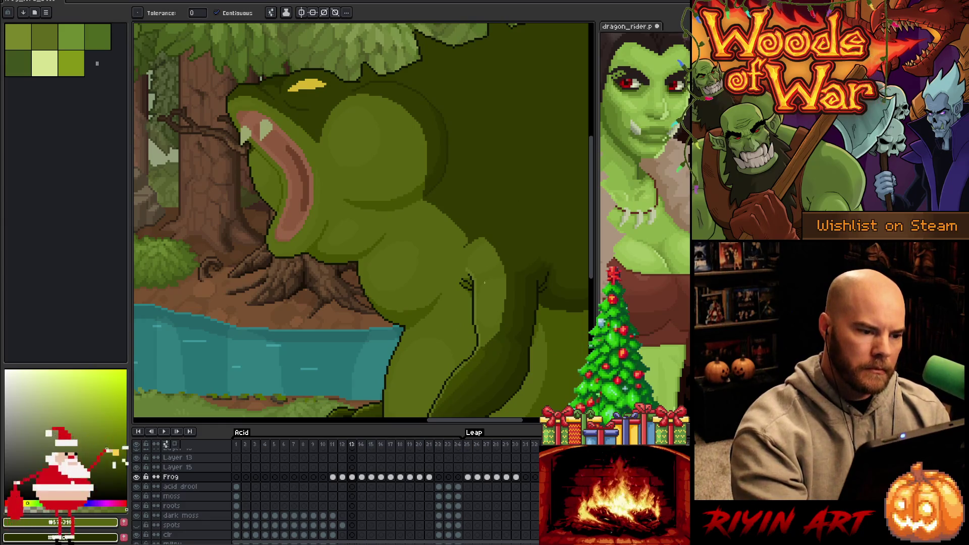
key(b)
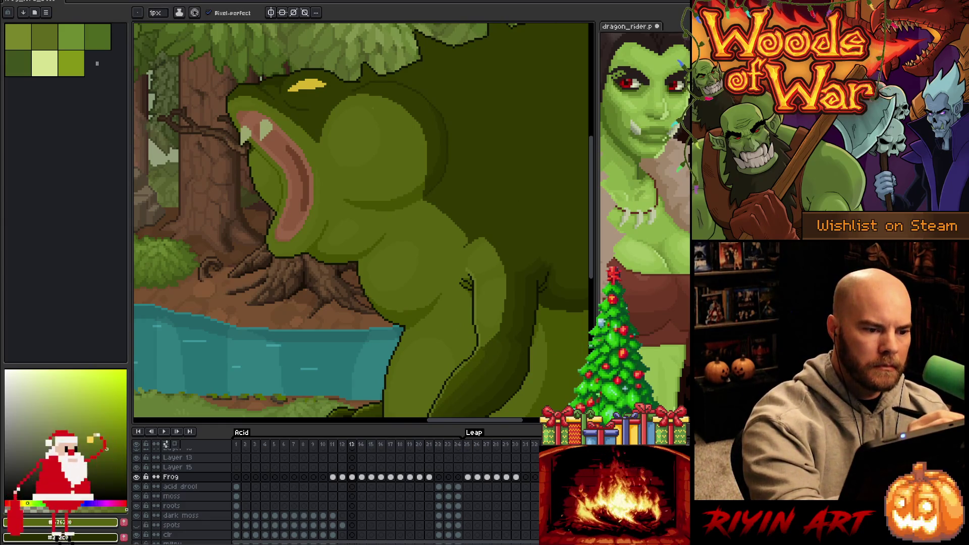
key(comma)
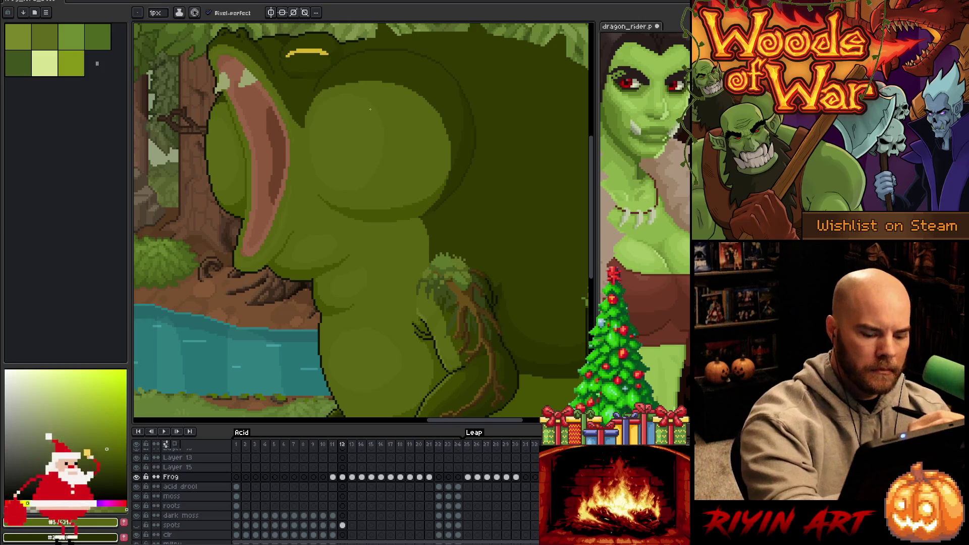
key(period)
key(period)
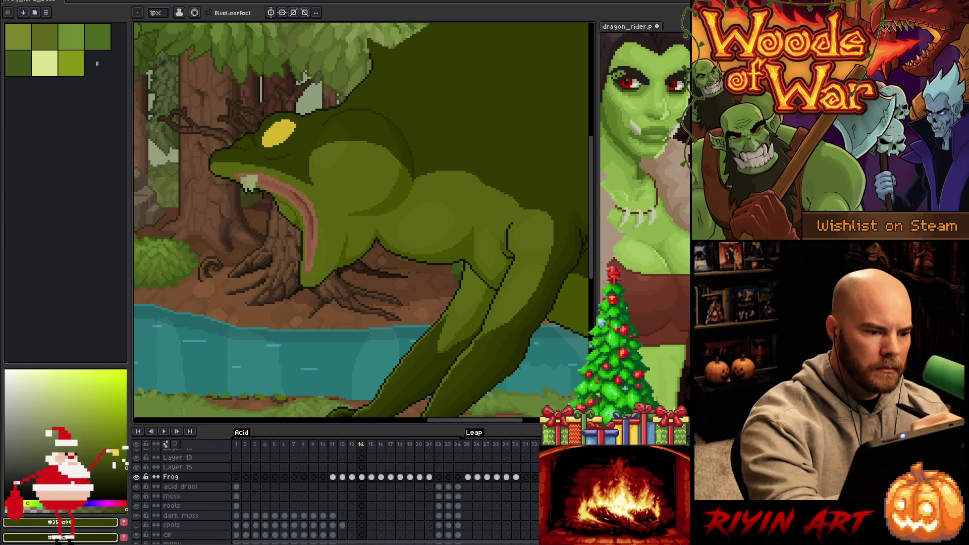
click(340, 127)
key(b)
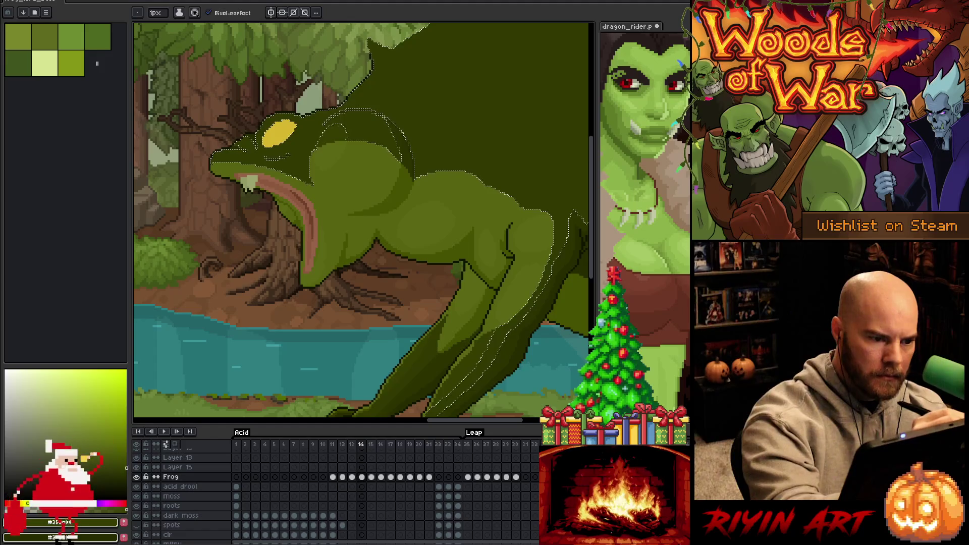
- Try the fill tool on the frog selection, then clear the selection
key(g)
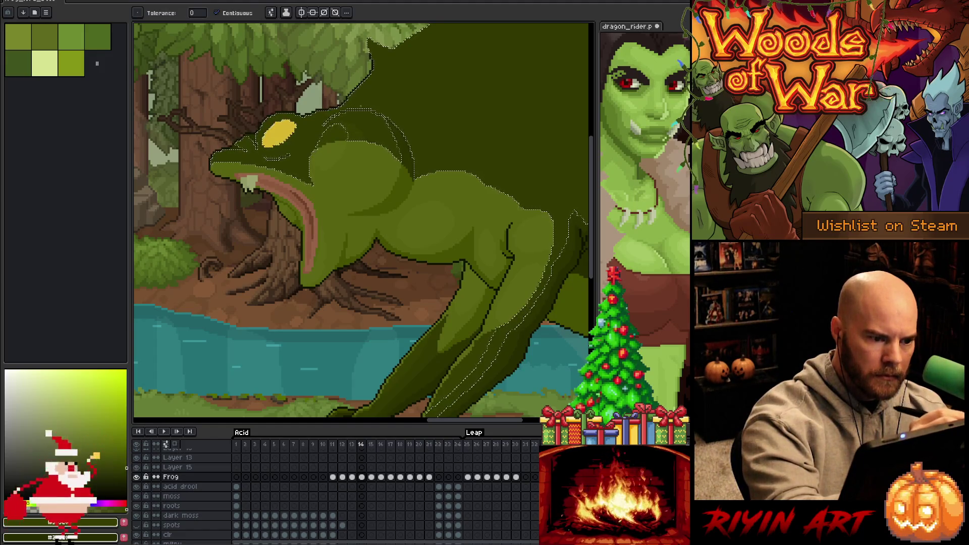
key(b)
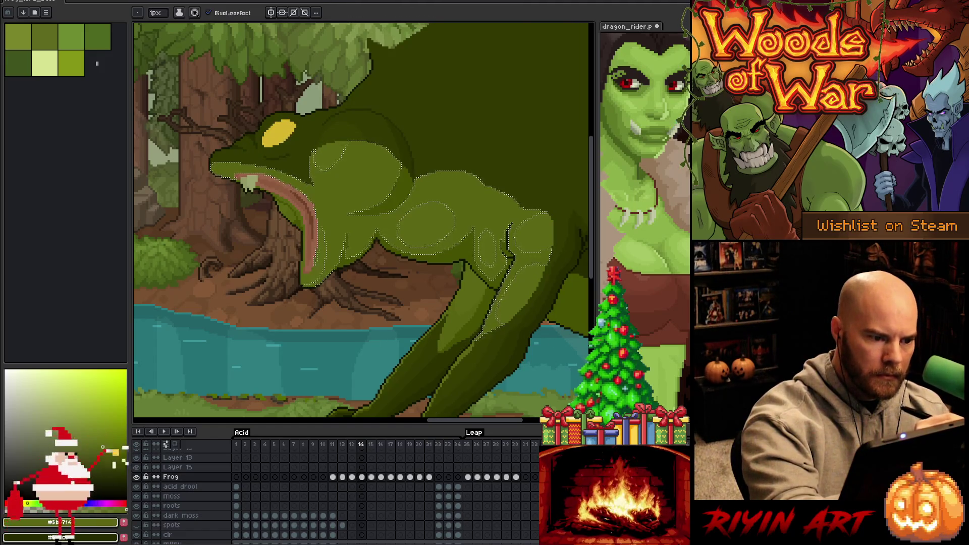
key(g)
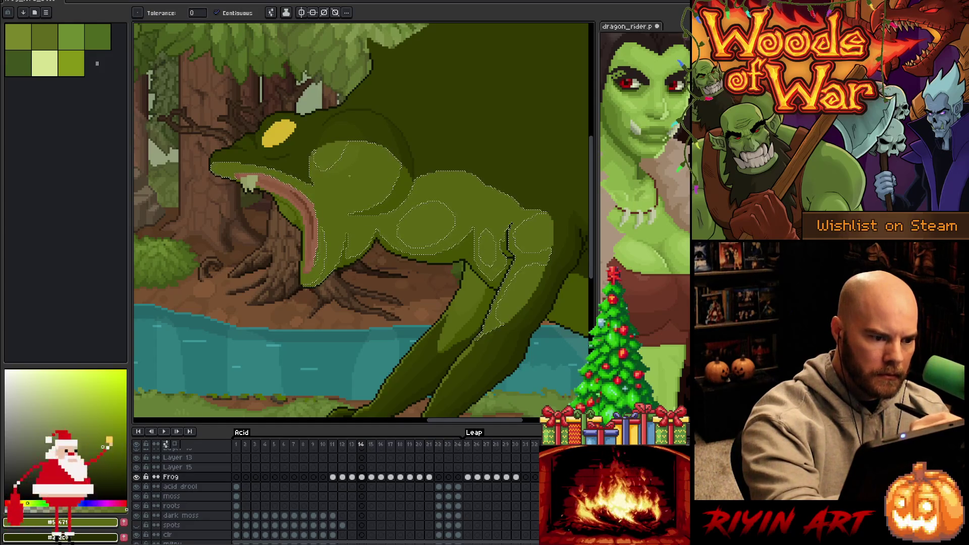
key(ctrl+d)
key(b)
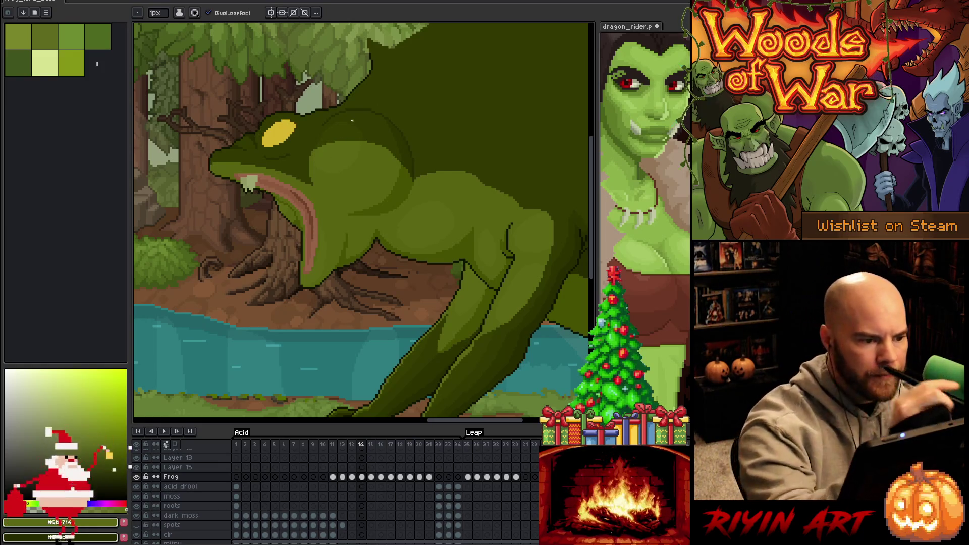
- Sample a green from the frog's body, save, and step back to frame 13
alt+click(361, 126)
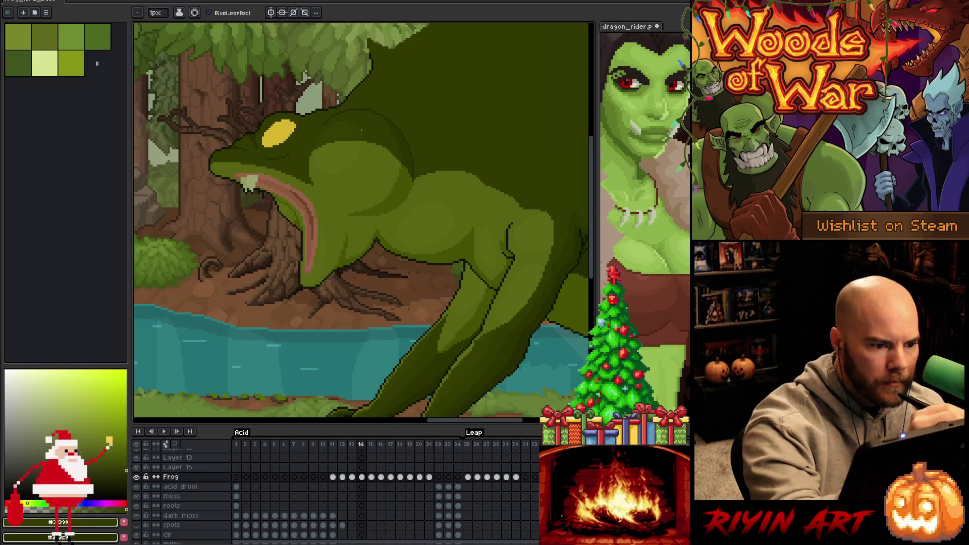
key(ctrl+s)
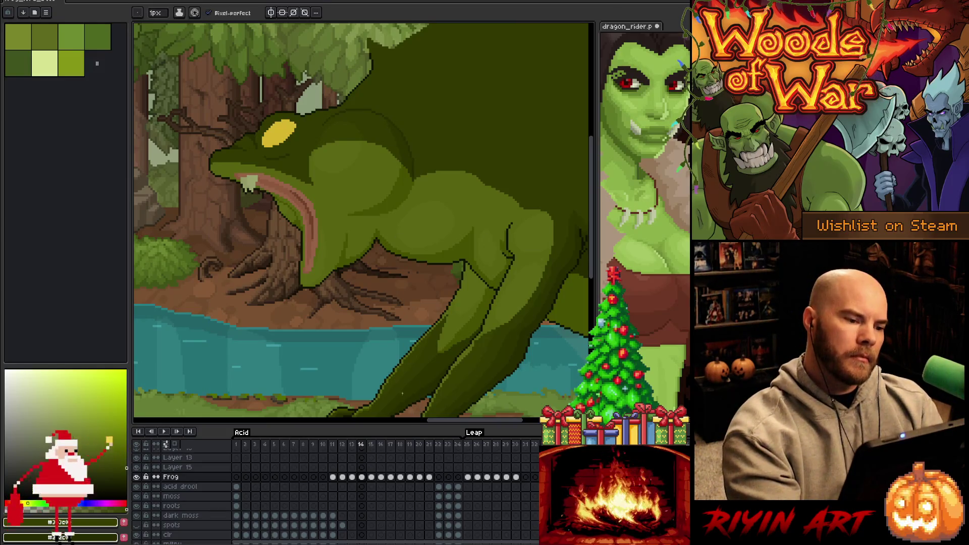
alt+click(339, 152)
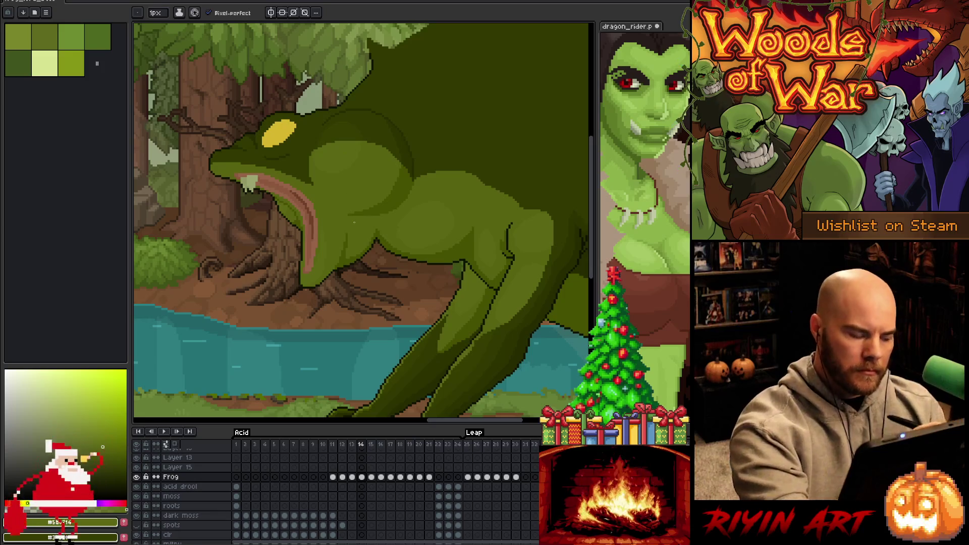
key(comma)
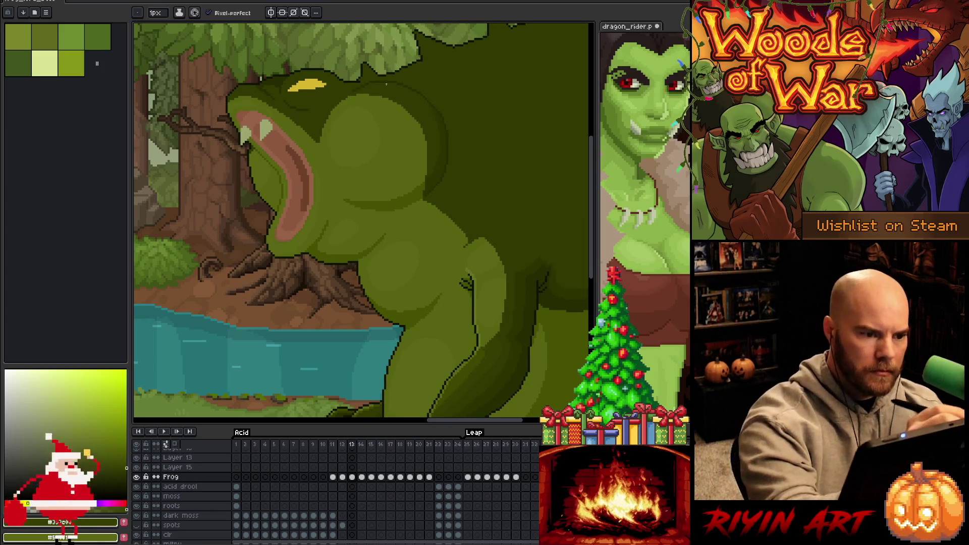
- Magic-wand select the light patch on the frog's head and try deleting it
key(w)
click(344, 109)
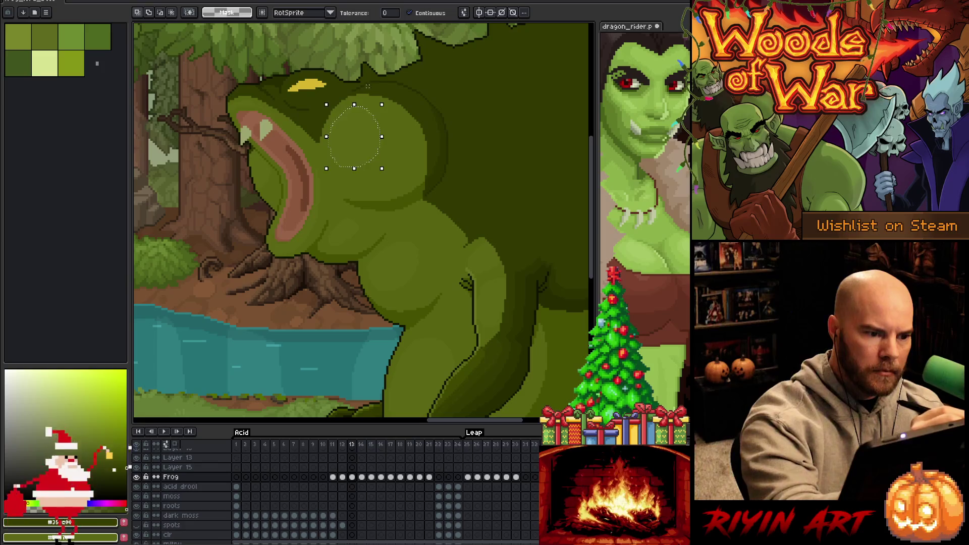
key(Delete)
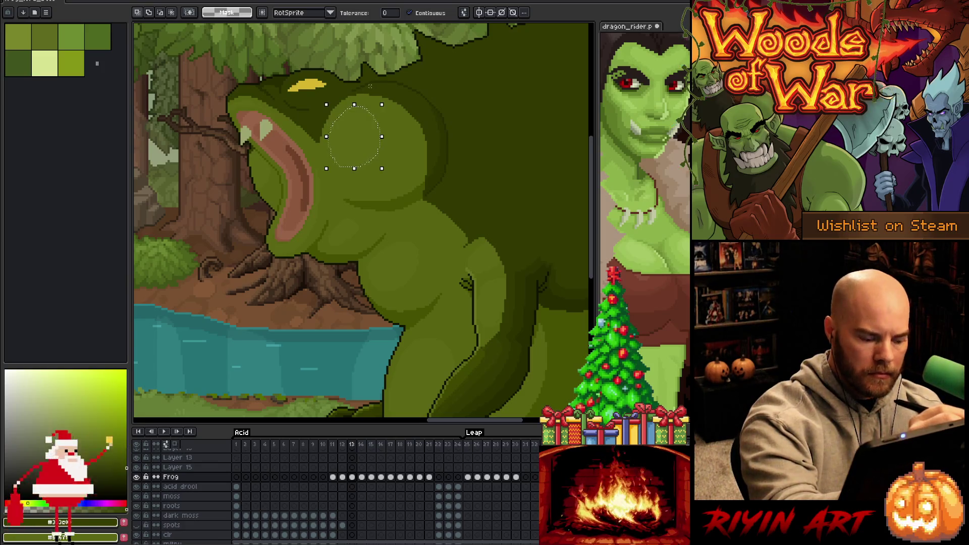
key(ctrl+d)
key(ctrl+z)
key(ctrl+z)
key(Delete)
- Outline a new rounded selection area over the frog's head
key(shift+m)
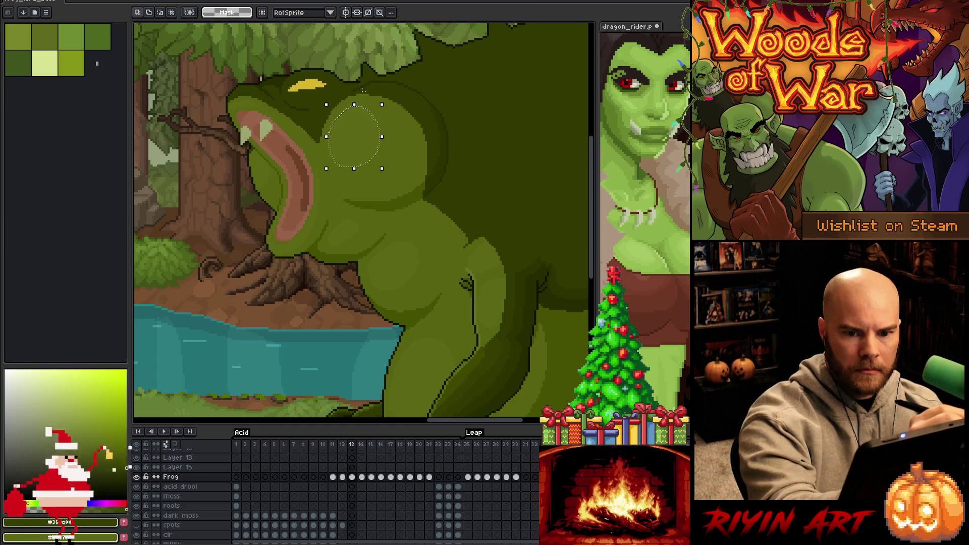
key(q)
key(ctrl+d)
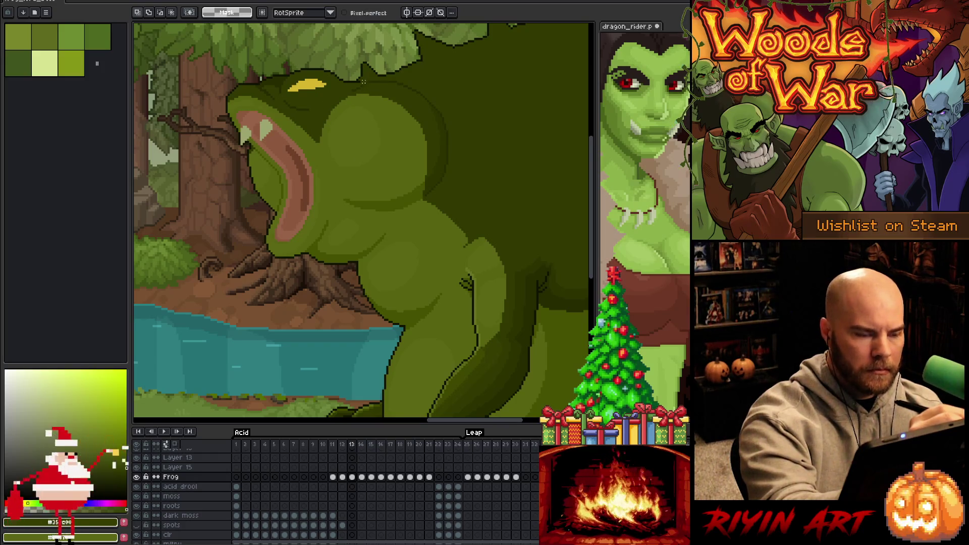
mouse_move(334, 122)
mouse_down()
mouse_move(384, 88)
mouse_move(397, 103)
mouse_move(383, 133)
mouse_move(337, 147)
mouse_move(392, 120)
mouse_move(354, 90)
mouse_move(366, 146)
mouse_up()
key(ctrl+d)
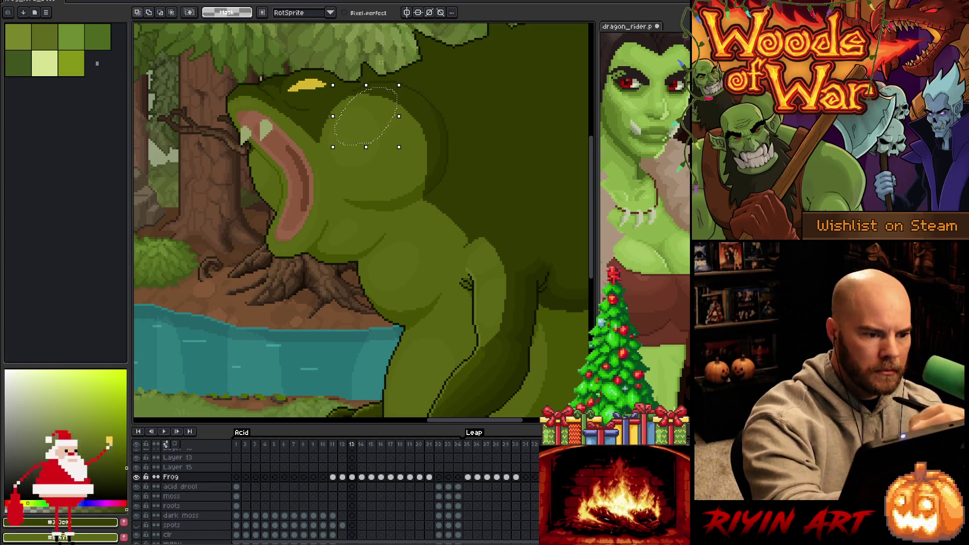
- Save the animation and drop the head selection
key(w)
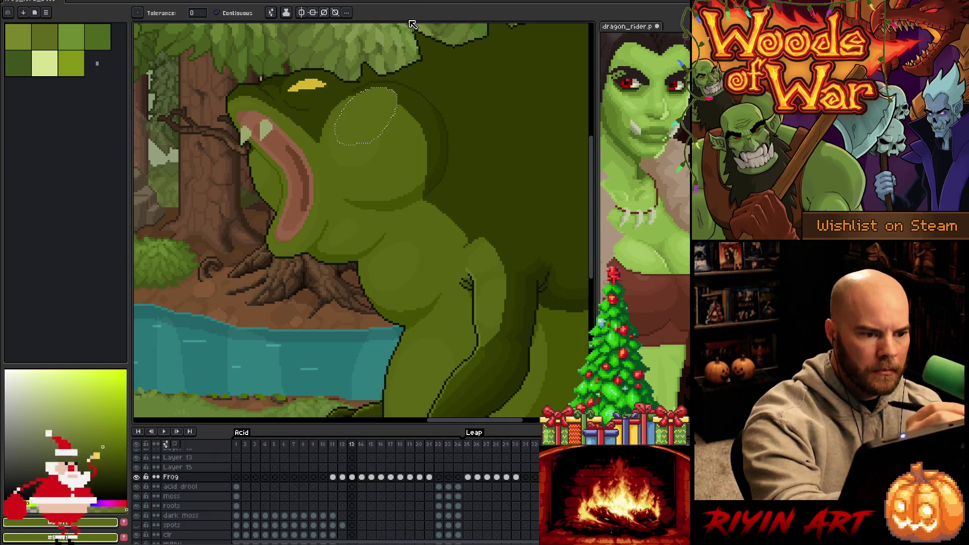
key(b)
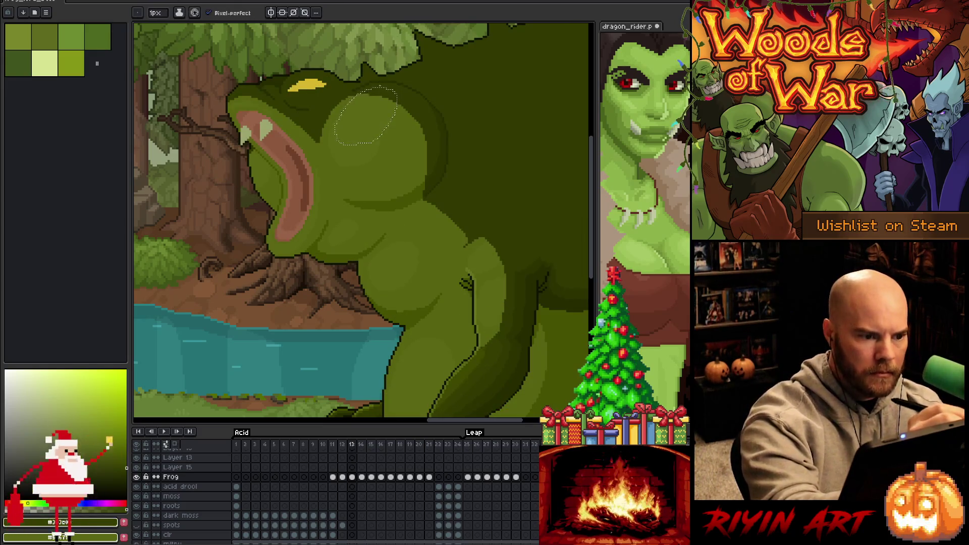
key(w)
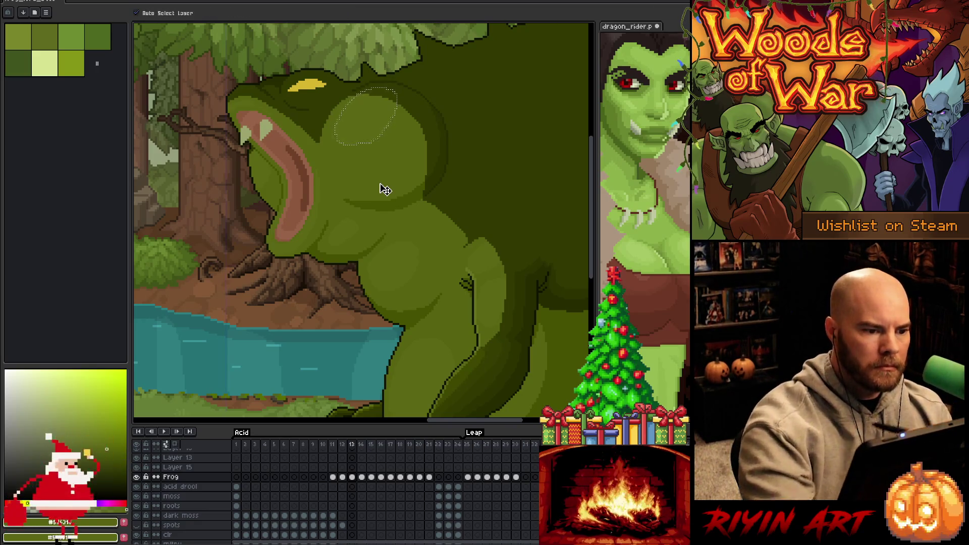
key(ctrl+s)
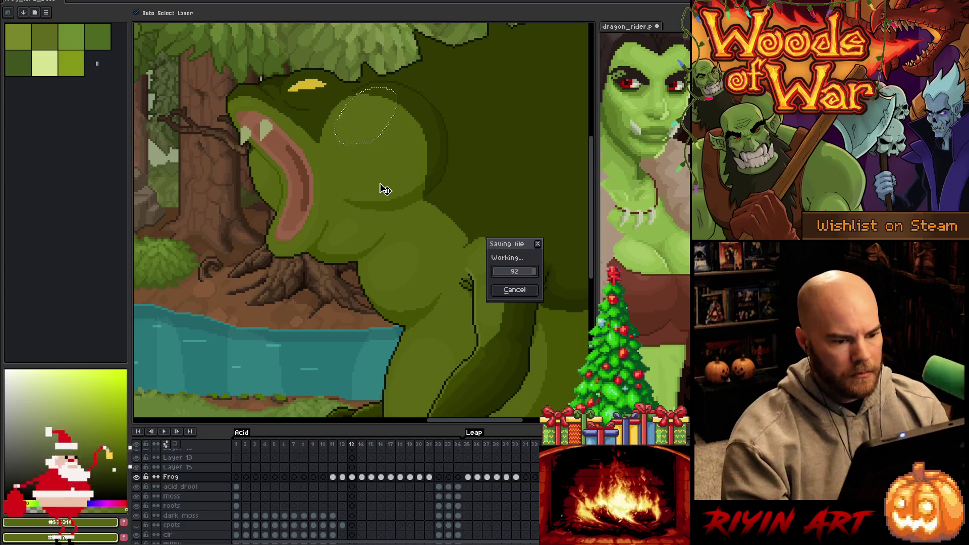
key(ctrl+d)
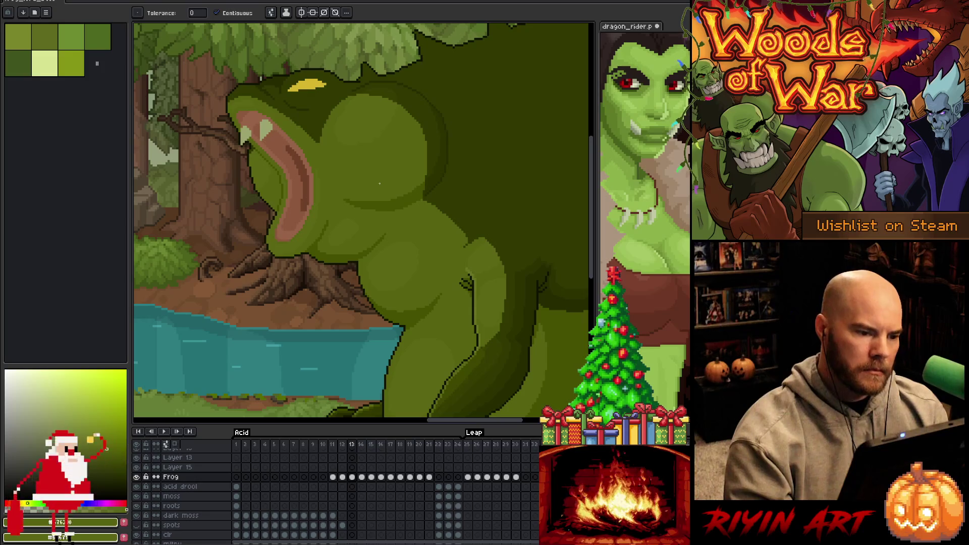
scroll(380, 183, down, 3)
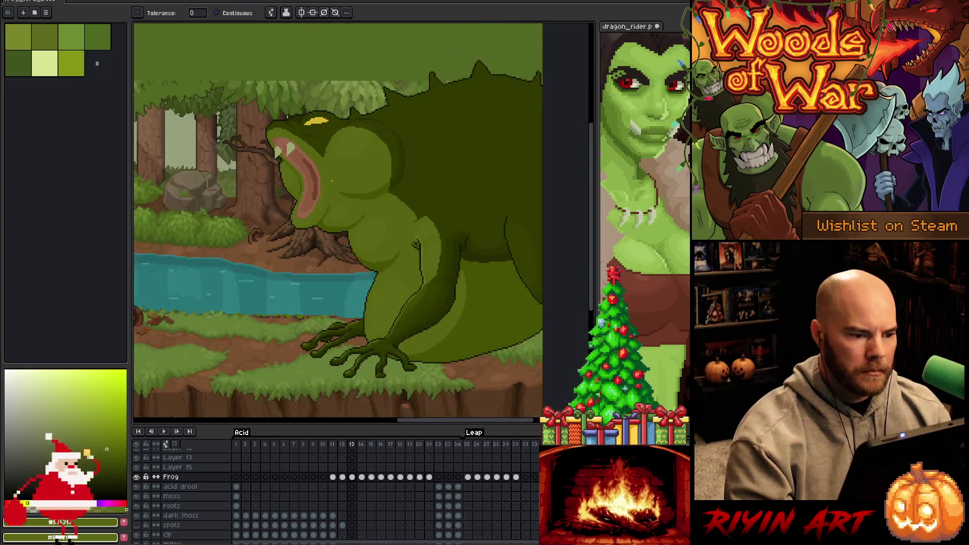
scroll(284, 177, up, 2)
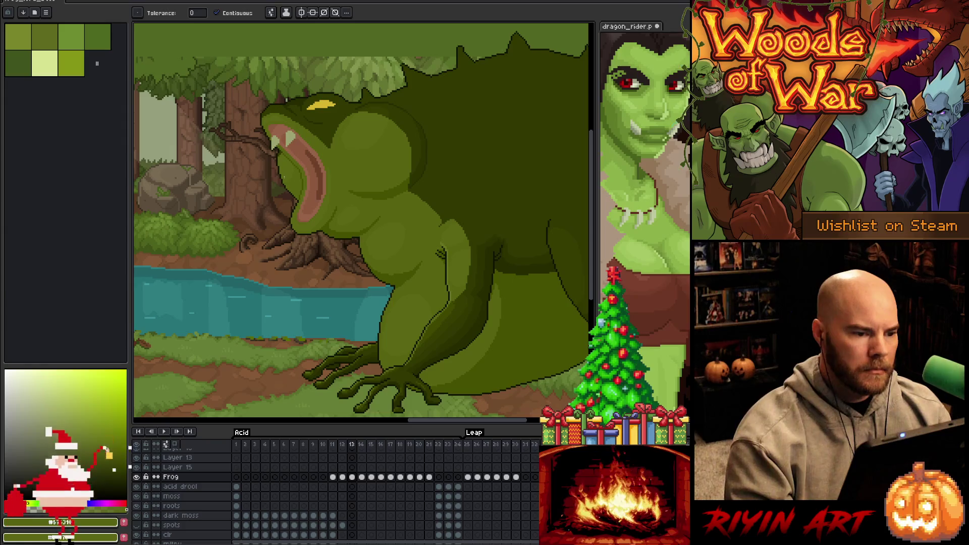
- On frame 12, compare with frame 13 and pick a lighter green from the frog
key(comma)
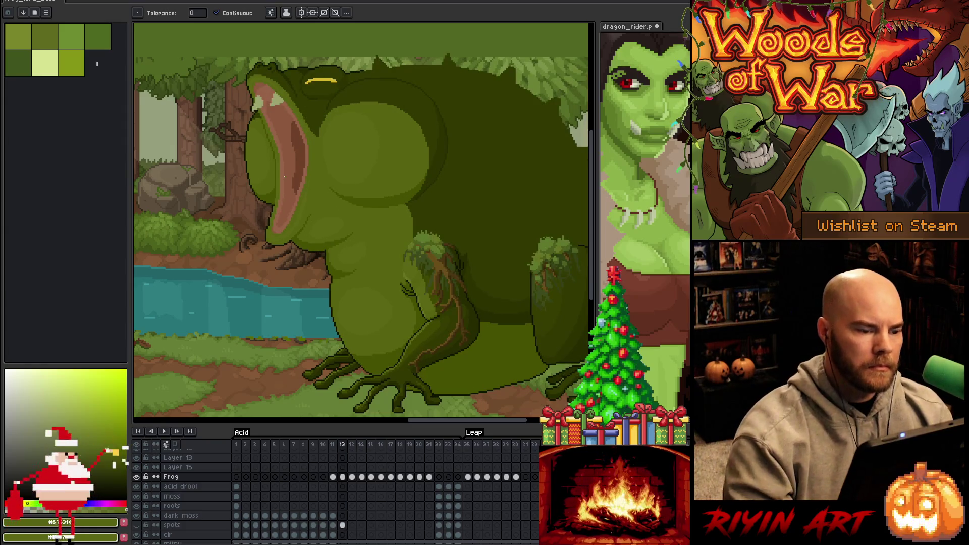
key(m)
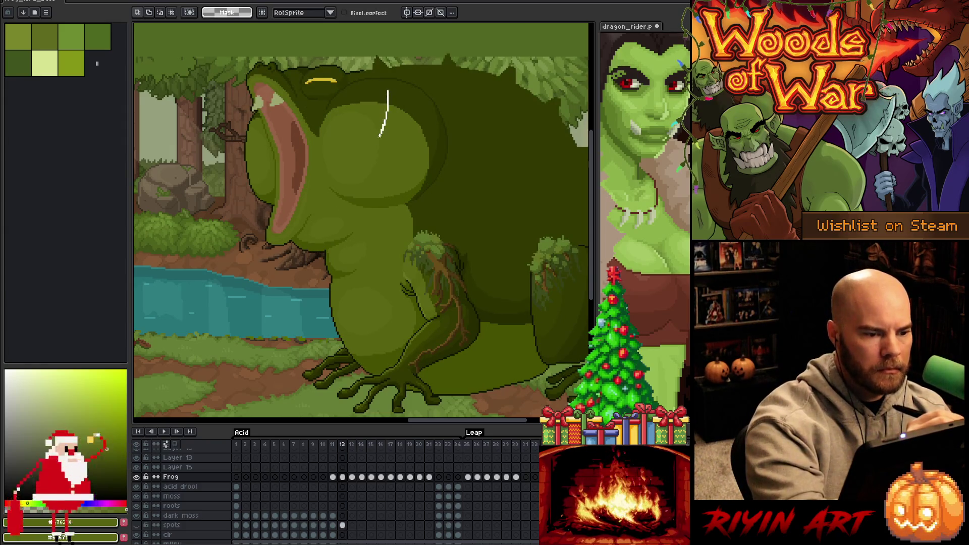
key(shift)
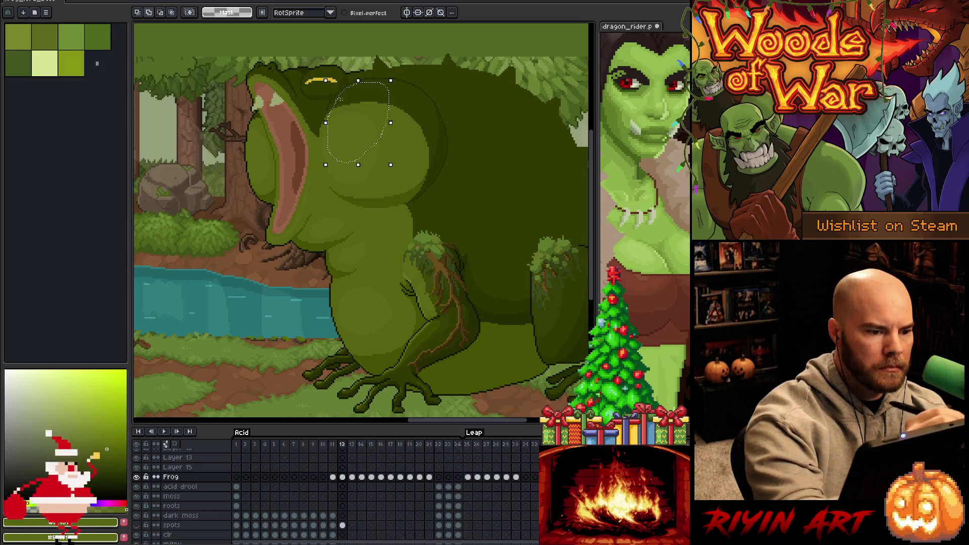
key(w)
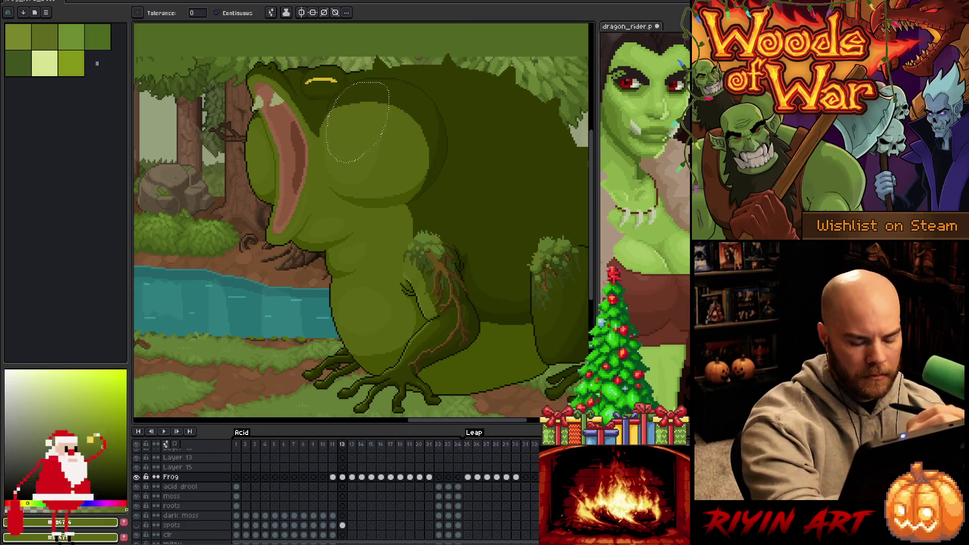
key(period)
key(i)
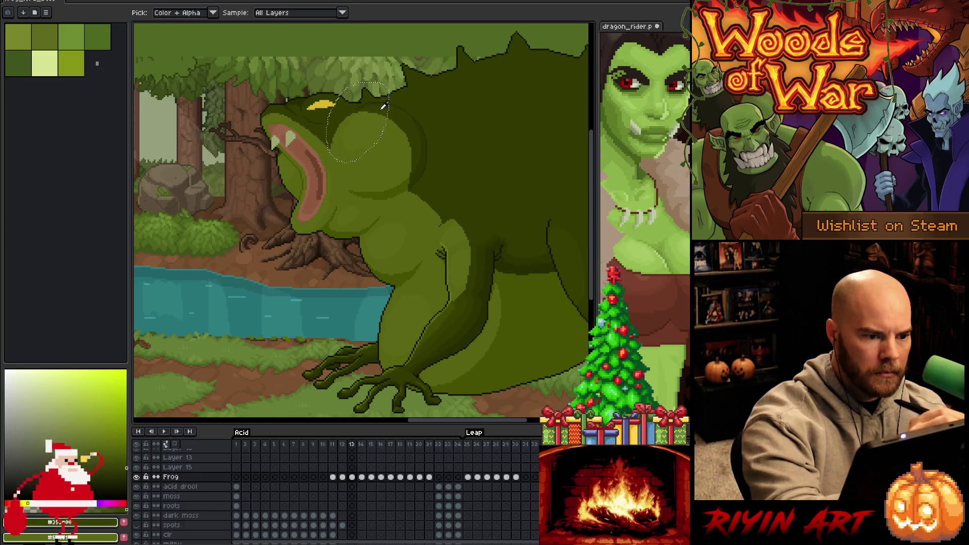
key(w)
key(comma)
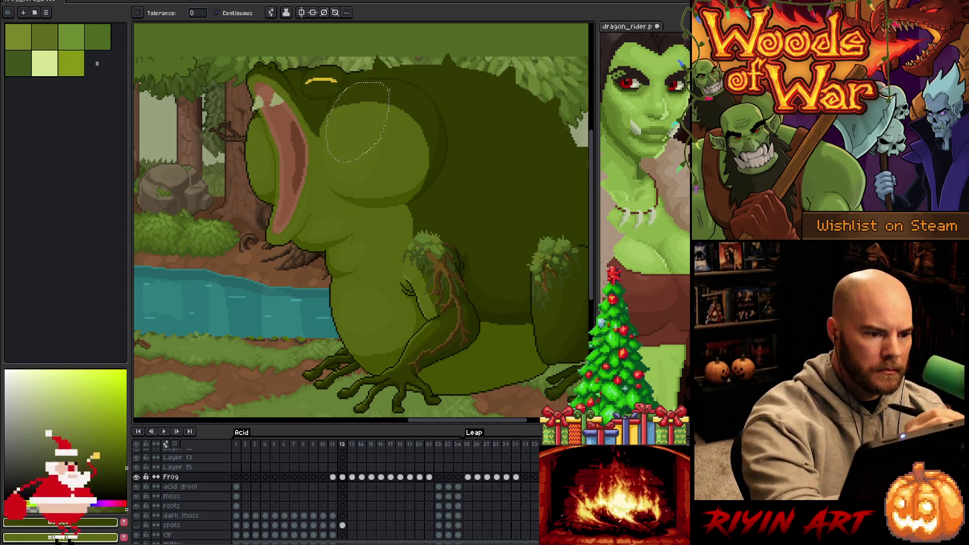
alt+click(400, 156)
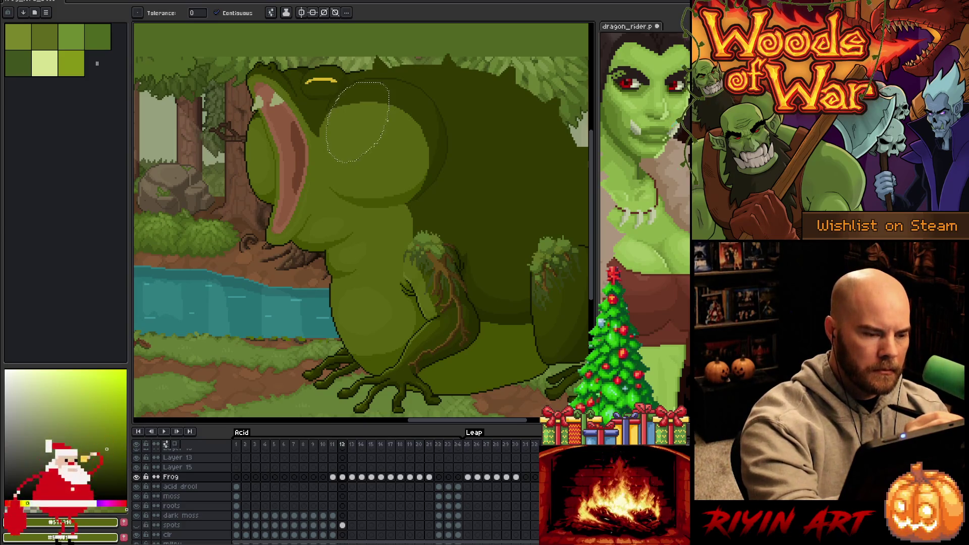
- Select a rounded area around the frog's mouth on frame 12 and check its bounds
key(v)
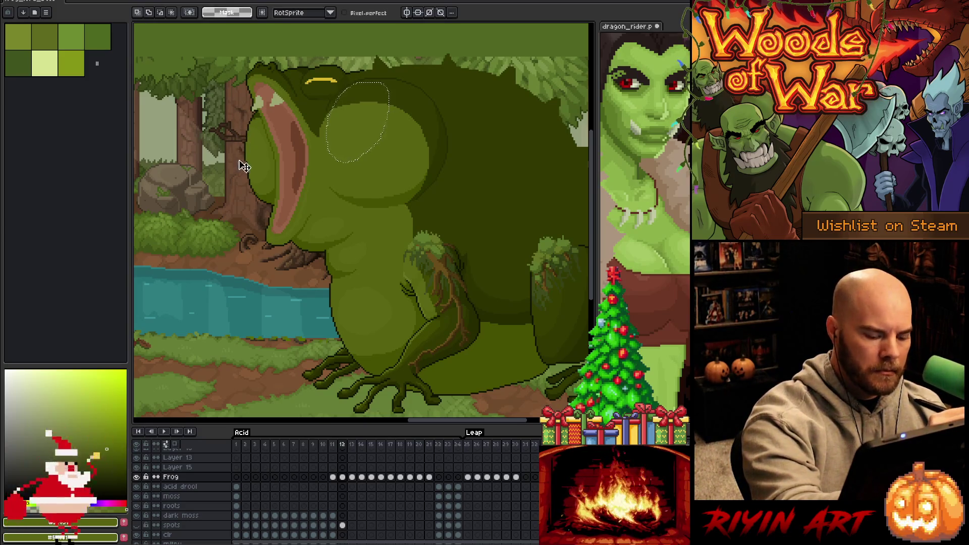
key(ctrl+d)
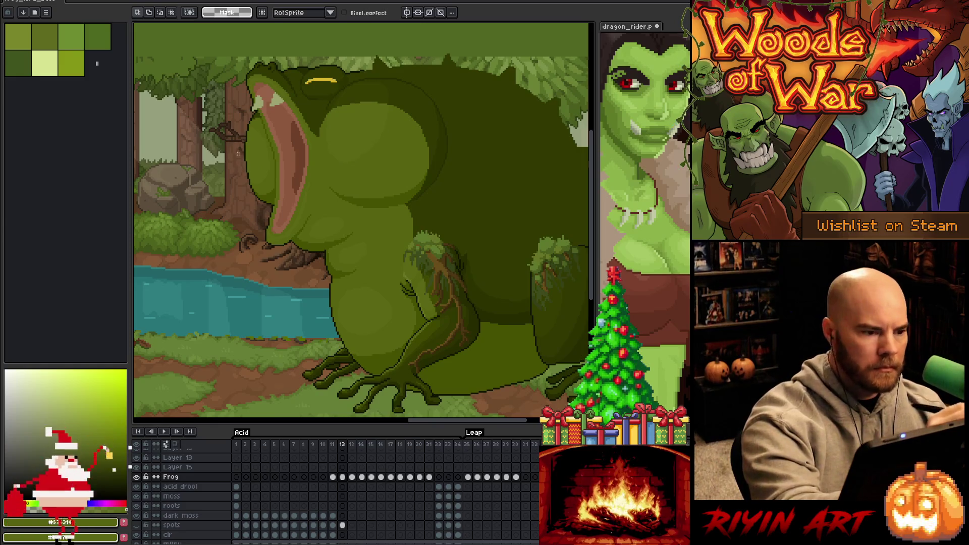
mouse_move(232, 161)
mouse_down()
mouse_move(280, 126)
mouse_move(286, 96)
mouse_up()
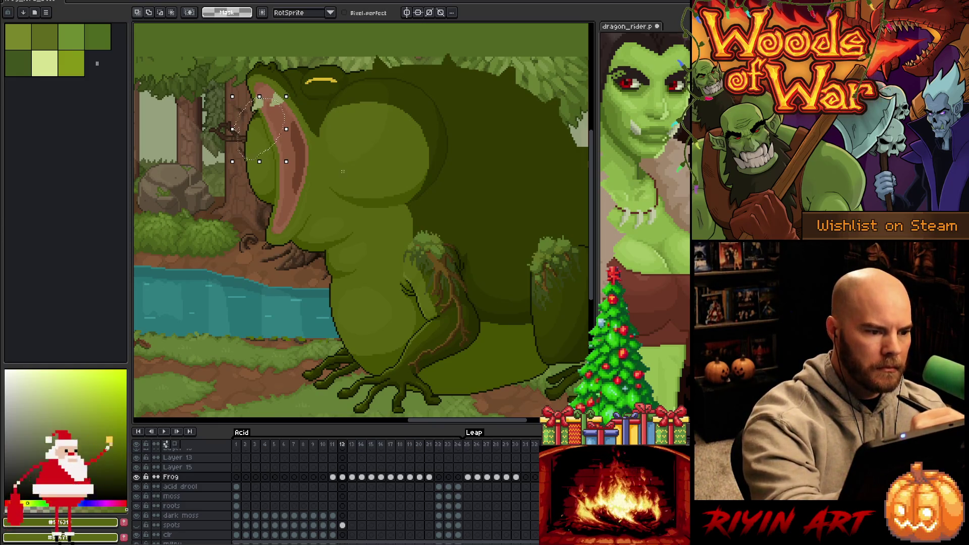
key(w)
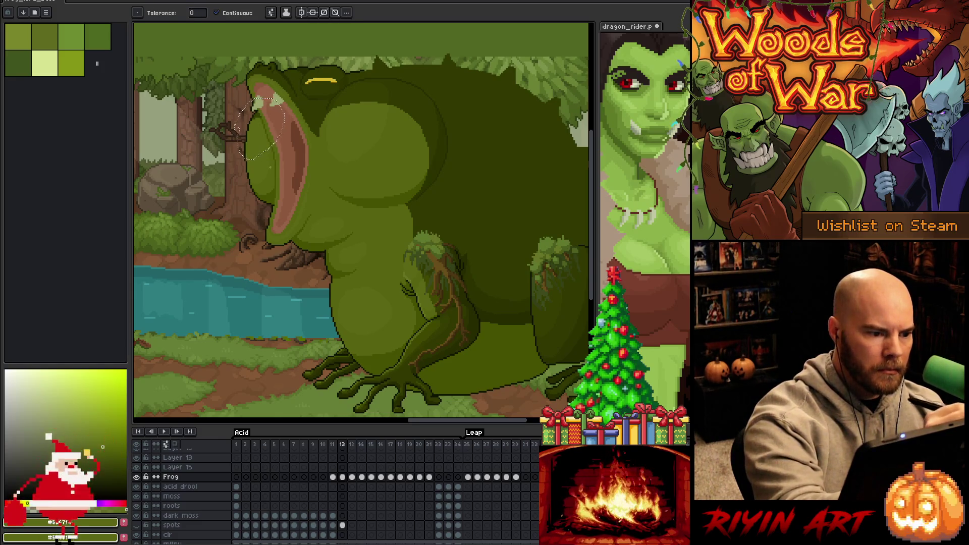
key(v)
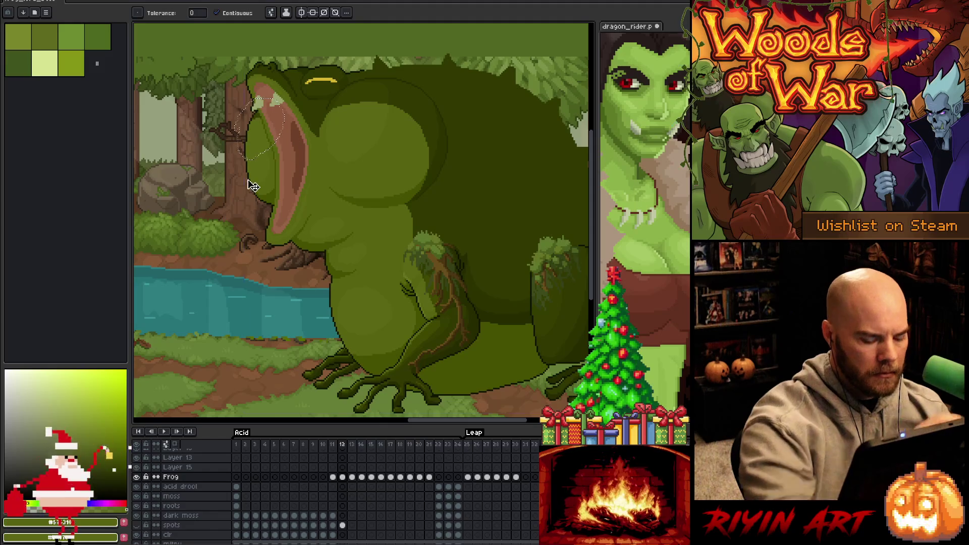
key(v)
key(w)
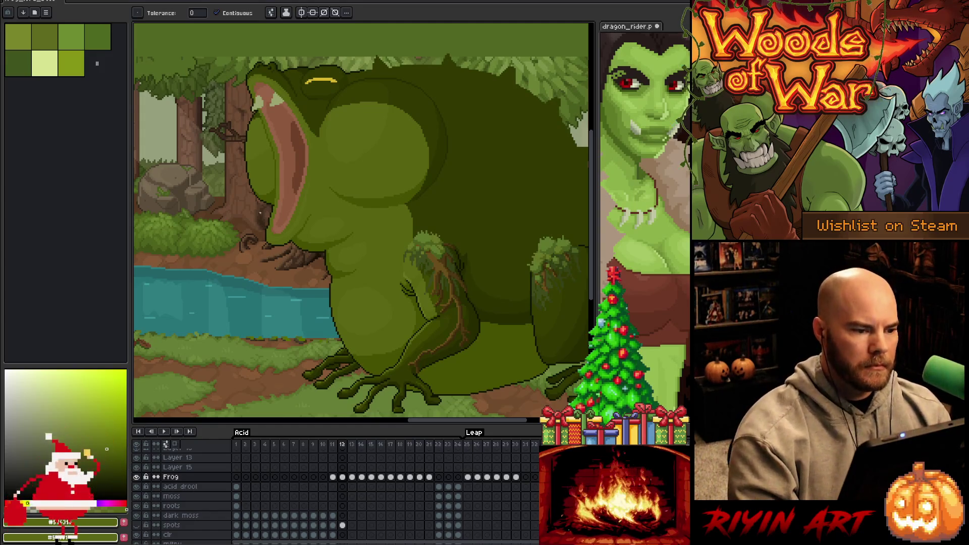
scroll(296, 232, down, 5)
- Scrub through frames 10–15 and settle on the crouched frog in frame 14
scroll(383, 270, up, 1)
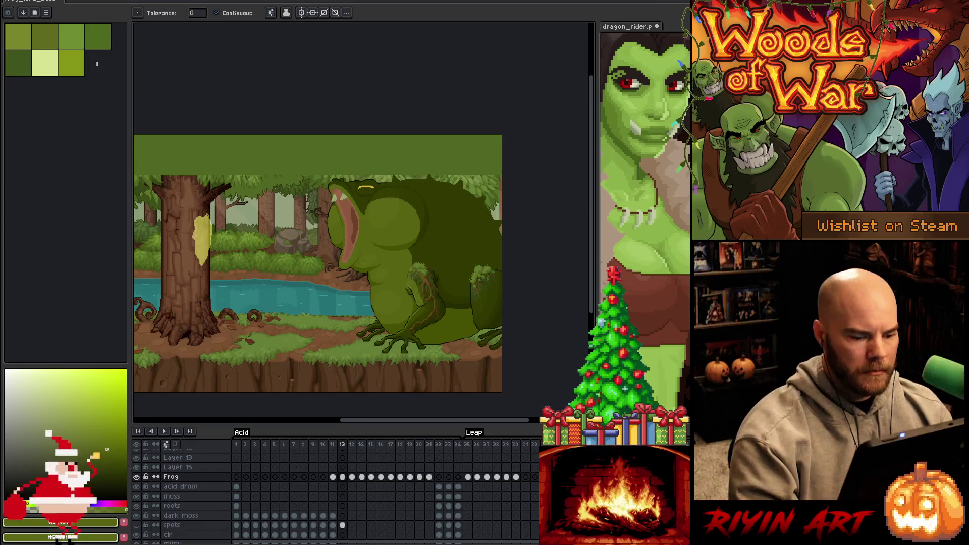
key(Left)
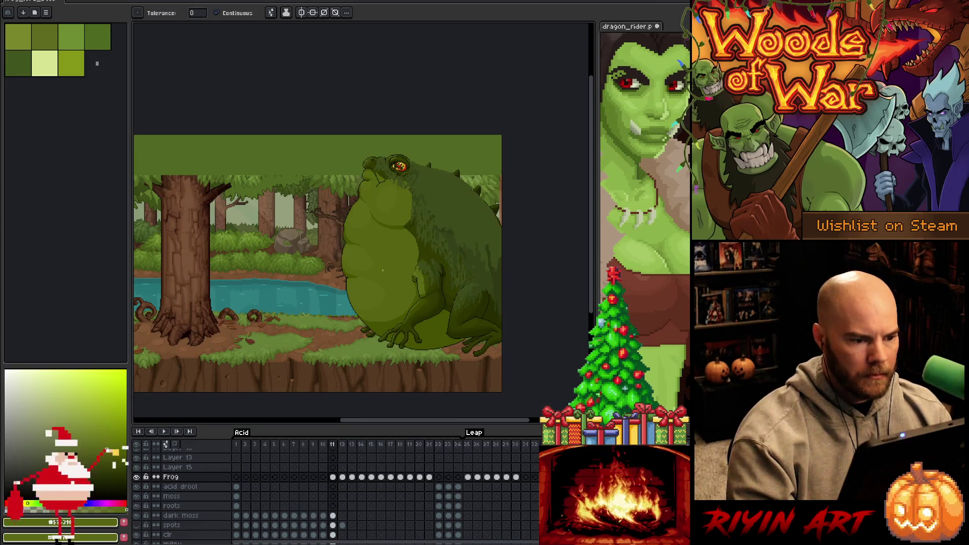
key(Left)
key(Right)
key(Right)
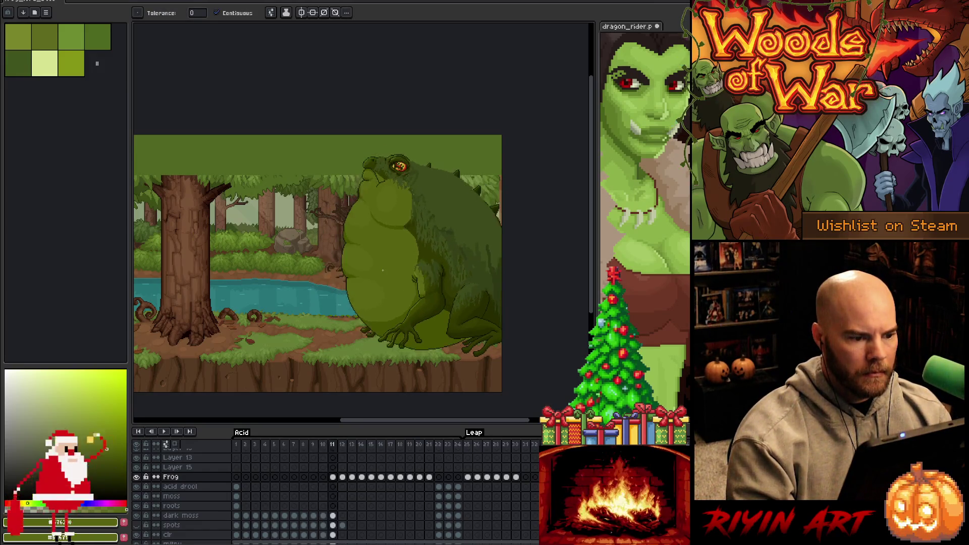
key(Right)
key(Right)
key(Right)
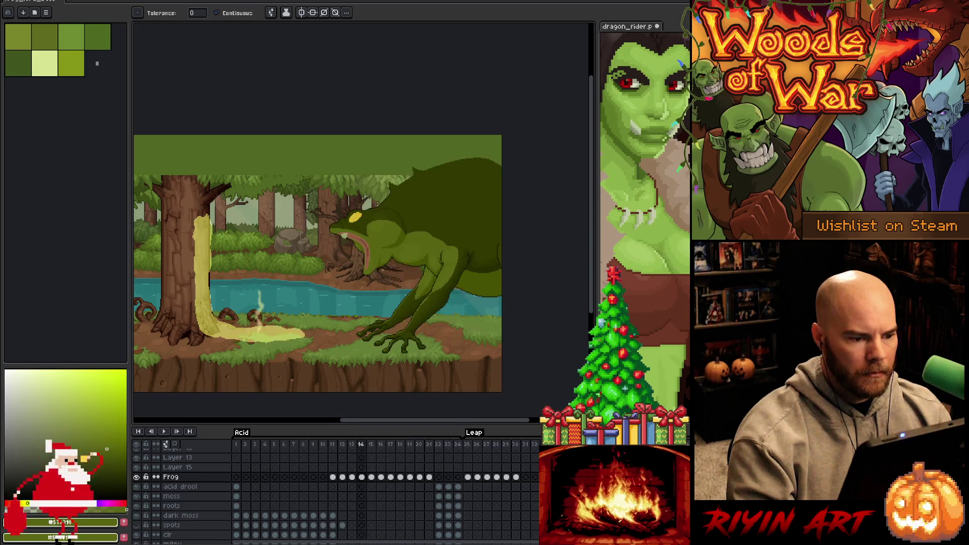
key(Left)
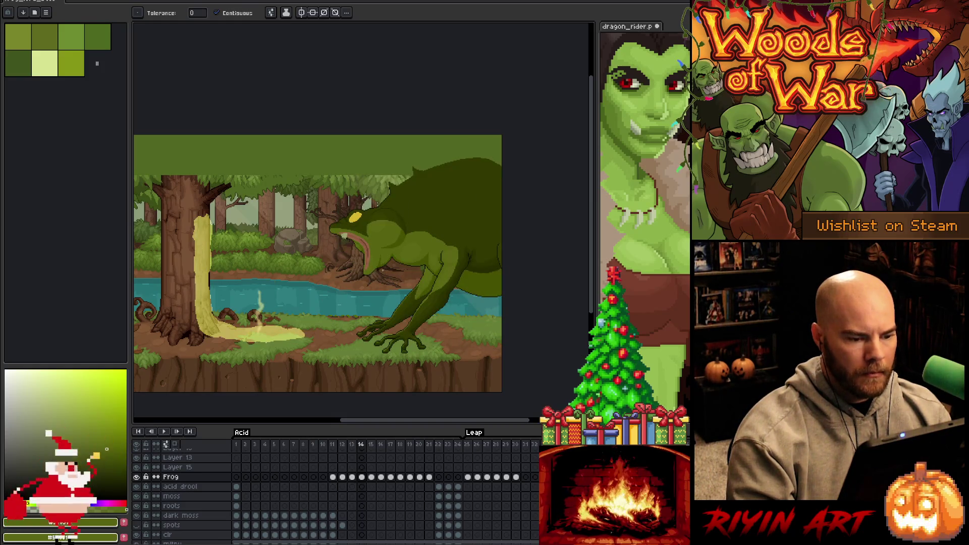
scroll(292, 285, up, 2)
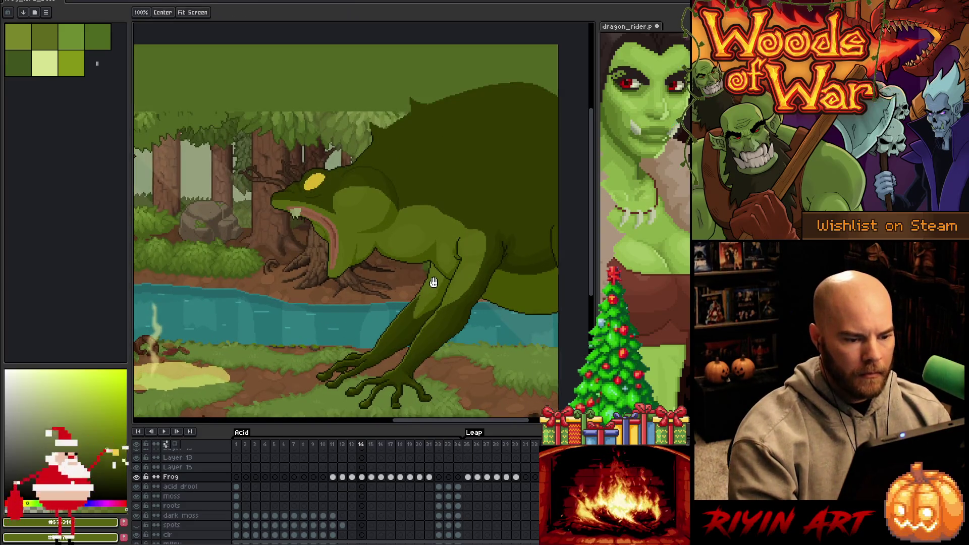
- Inspect the frog's leg up close, then save the artwork with Ctrl+S
drag(343, 318, 293, 285)
key(w)
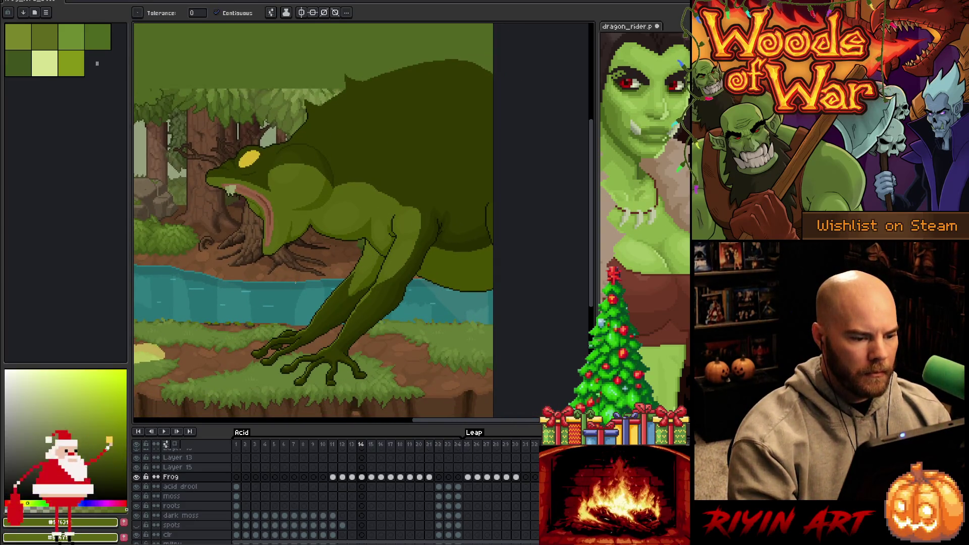
scroll(332, 289, up, 2)
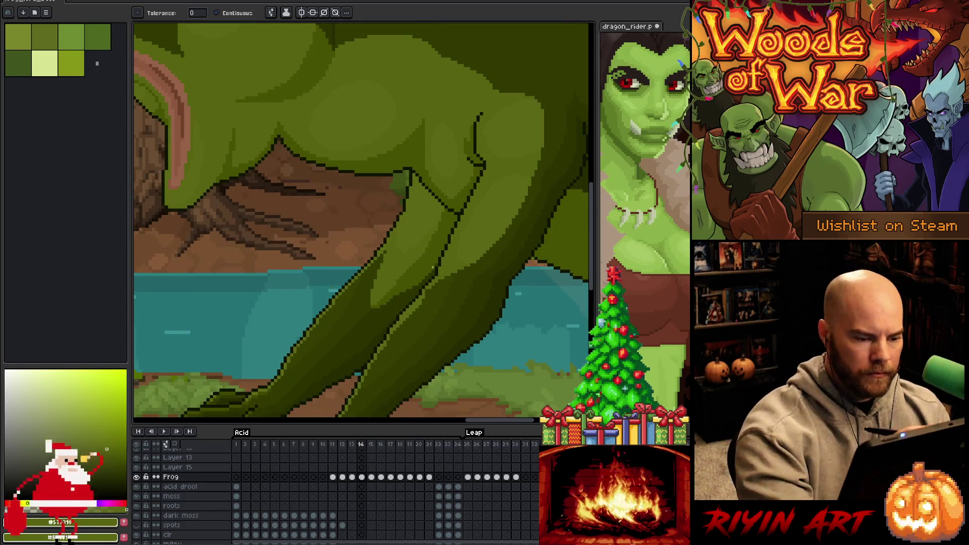
scroll(342, 200, down, 3)
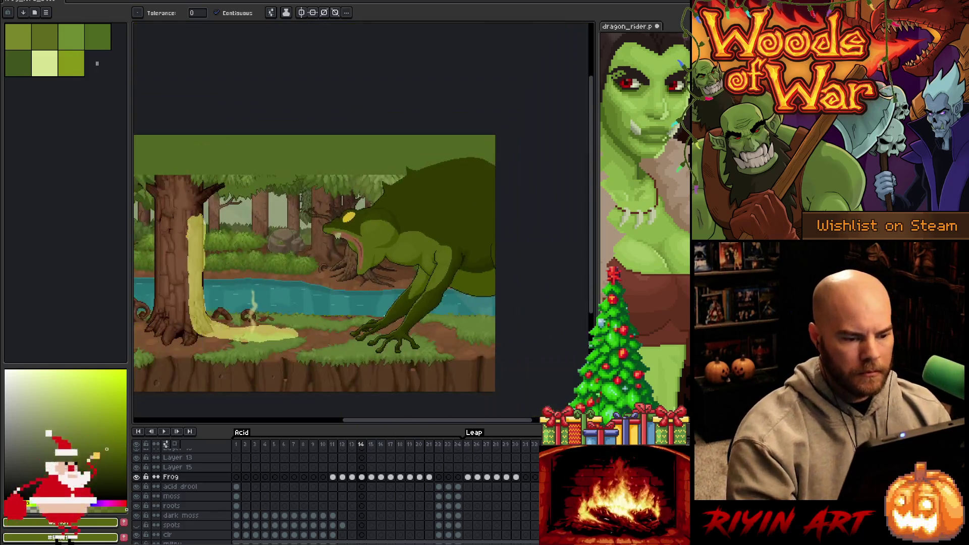
scroll(384, 280, up, 4)
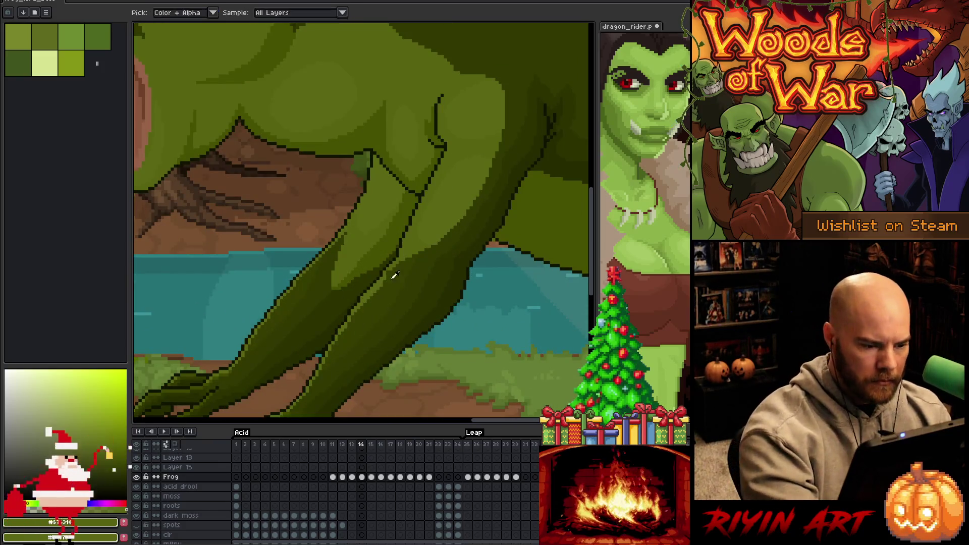
key(b)
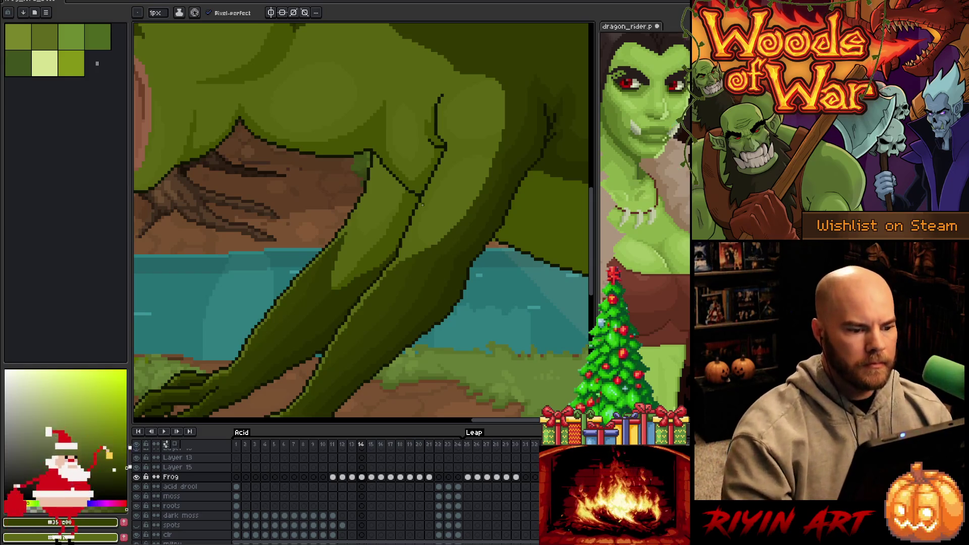
scroll(422, 204, down, 4)
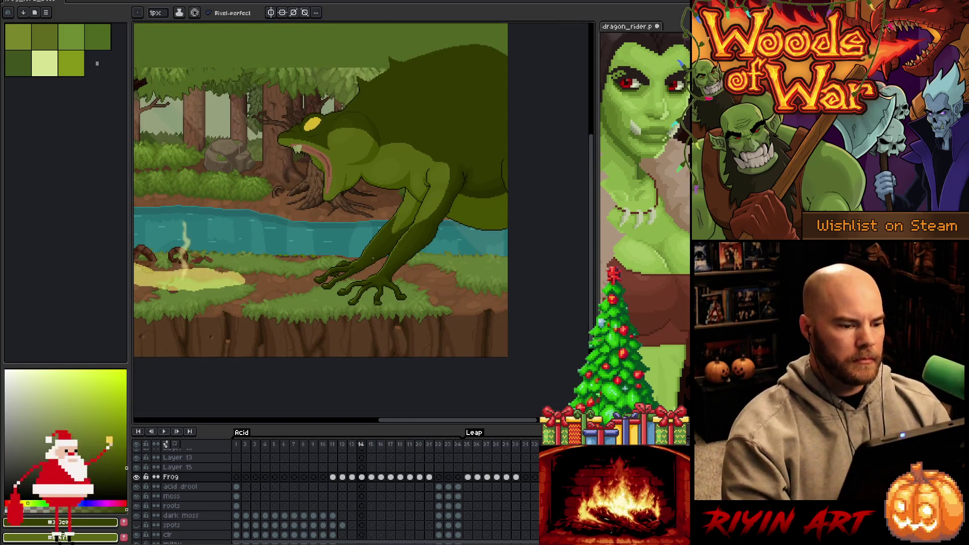
key(ctrl+s)
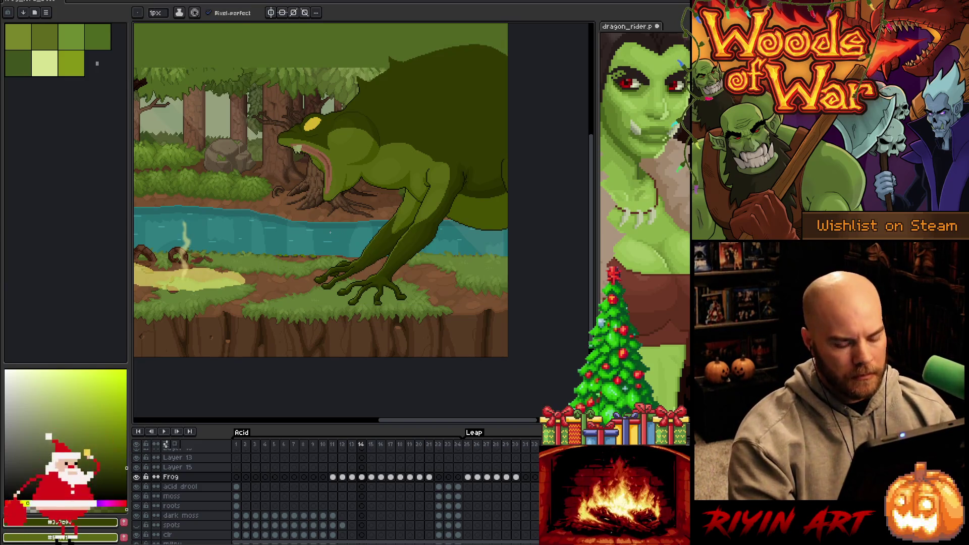
- Compare frames 14 and 15, ending on the flat-coloured leap frame 15
key(Right)
key(Left)
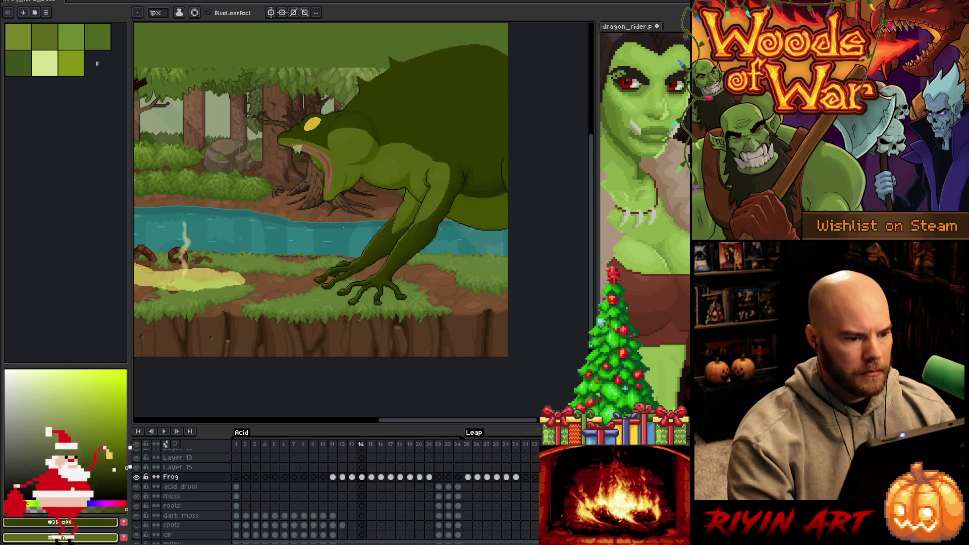
key(Right)
scroll(324, 222, up, 1)
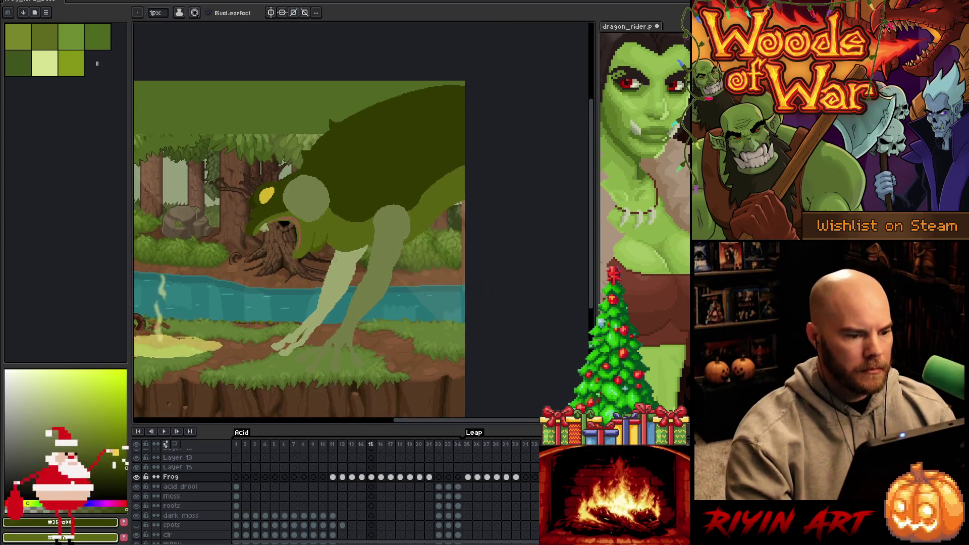
- Lasso the frog's neck area on frame 15, then drop that selection
key(w)
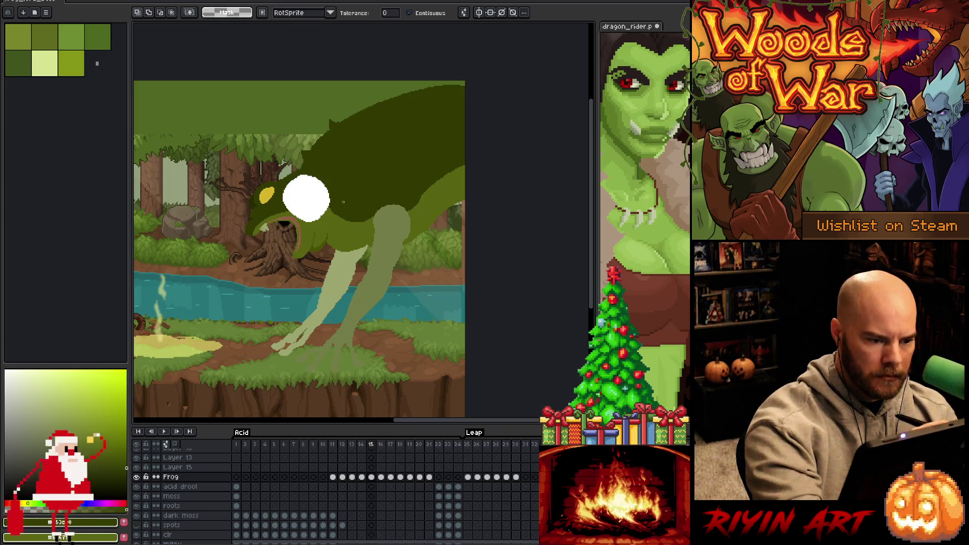
key(q)
mouse_move(326, 215)
mouse_down()
mouse_move(346, 204)
mouse_move(371, 226)
mouse_move(330, 222)
mouse_up()
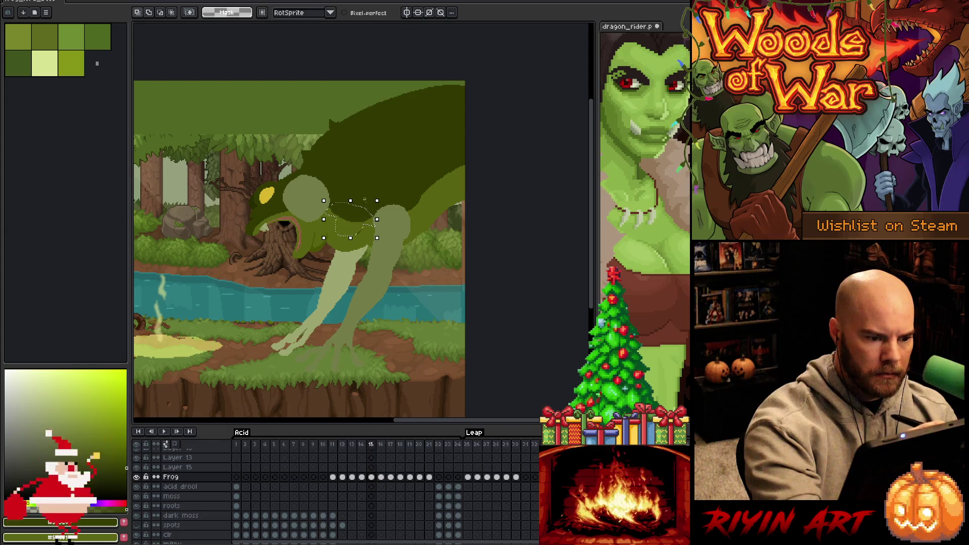
key(v)
key(ctrl+d)
- Lasso a region along the frog's back, fill it with darker green, and deselect
key(w)
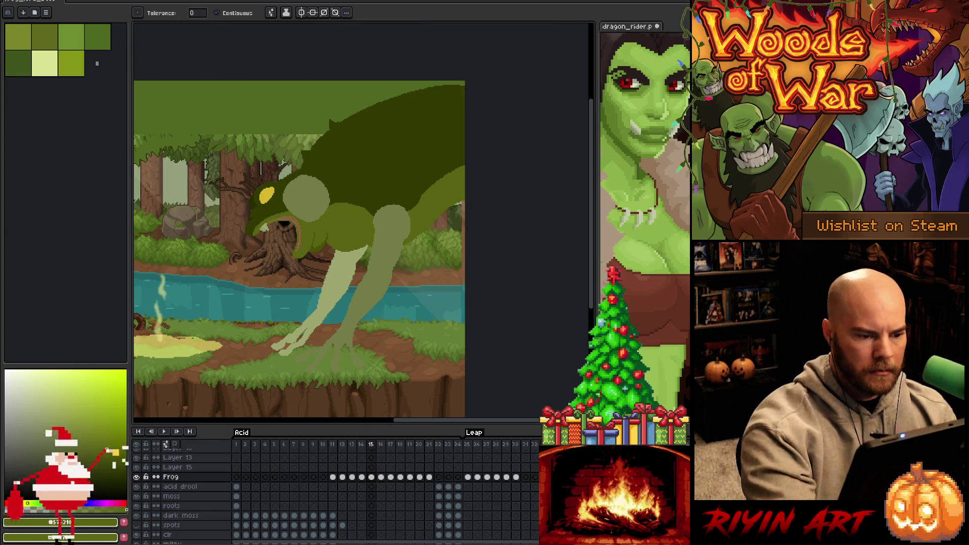
key(q)
mouse_move(360, 206)
mouse_down()
mouse_move(380, 218)
mouse_move(466, 166)
mouse_move(364, 207)
mouse_move(379, 219)
mouse_move(495, 156)
mouse_move(383, 153)
mouse_move(376, 164)
mouse_up()
key(b)
key(q)
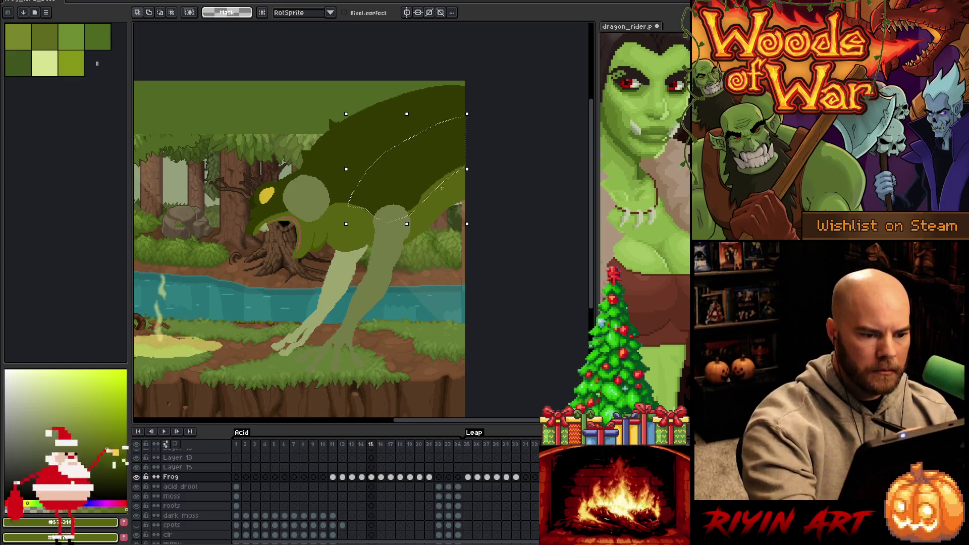
key(v)
key(ctrl+d)
key(g)
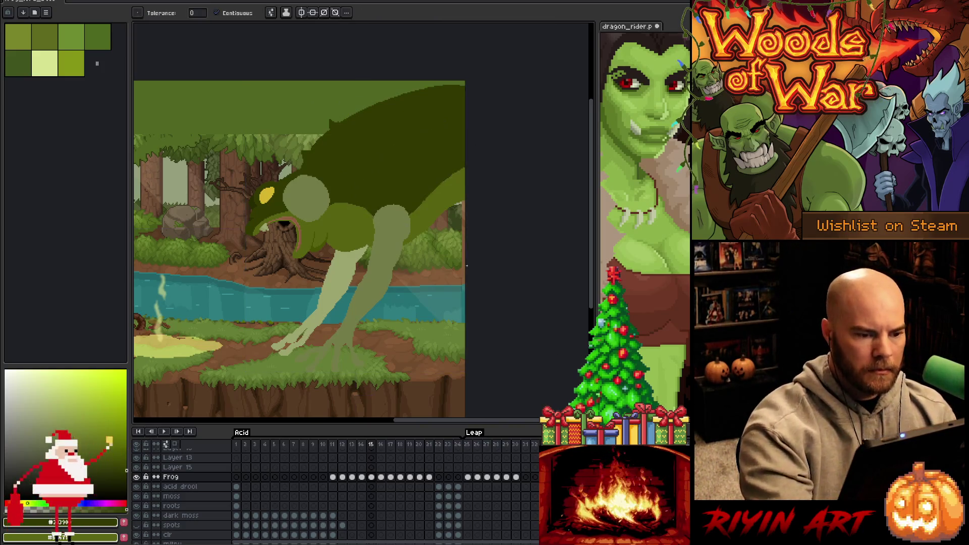
key(b)
scroll(430, 192, up, 3)
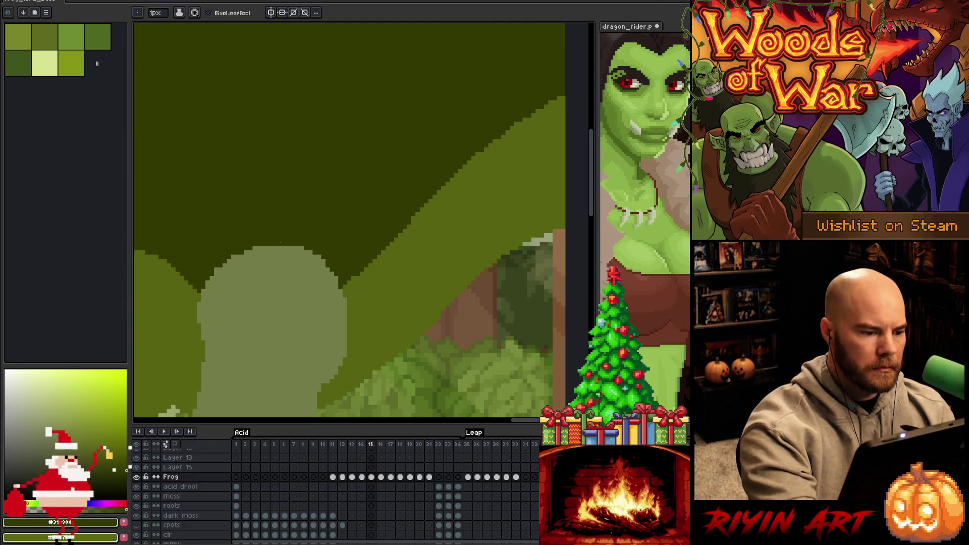
scroll(354, 218, down, 5)
scroll(370, 284, up, 5)
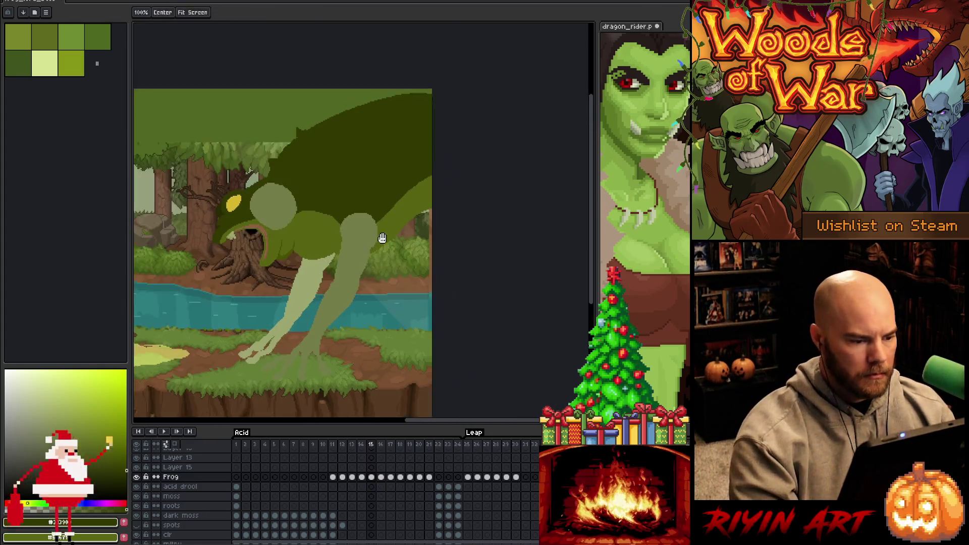
scroll(369, 284, down, 1)
scroll(435, 281, up, 2)
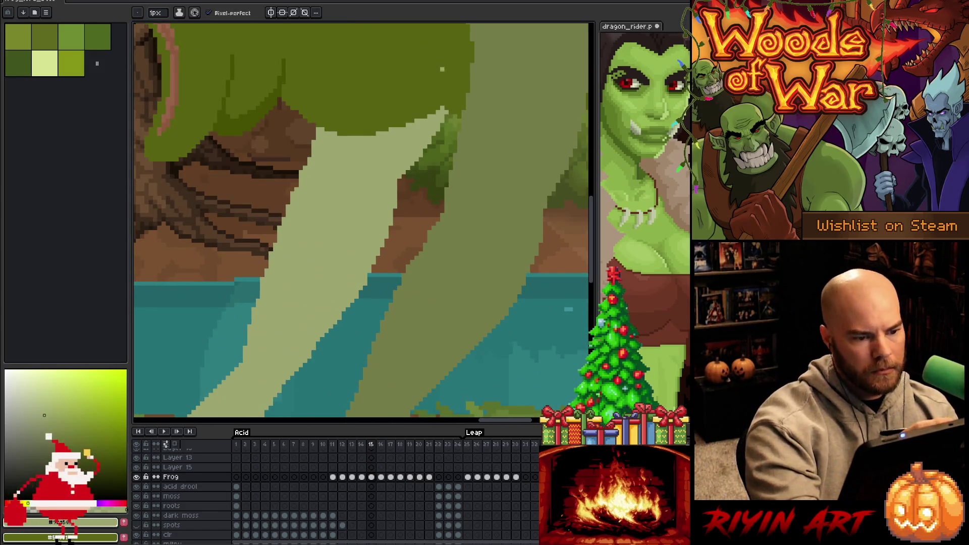
- Pick the darker olive shade and sample a green from the frog's leg
key(e)
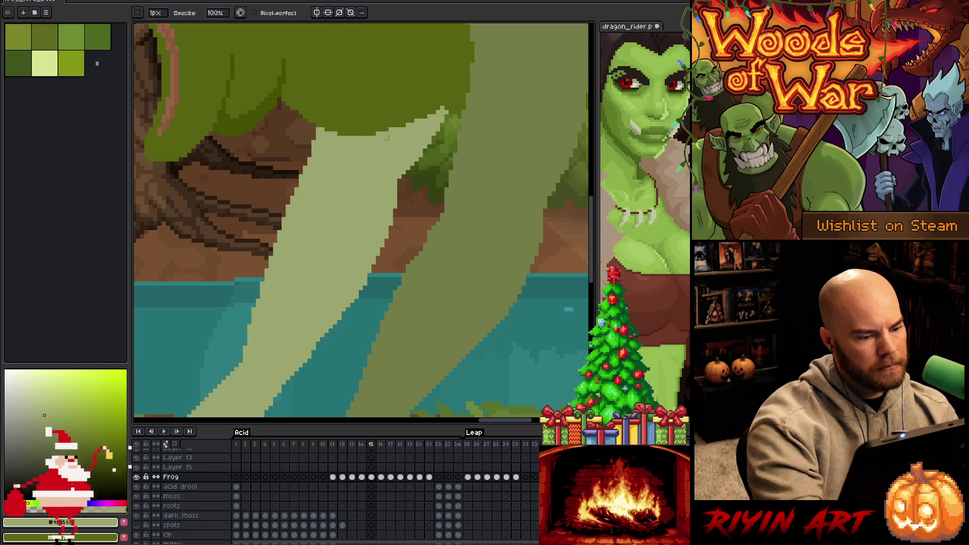
key(e)
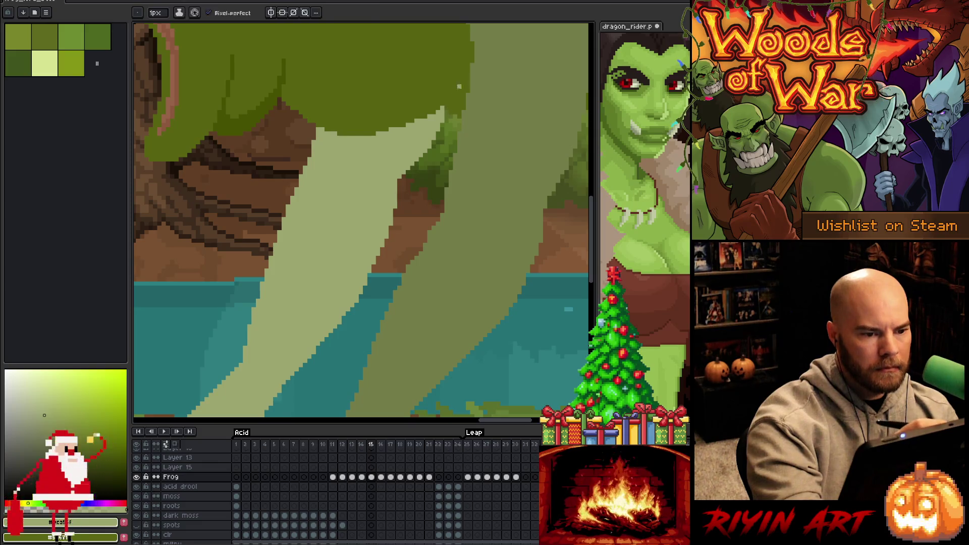
alt+click(449, 108)
scroll(488, 172, down, 2)
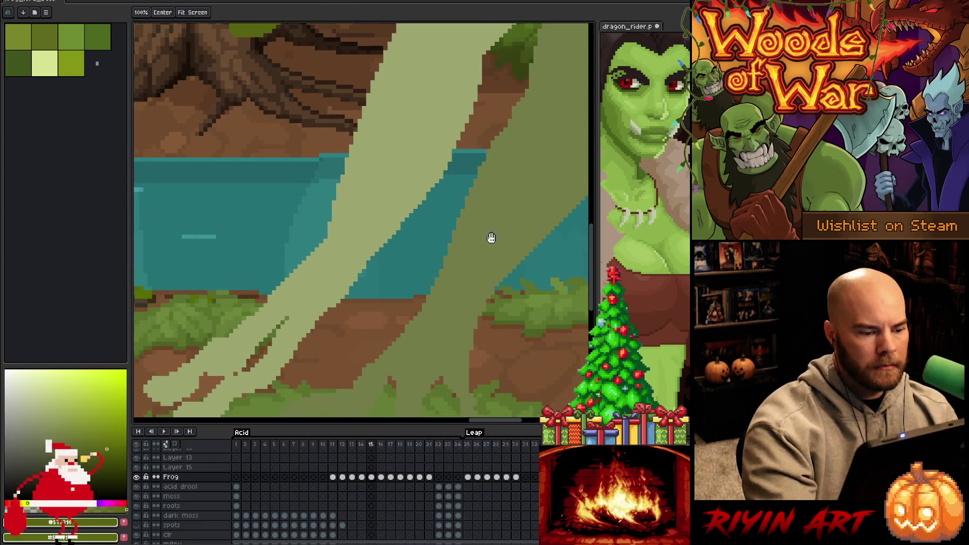
scroll(493, 233, up, 2)
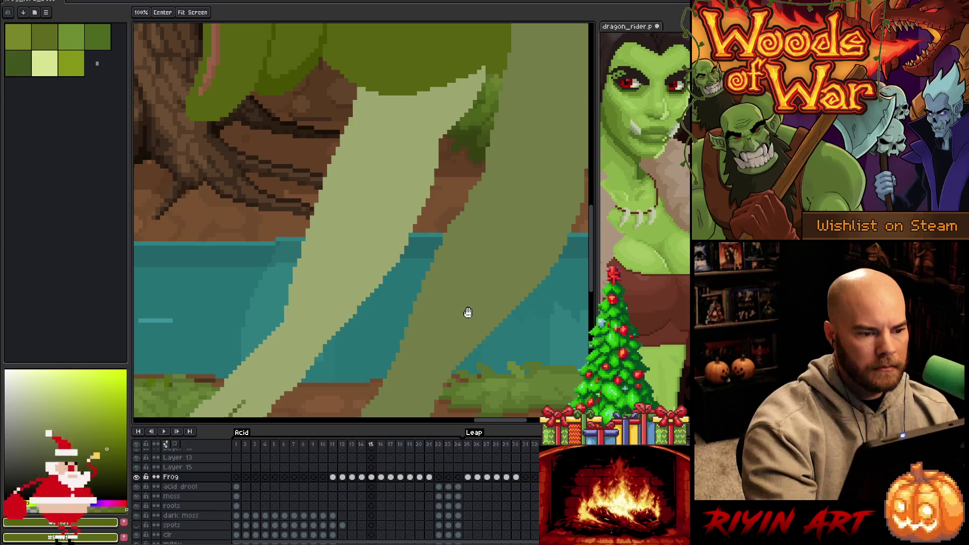
drag(465, 313, 463, 314)
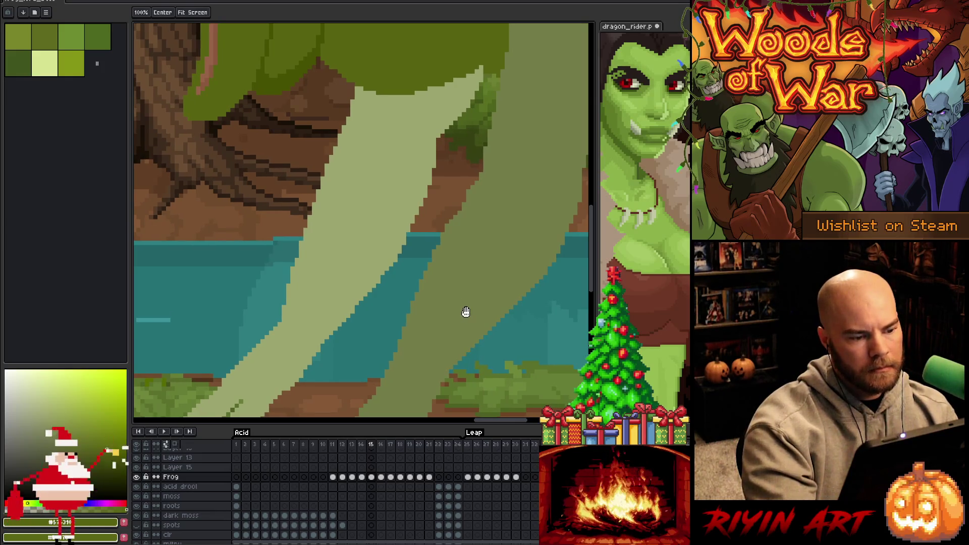
key(b)
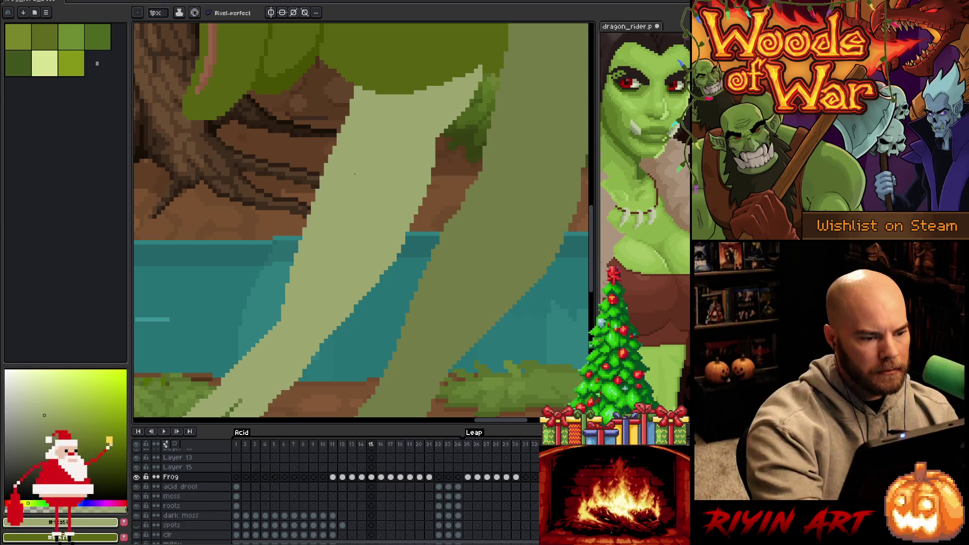
drag(484, 219, 428, 192)
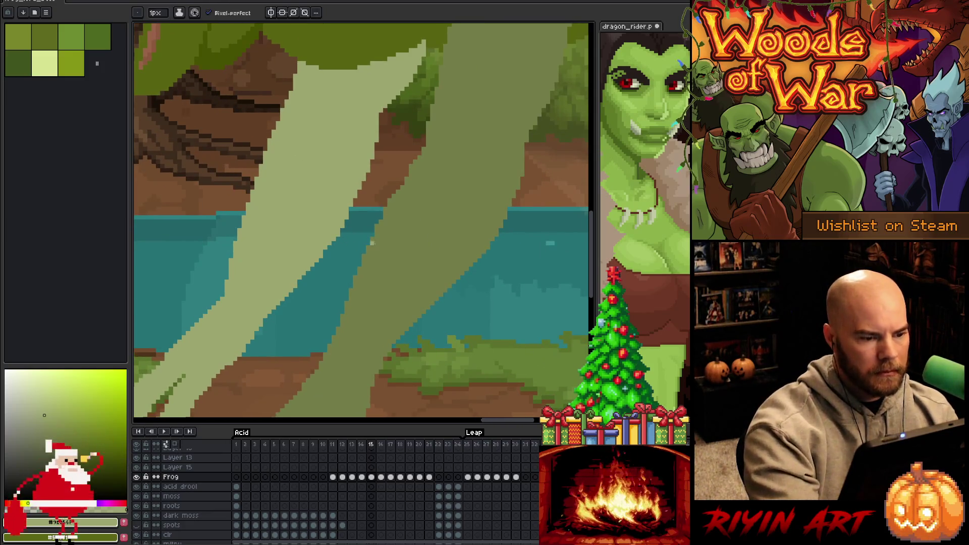
alt+click(422, 167)
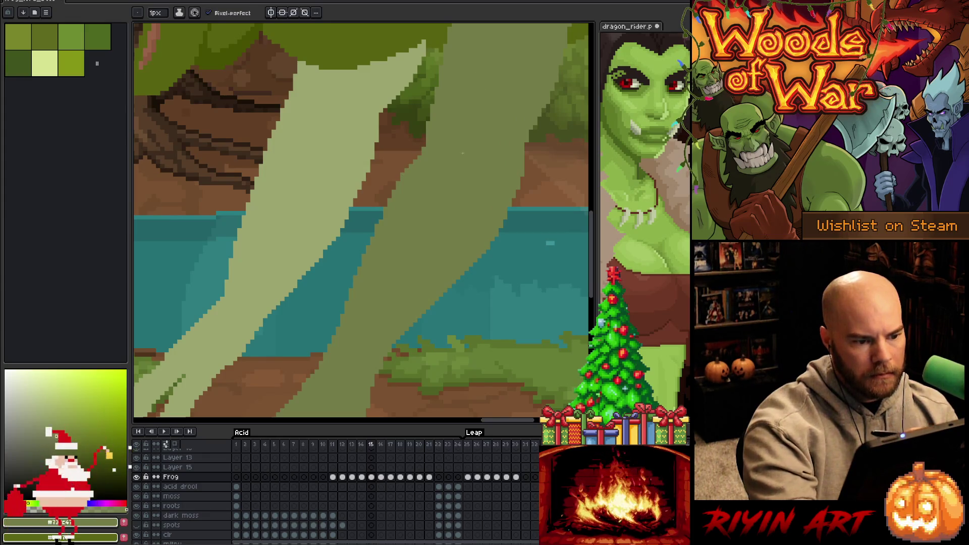
- Draw two darker shading strokes and a single dark pixel on the frog's arm, swapping greens by eyedropper
mouse_move(451, 283)
mouse_down()
mouse_move(430, 266)
mouse_move(370, 273)
mouse_up()
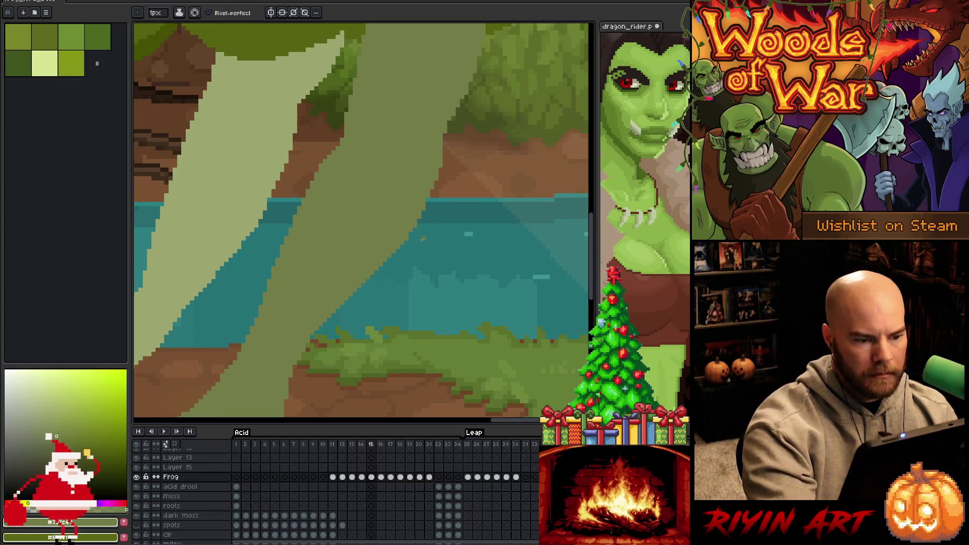
mouse_move(475, 104)
mouse_down()
mouse_move(403, 283)
mouse_move(407, 264)
mouse_move(391, 255)
mouse_up()
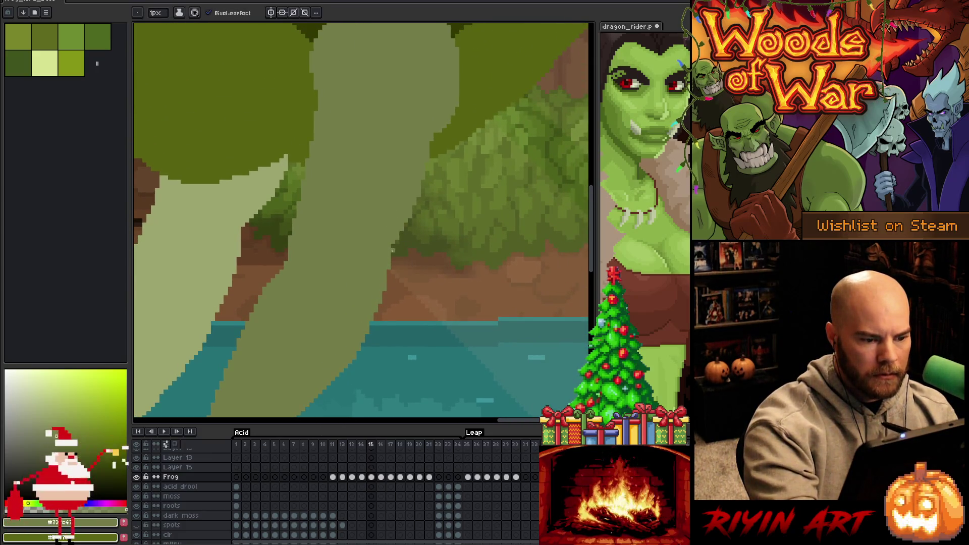
key(e)
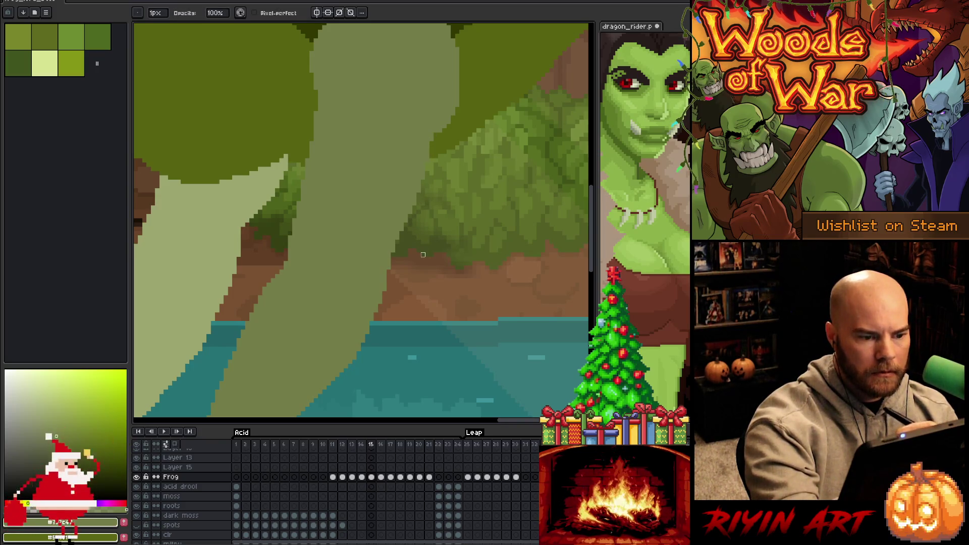
key(b)
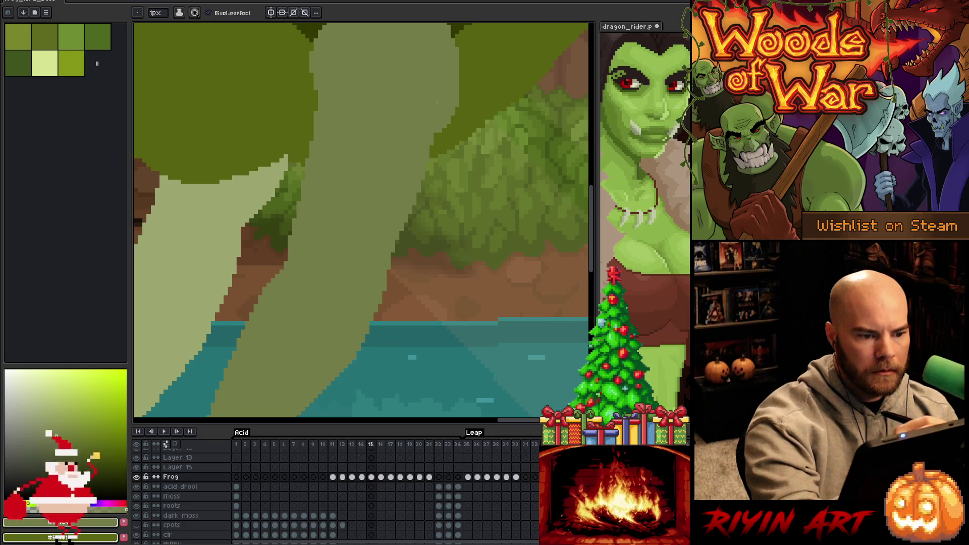
drag(432, 146, 423, 258)
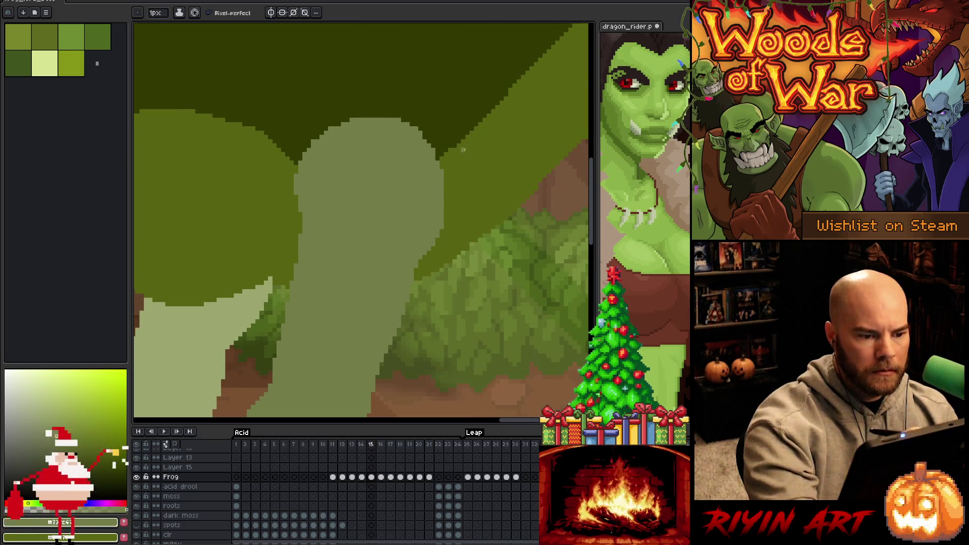
key(e)
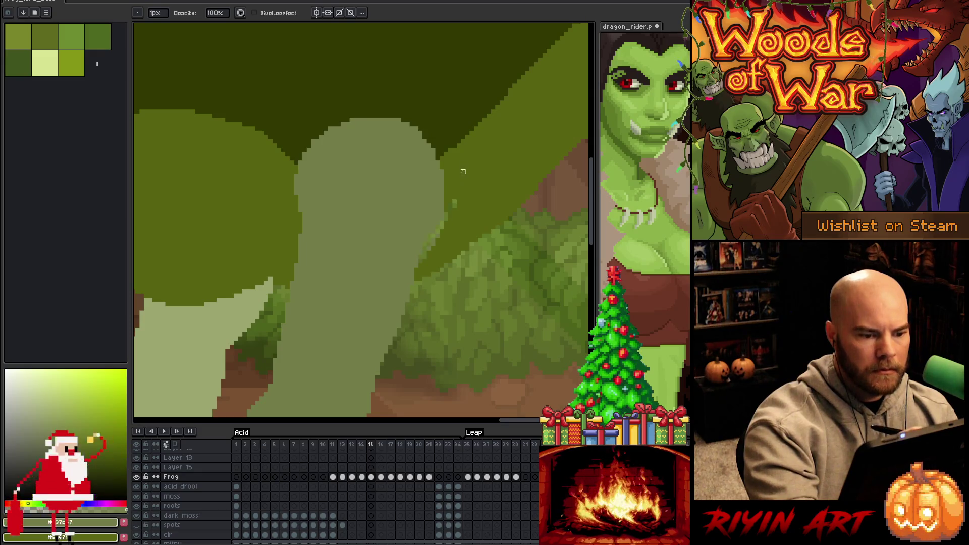
key(b)
drag(439, 224, 422, 258)
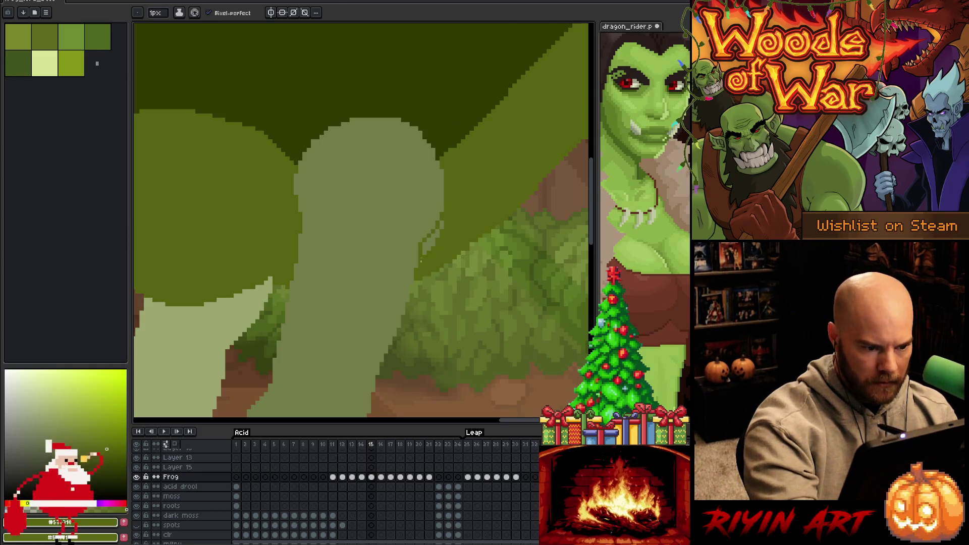
drag(441, 220, 424, 250)
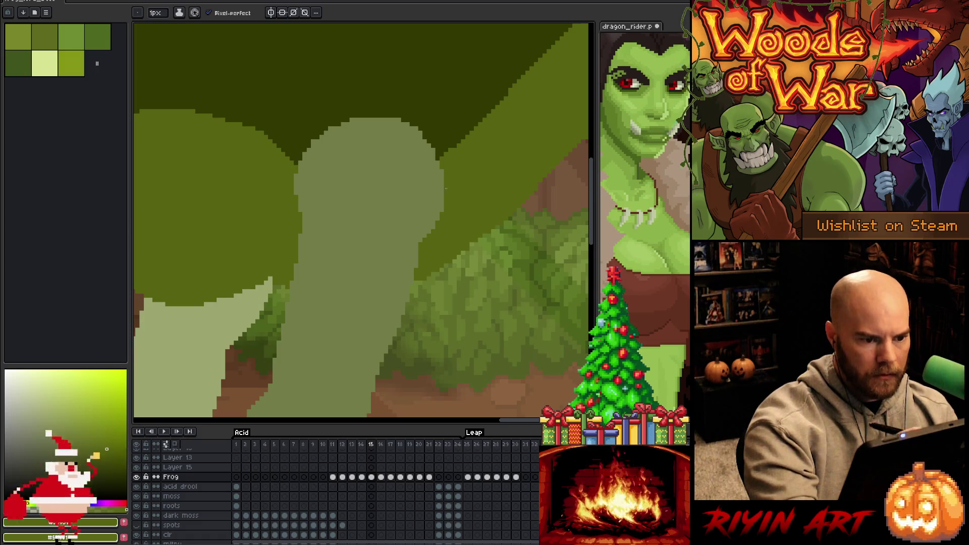
alt+click(292, 211)
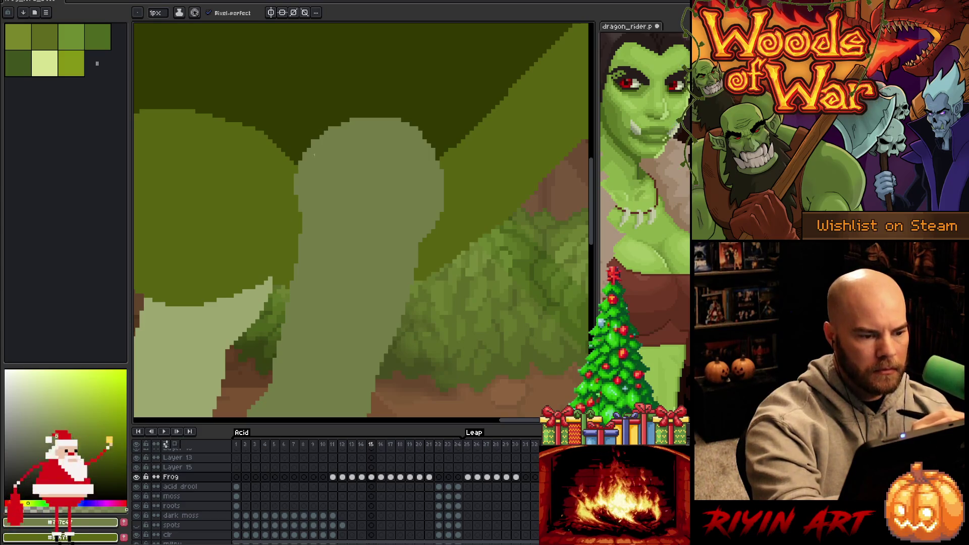
click(303, 223)
alt+click(297, 216)
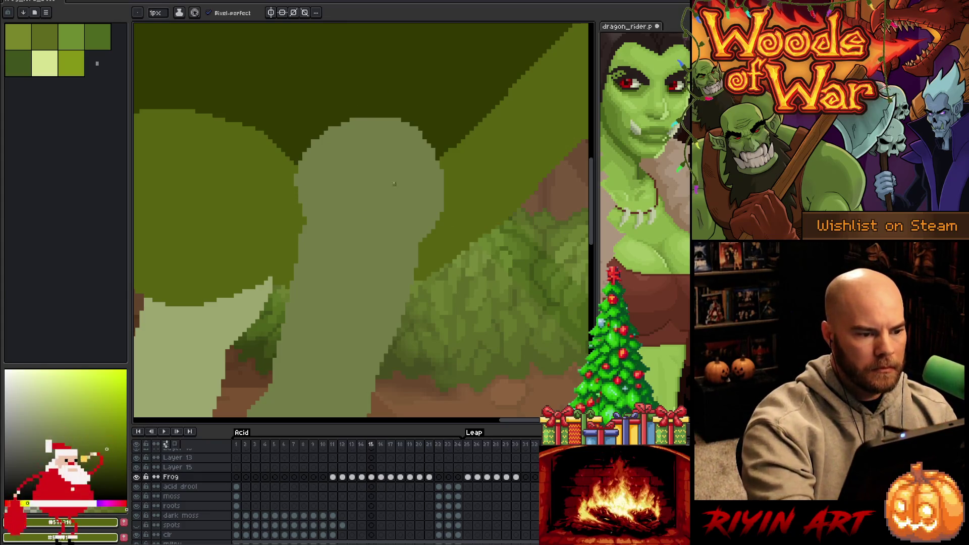
scroll(458, 253, down, 3)
scroll(367, 283, up, 5)
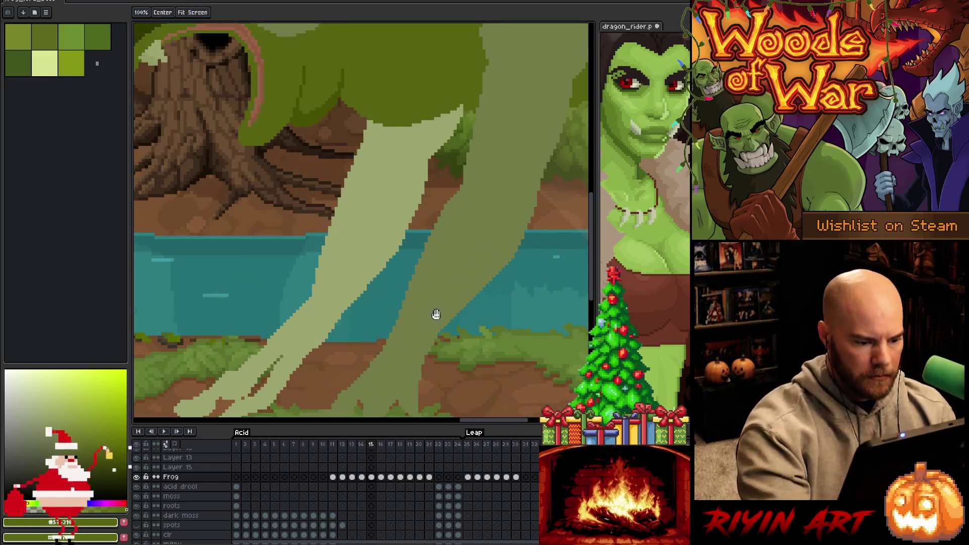
- Save the frog animation and add new Layer 17 above the Frog layer
scroll(380, 211, down, 3)
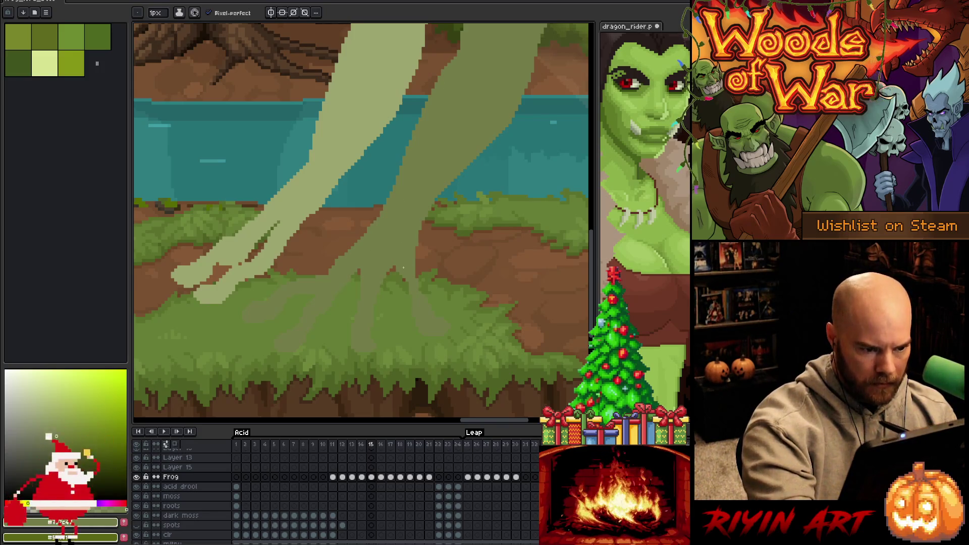
key(b)
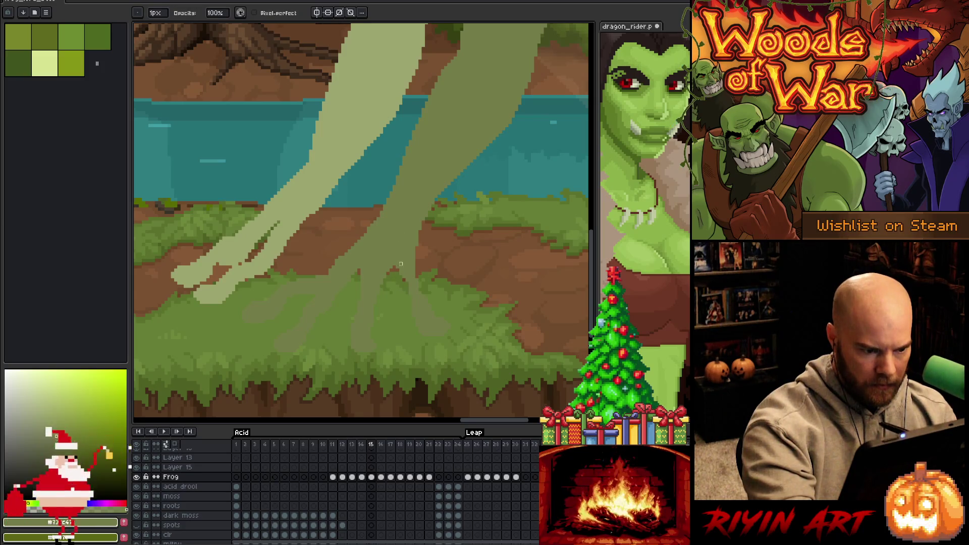
key(e)
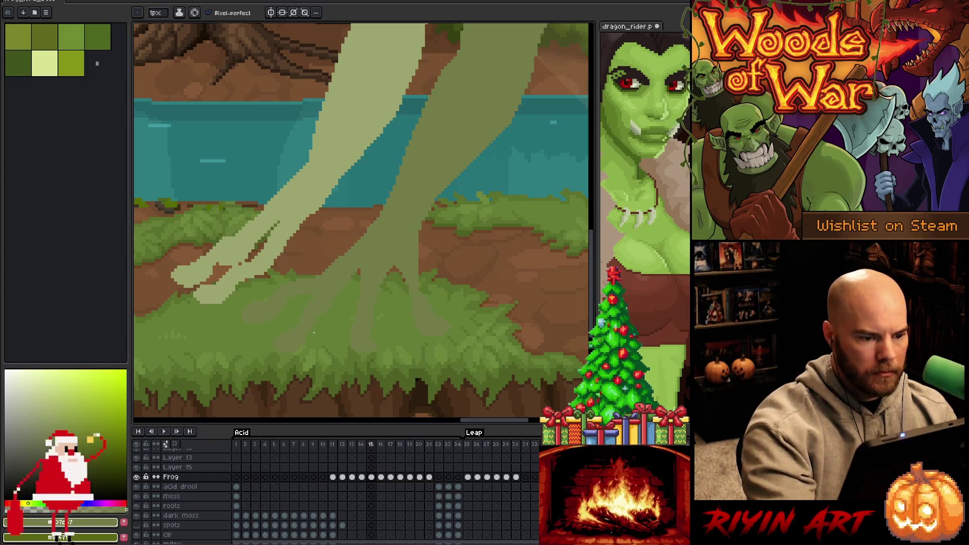
scroll(208, 251, down, 3)
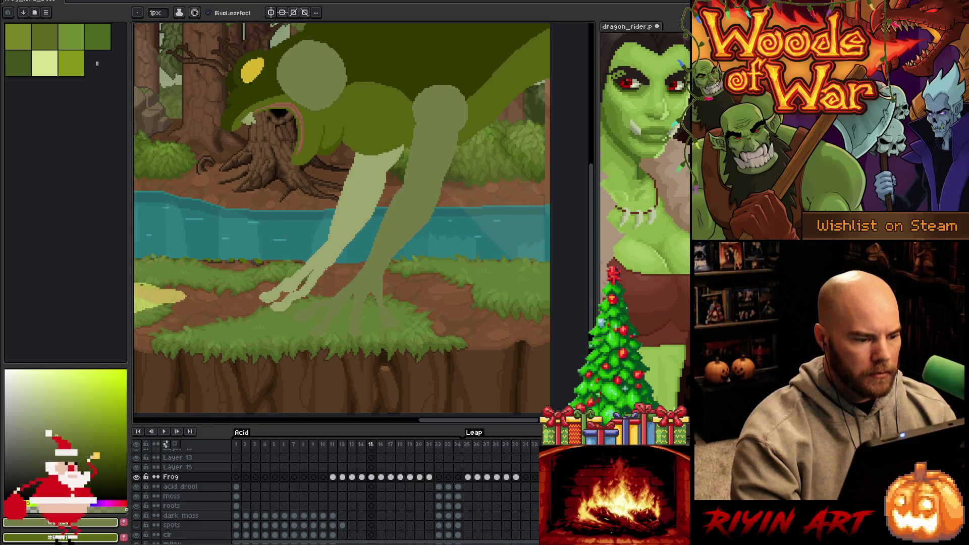
key(ctrl+s)
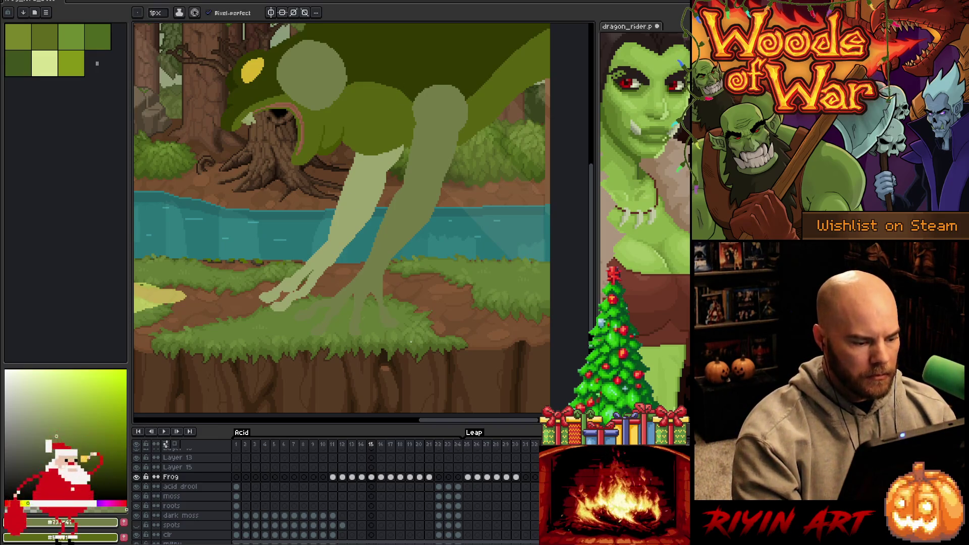
key(shift+n)
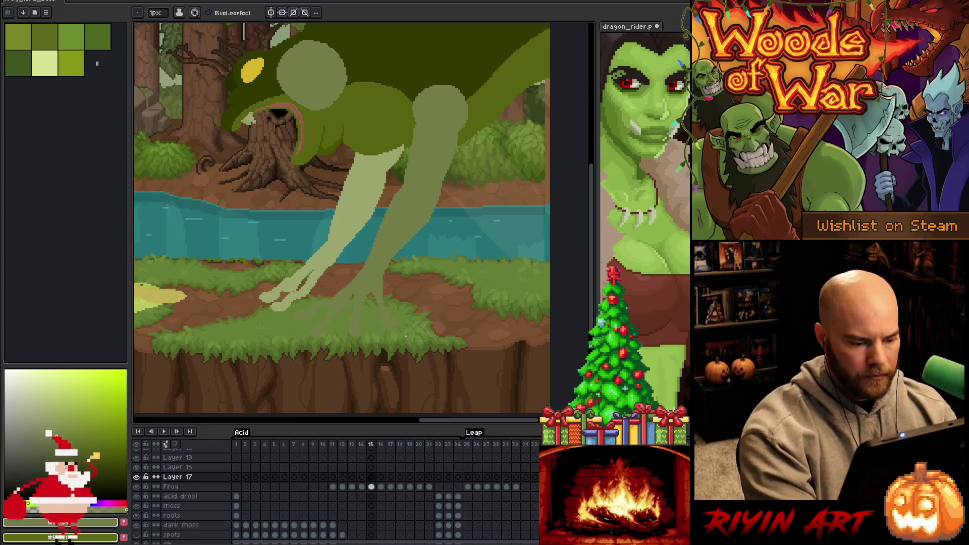
- Select the frog's far arm and eye on the Frog layer, paste onto Layer 17, and deselect
key(w)
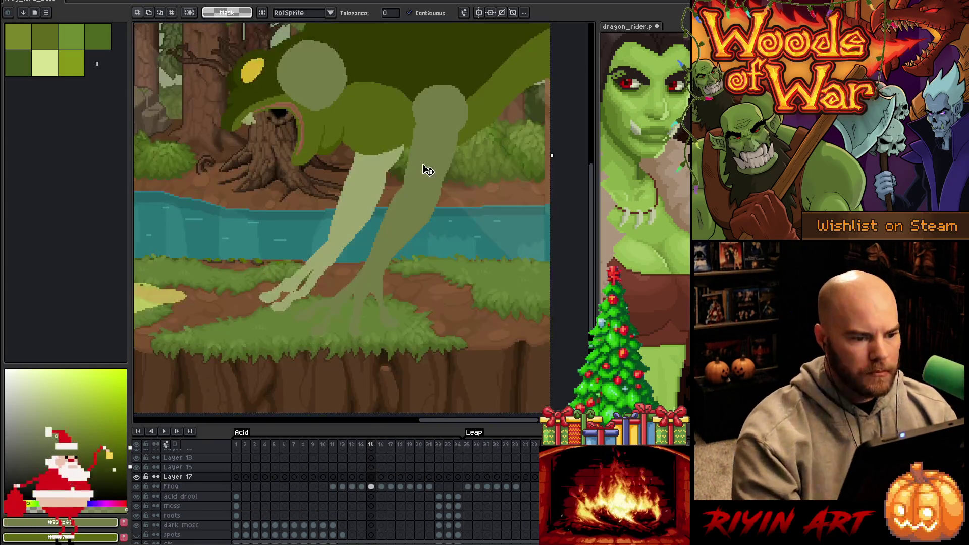
click(372, 488)
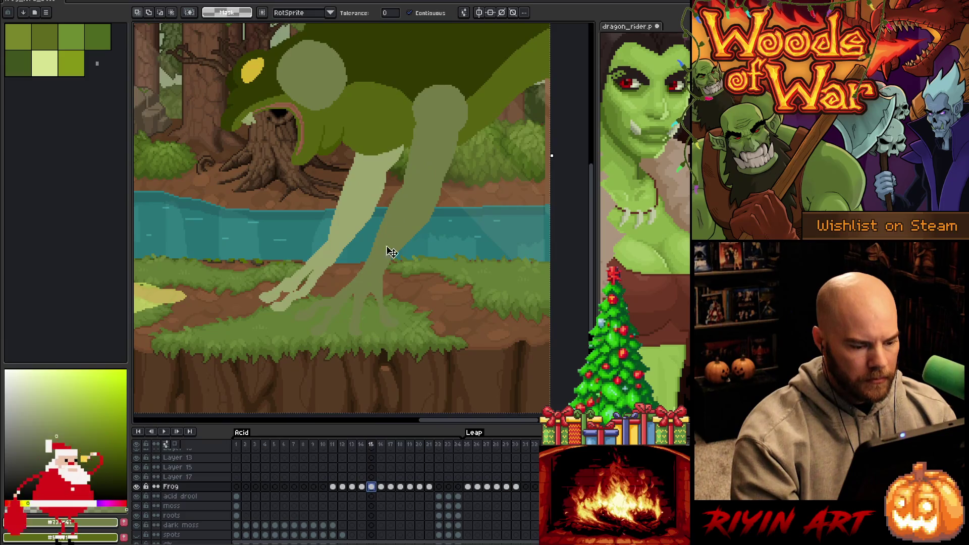
click(411, 181)
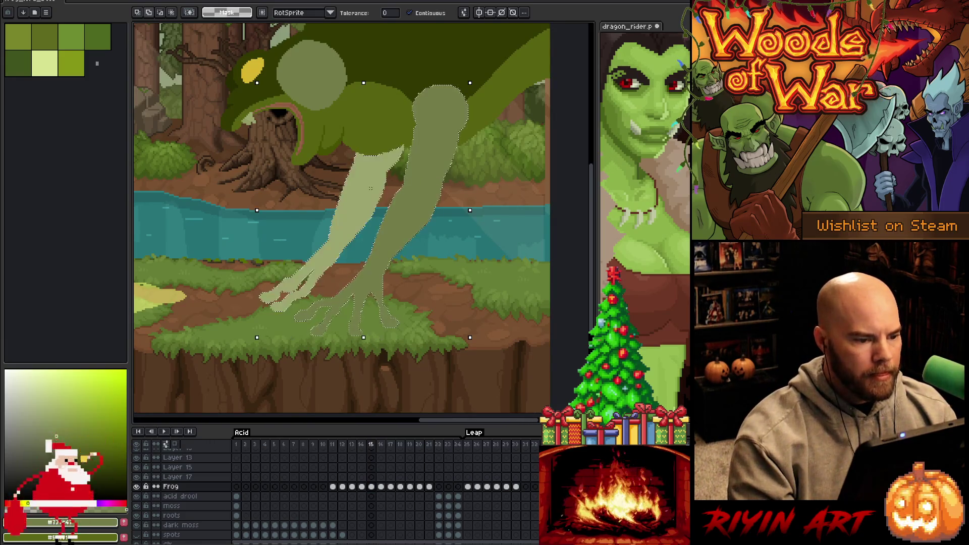
shift+click(316, 71)
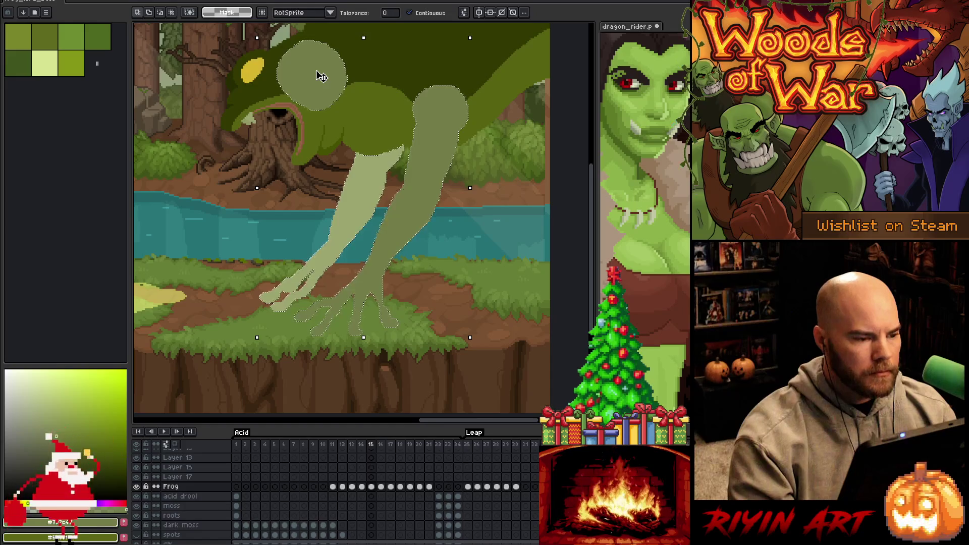
click(372, 478)
key(ctrl+v)
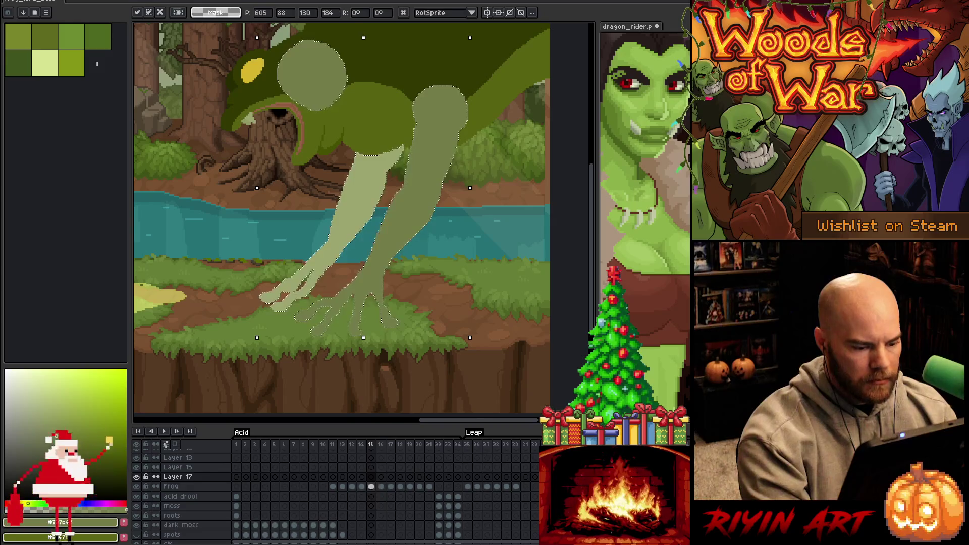
click(373, 486)
click(371, 477)
key(ctrl+d)
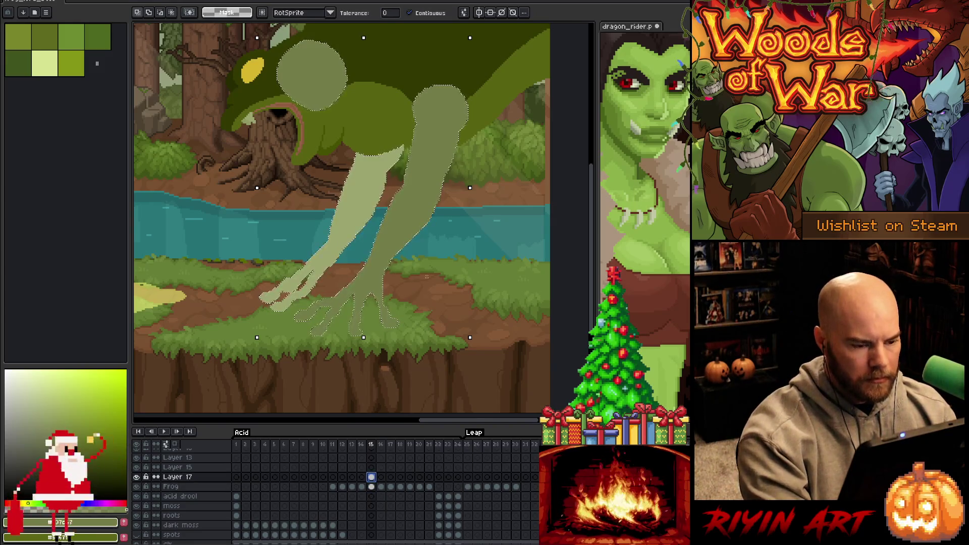
- Lasso the frog's arm and leg, sampling the dark green from frame 14's shaded frog
drag(437, 242, 421, 283)
key(b)
scroll(442, 315, down, 3)
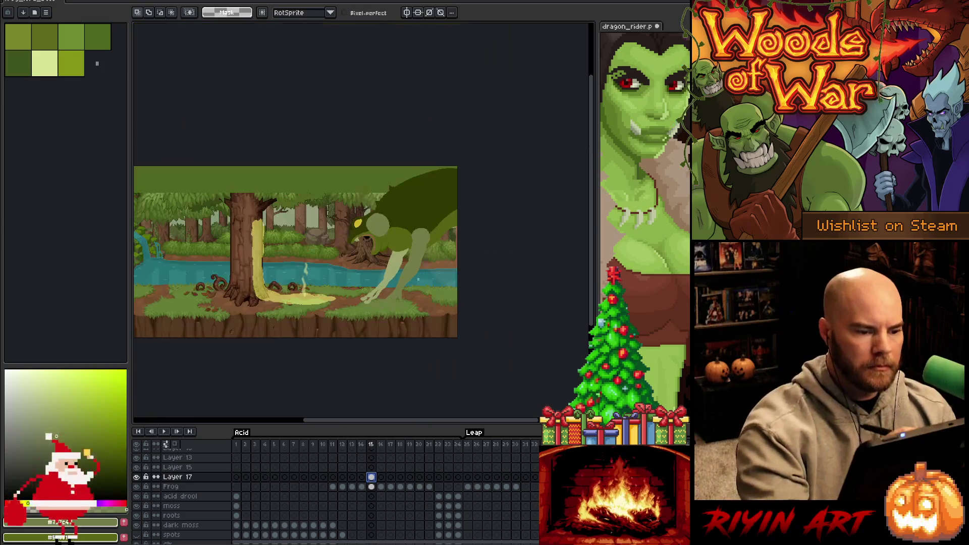
scroll(428, 292, up, 4)
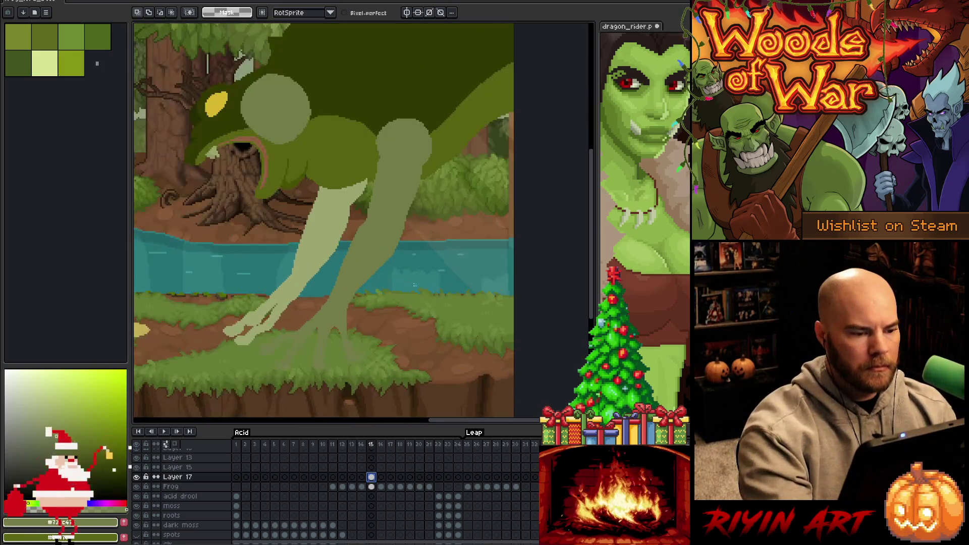
drag(476, 250, 423, 72)
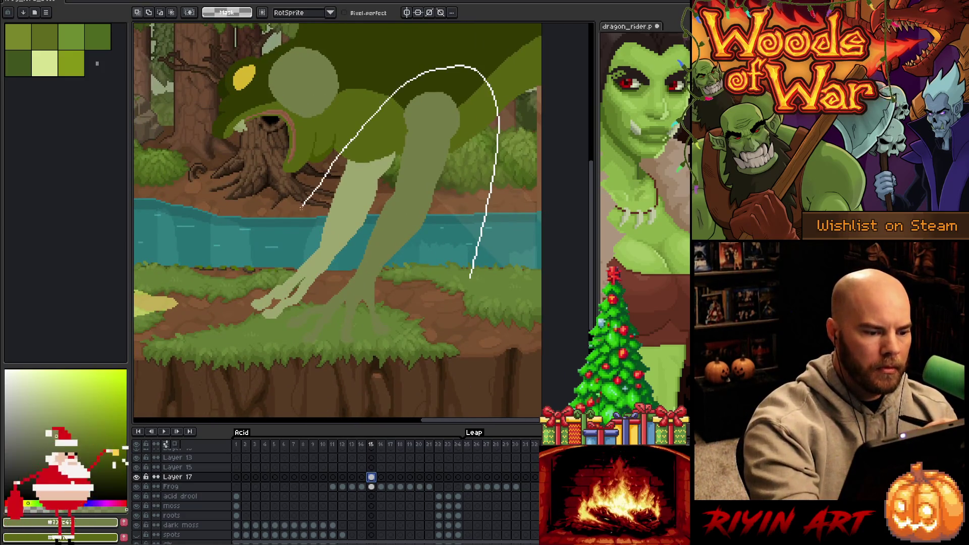
drag(428, 342, 428, 341)
key(comma)
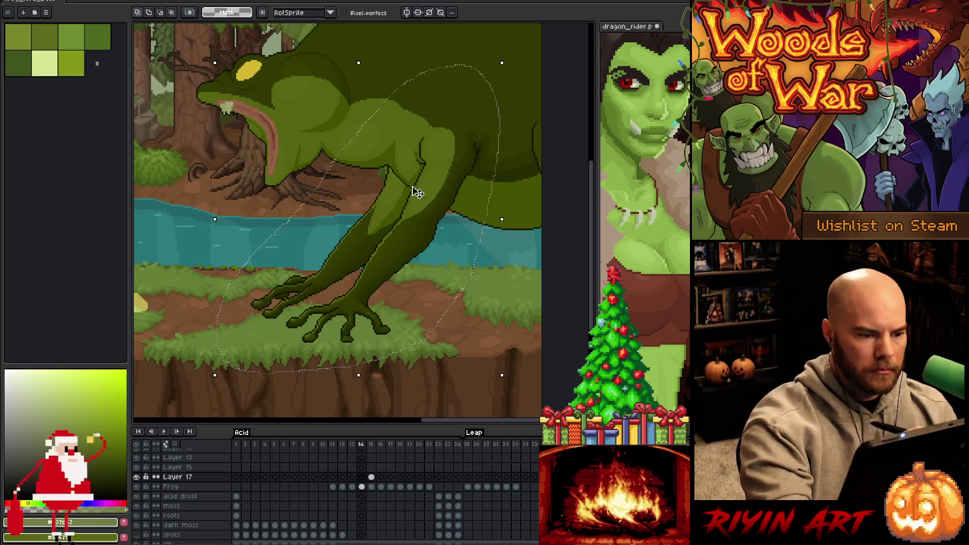
key(i)
click(353, 226)
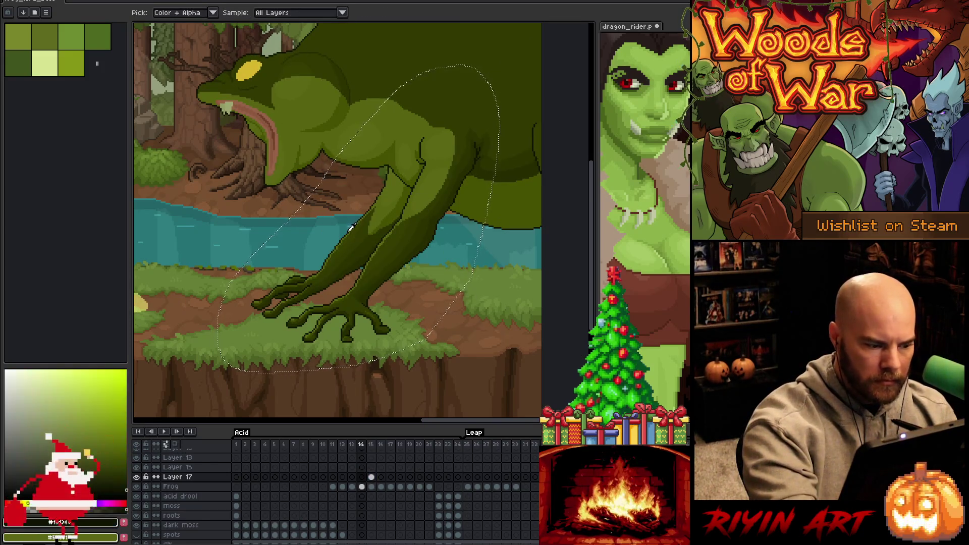
key(b)
key(period)
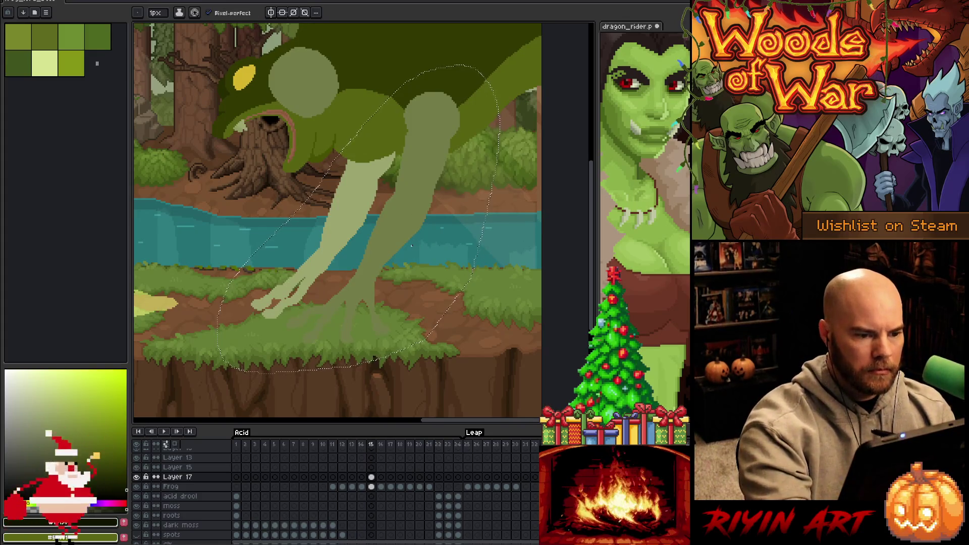
- Compare again with frame 14, then adjust the selected limb pixels on frame 15 and deselect
key(space)
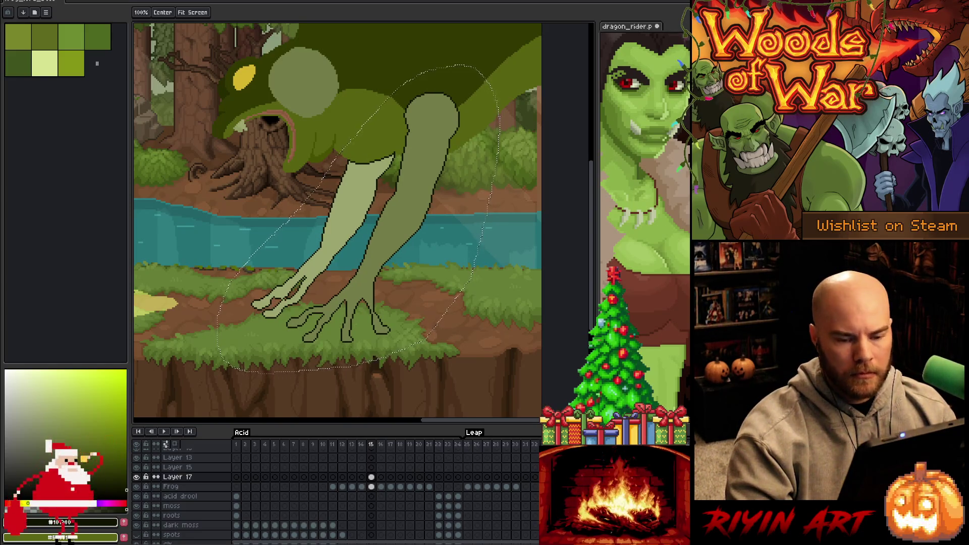
key(b)
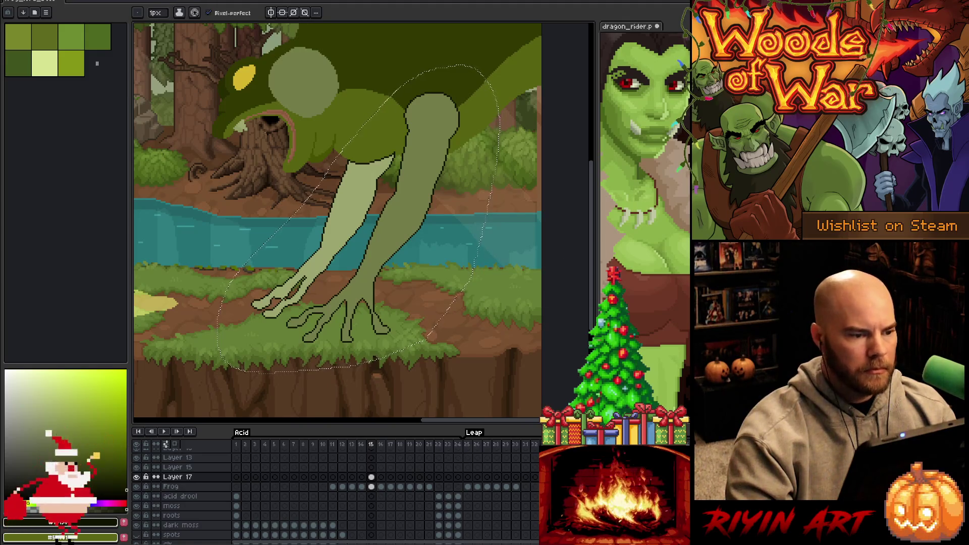
key(comma)
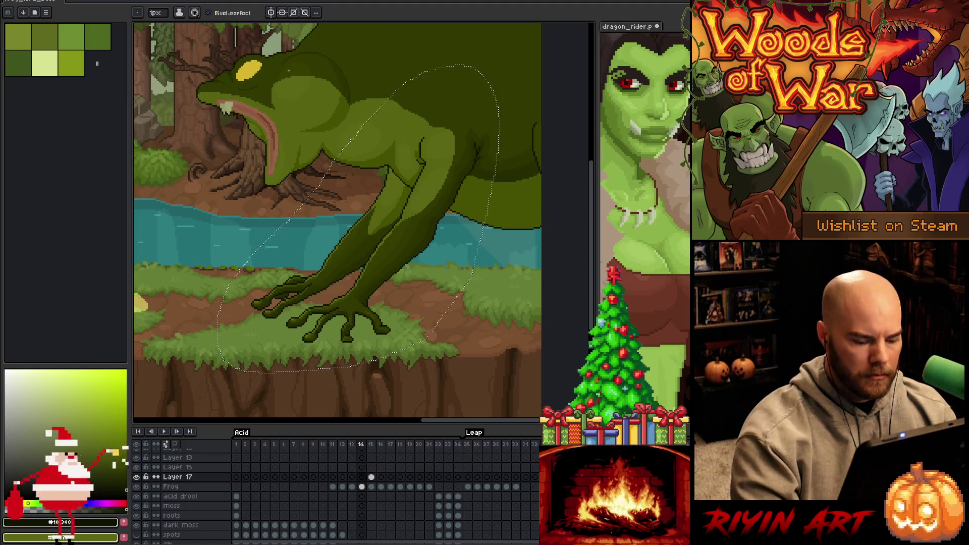
scroll(318, 63, up, 5)
key(i)
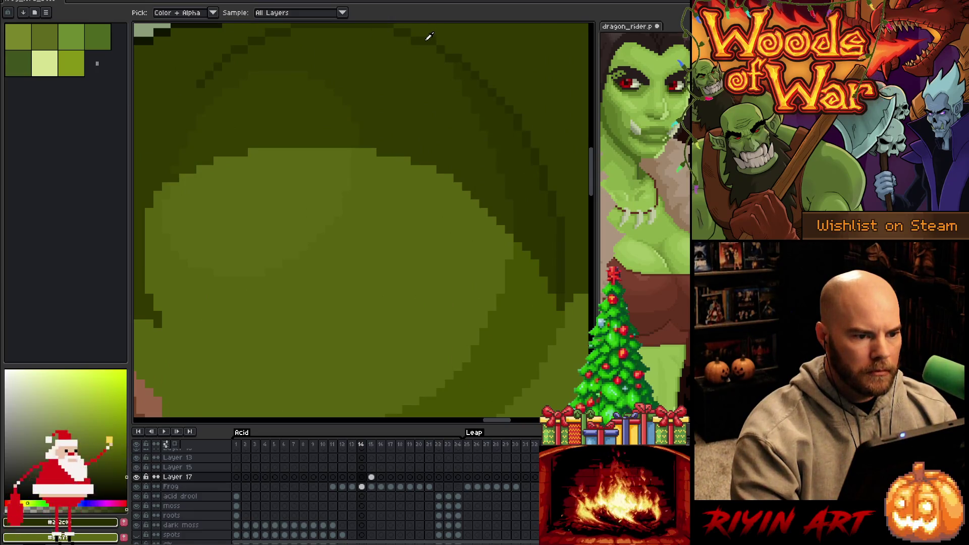
scroll(429, 37, down, 5)
key(h)
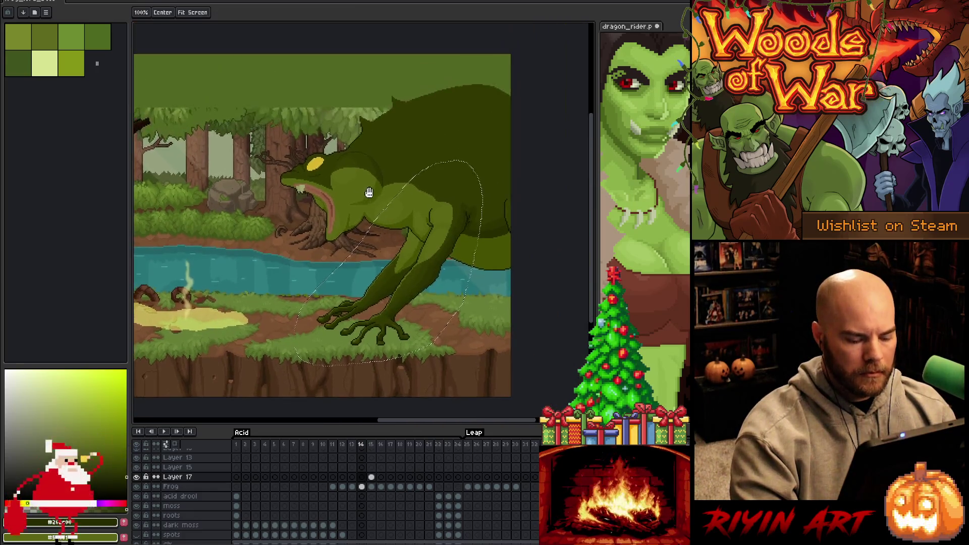
key(i)
key(period)
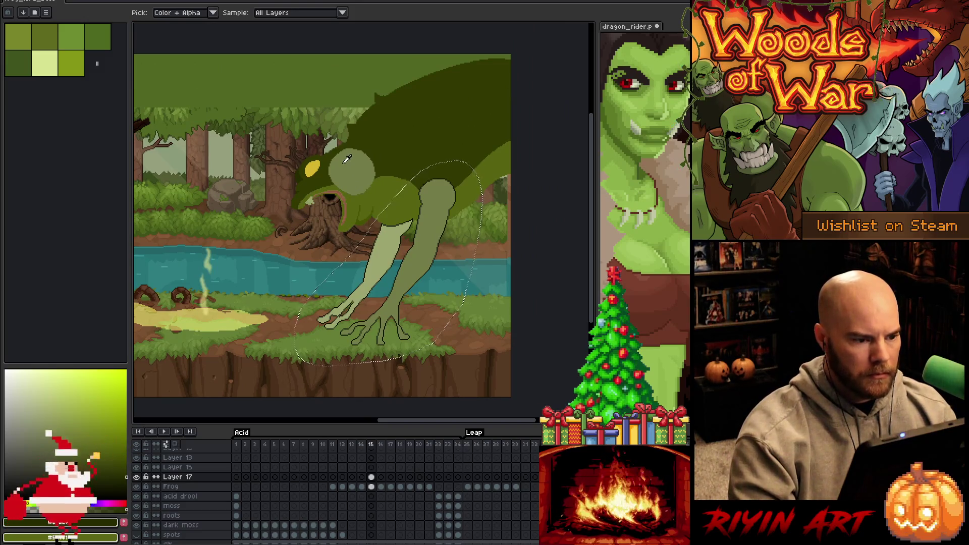
key(v)
scroll(379, 160, up, 1)
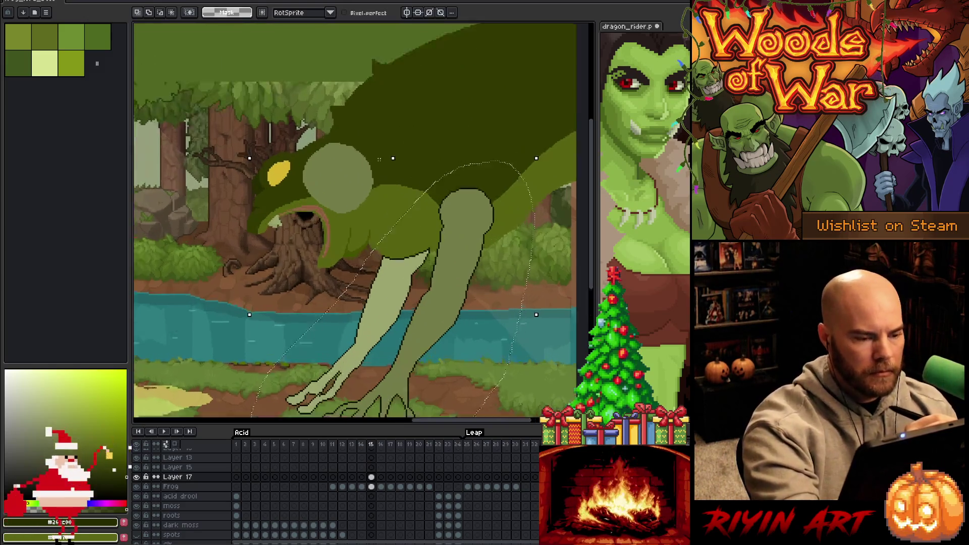
scroll(379, 160, up, 1)
key(ctrl+d)
key(b)
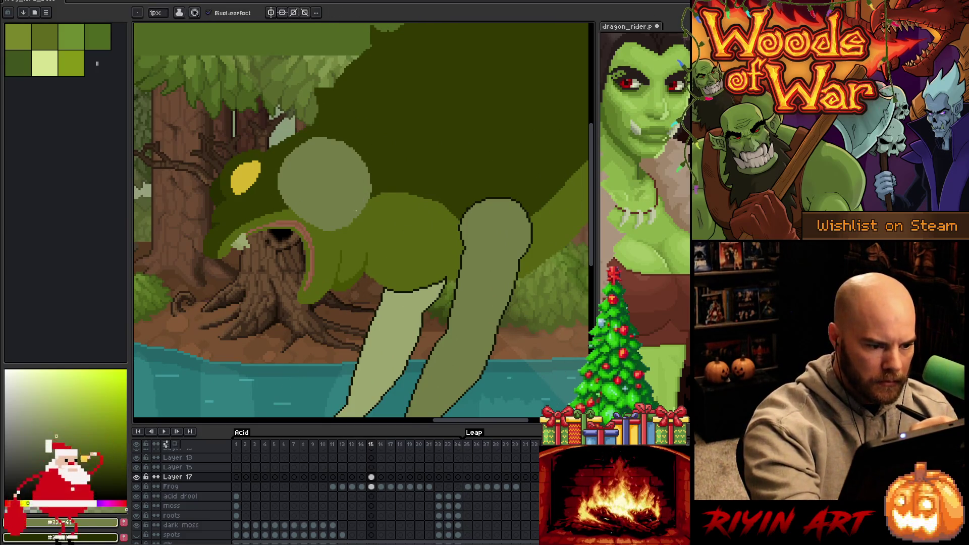
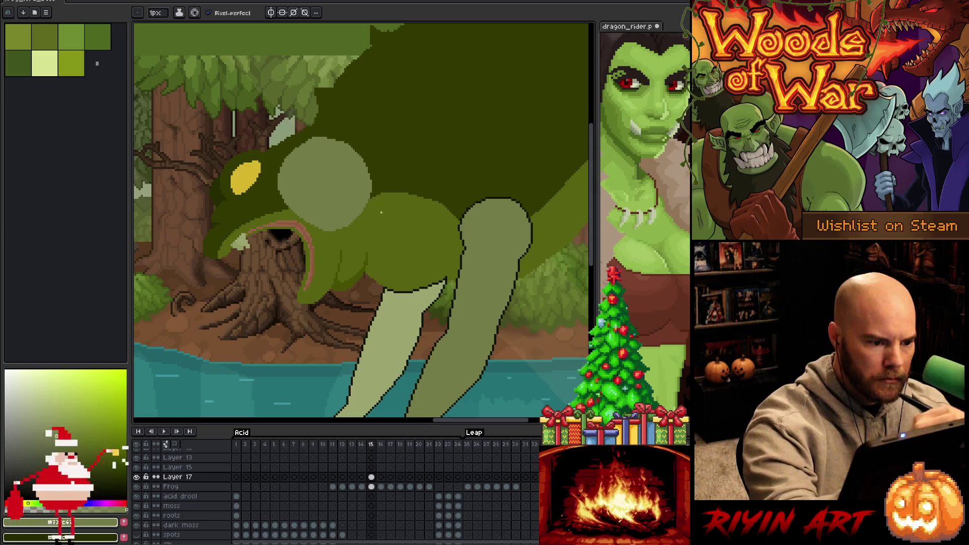
- Select the frog's head bulge in frame 15 with an elliptical marquee and reposition it
drag(378, 205, 357, 233)
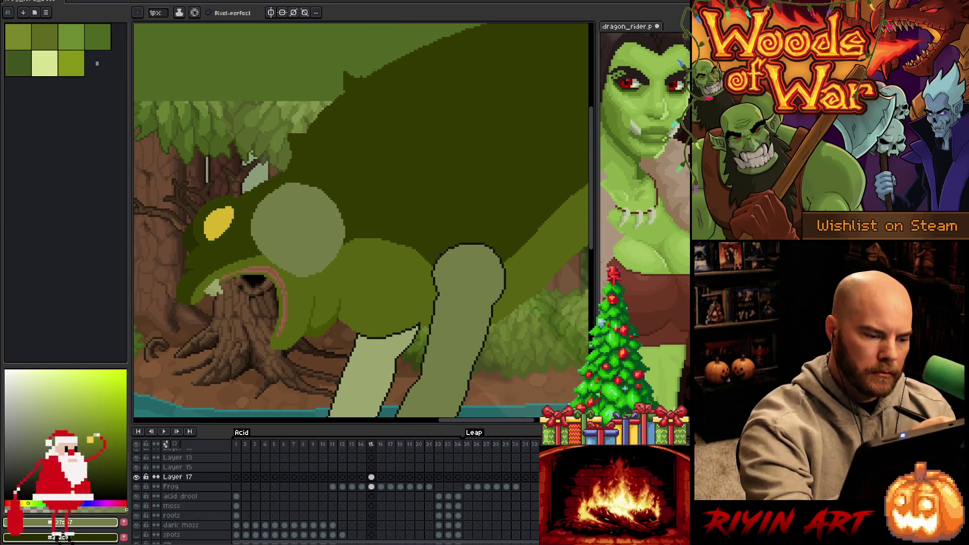
key(shift+m)
drag(210, 151, 392, 313)
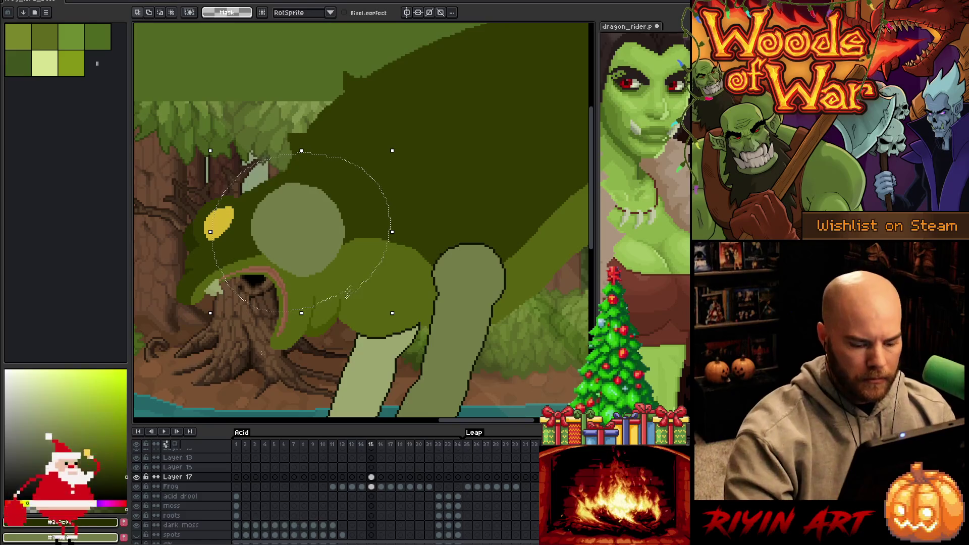
key(h)
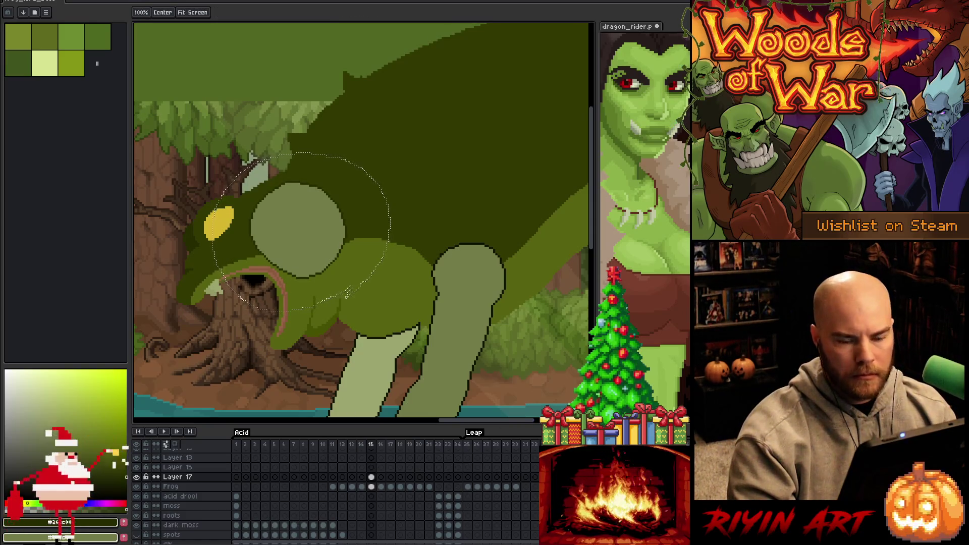
key(shift+m)
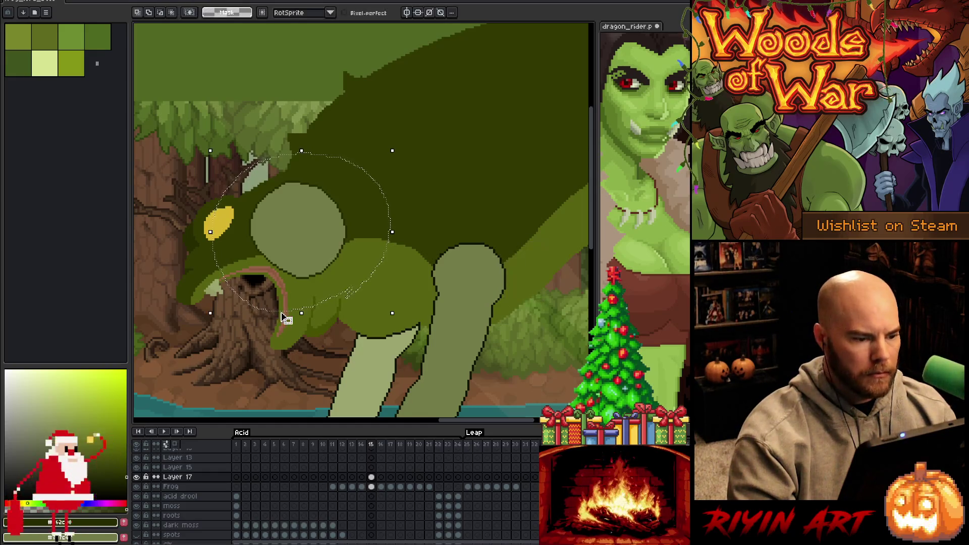
click(356, 246)
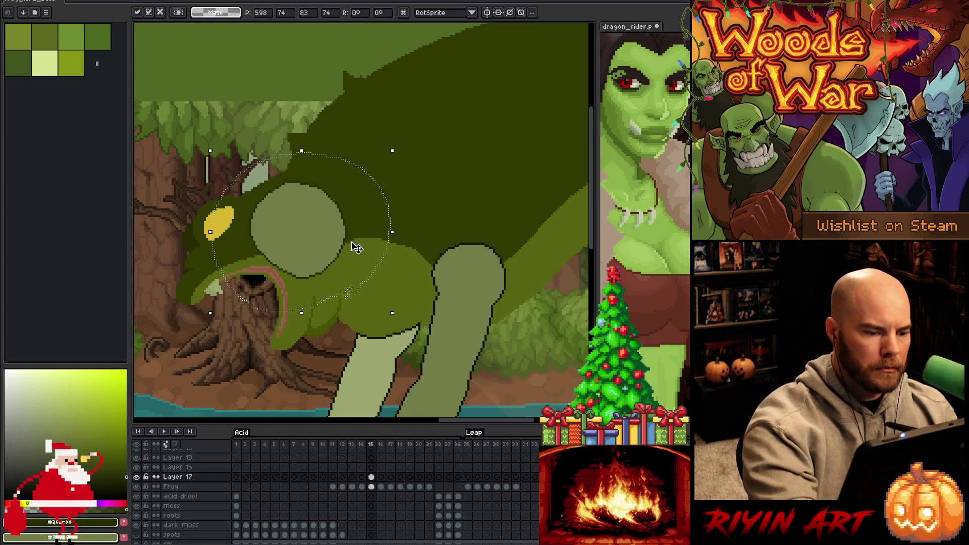
key(ctrl+d)
key(w)
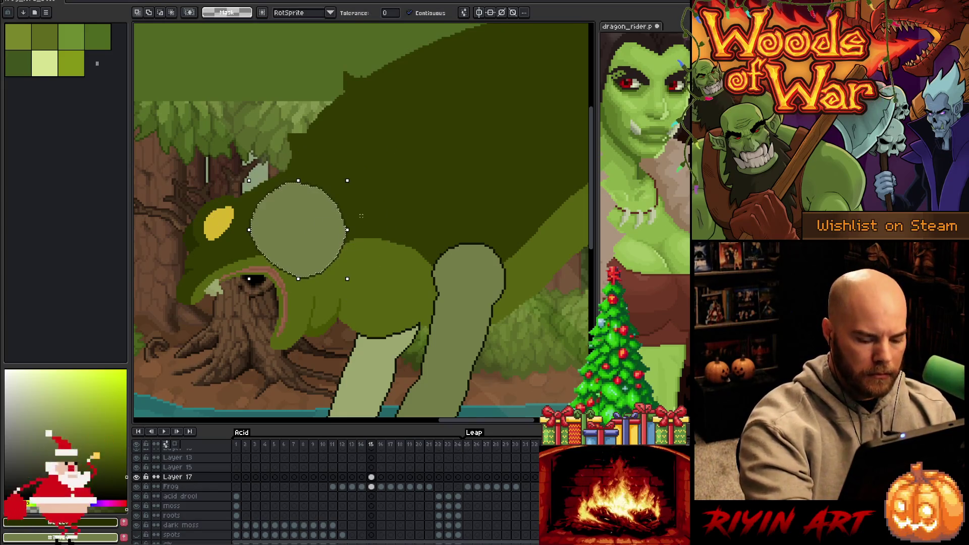
key(b)
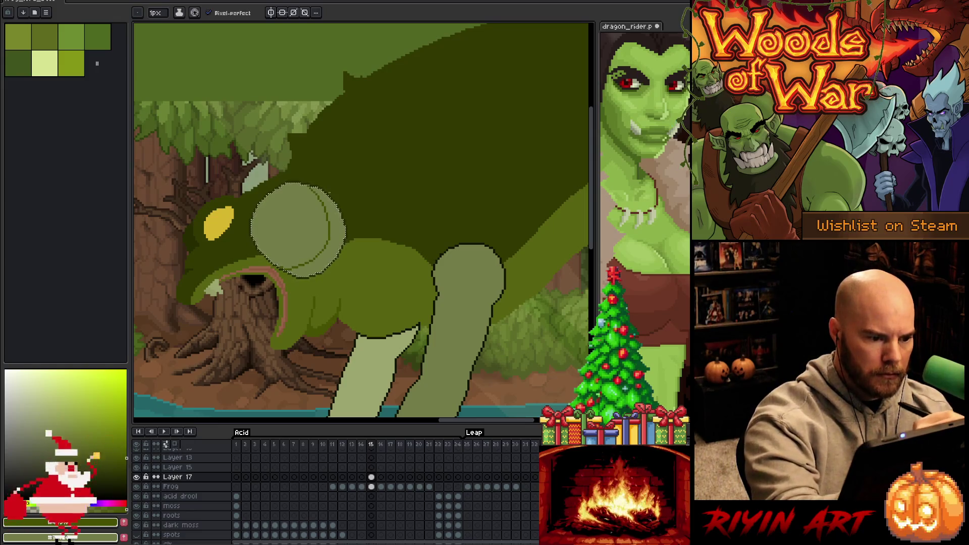
- Compare frames 14 and 15 and pick the bulge green from the canvas
key(g)
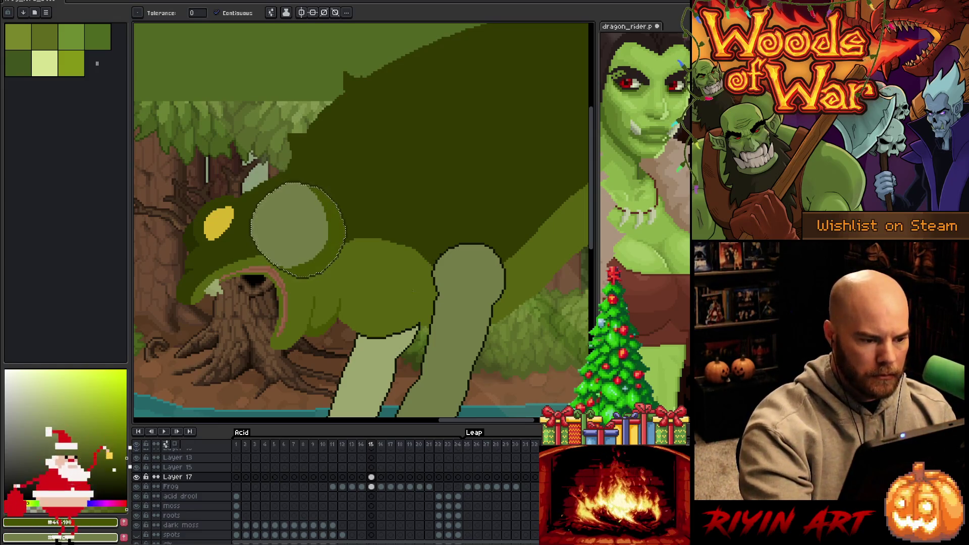
key(b)
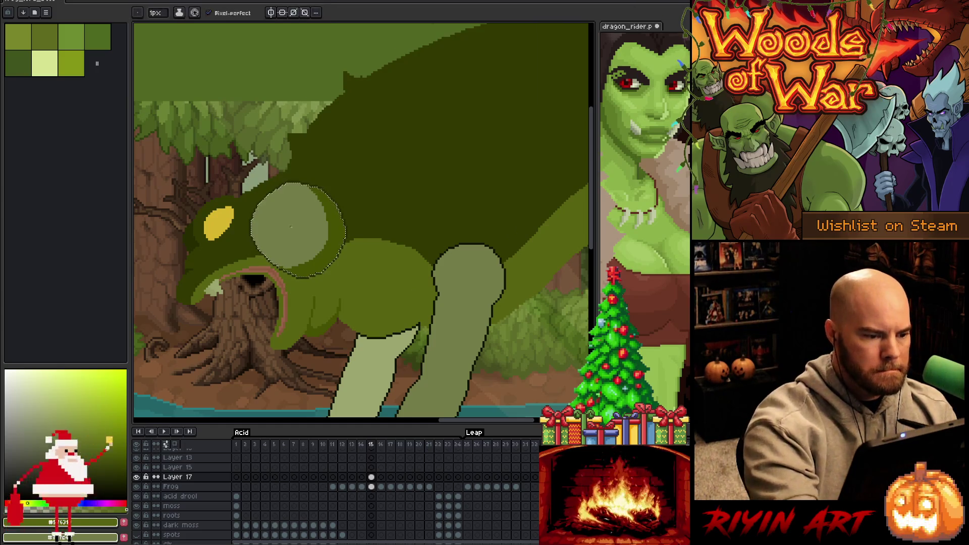
key(g)
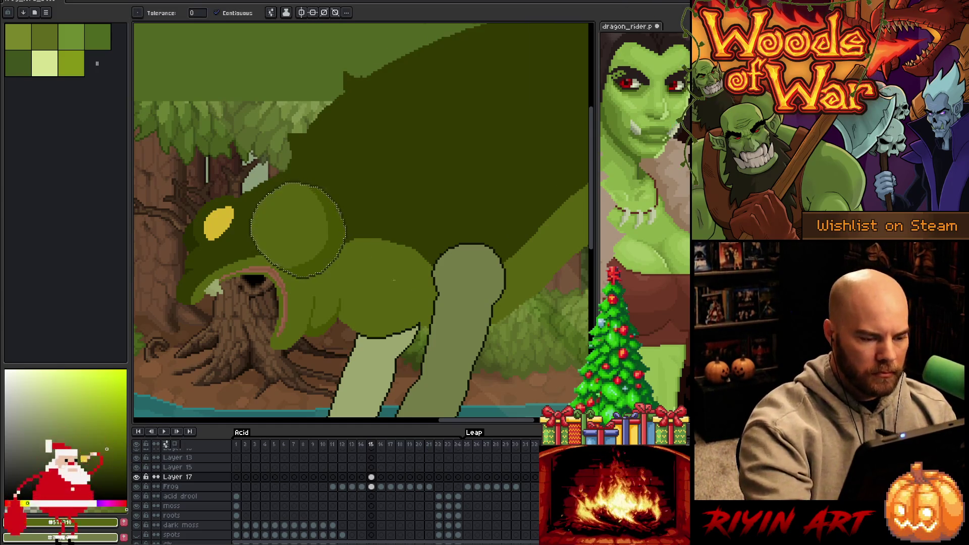
key(comma)
key(b)
key(g)
key(b)
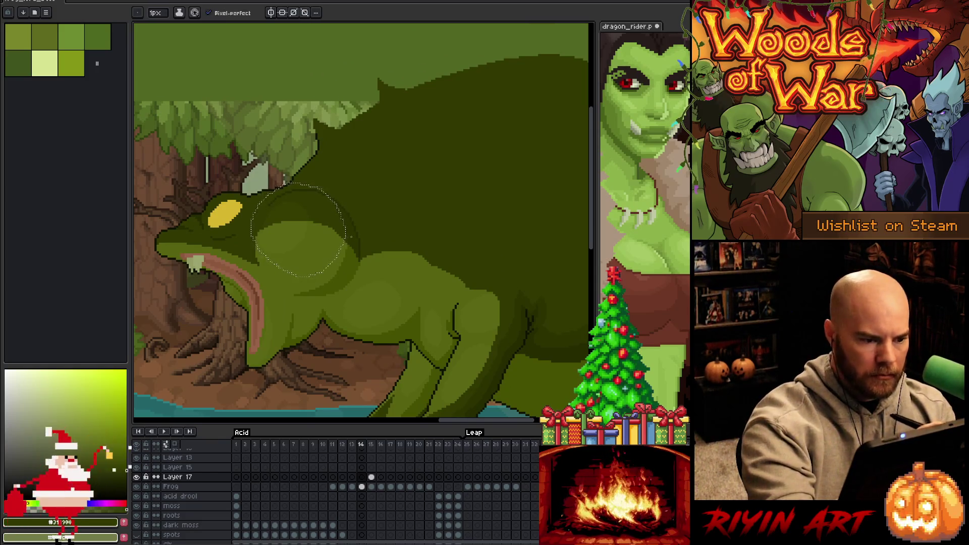
alt+click(298, 230)
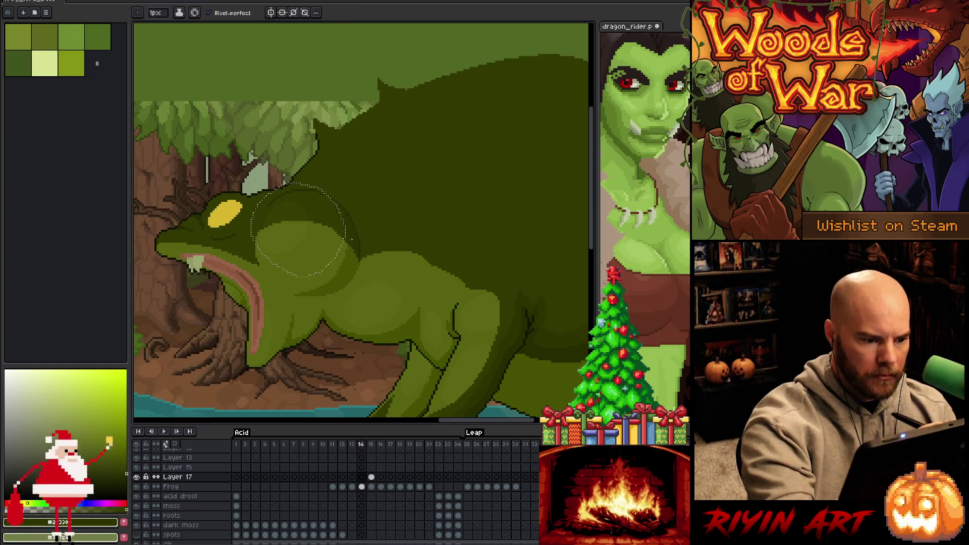
key(period)
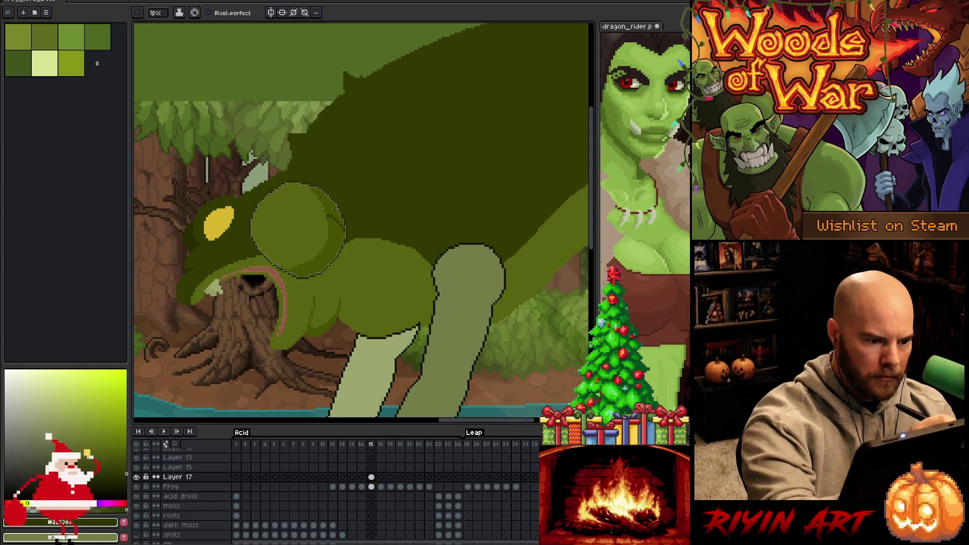
- Flip between frames 14 and 15 again to compare the bulge shading
key(g)
key(comma)
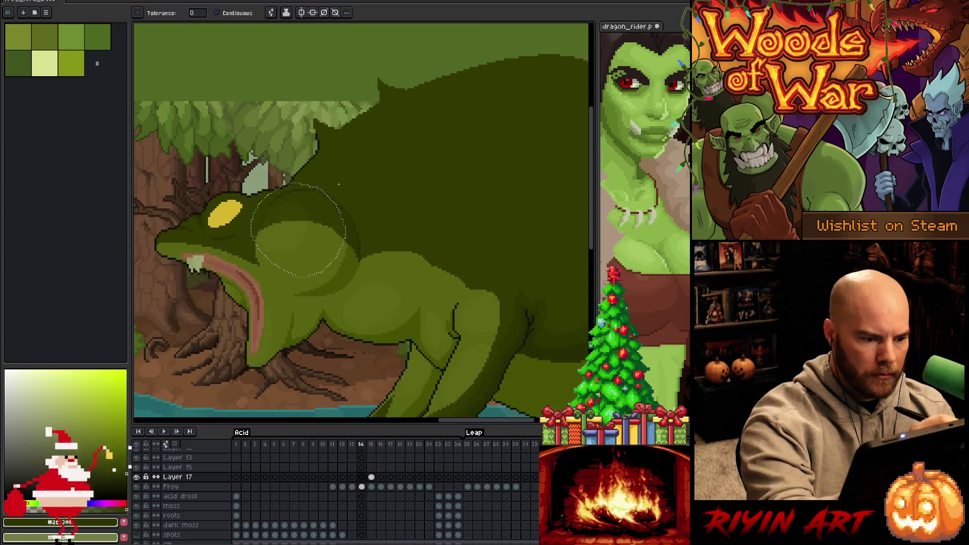
key(b)
key(period)
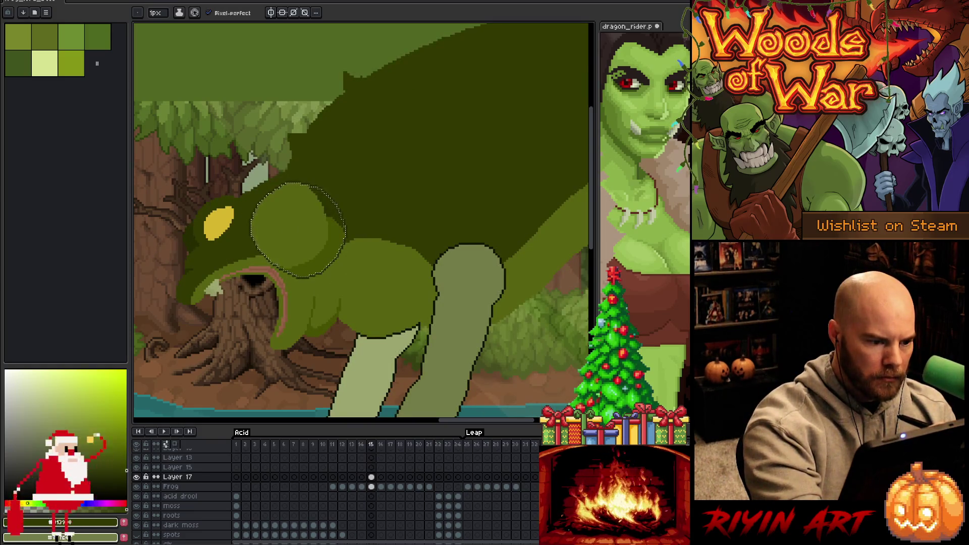
key(g)
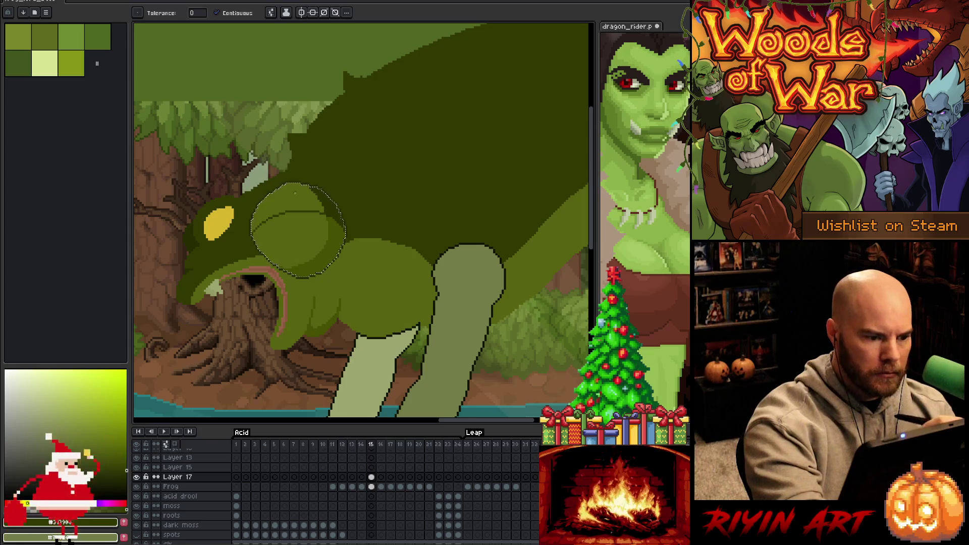
key(comma)
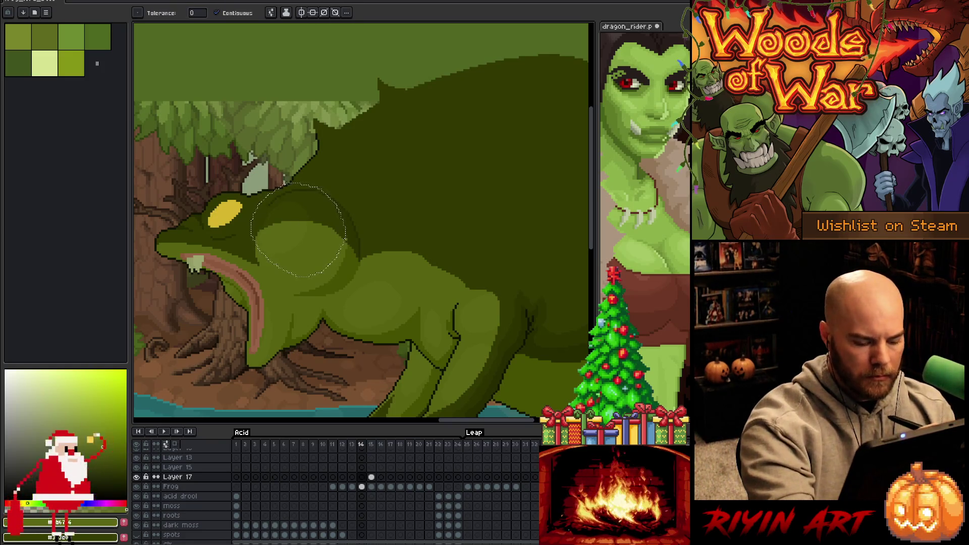
key(period)
- Fill an ellipse inside the head bulge with the lighter upper-left green
key(v)
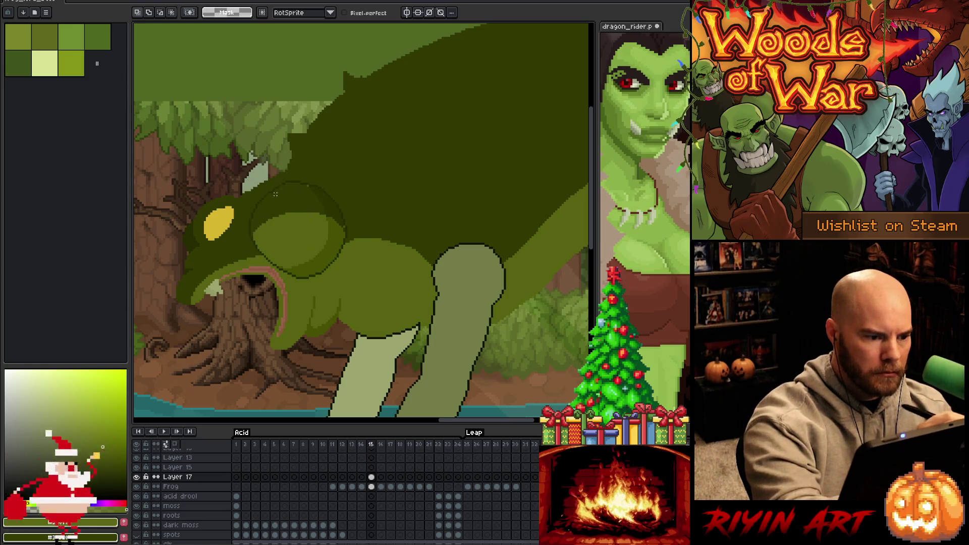
drag(251, 187, 308, 249)
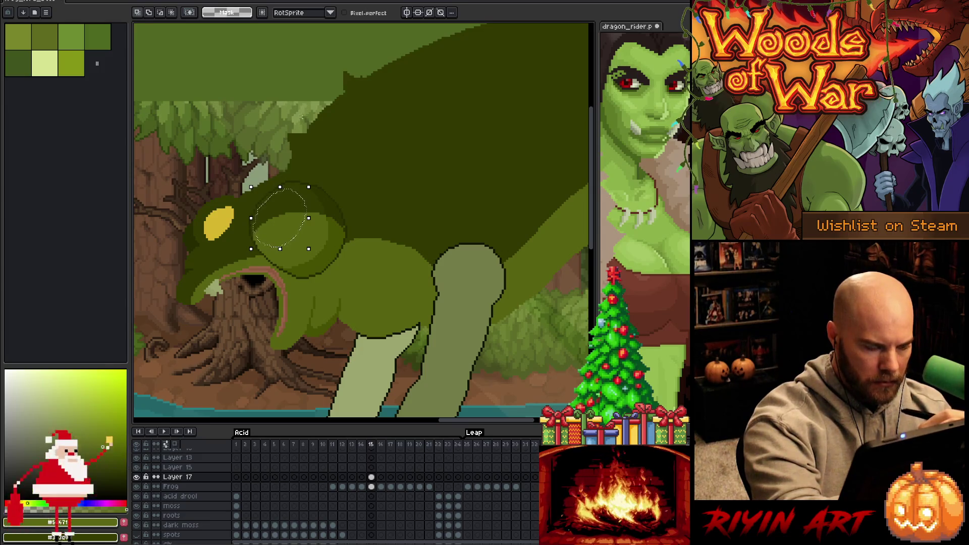
key(g)
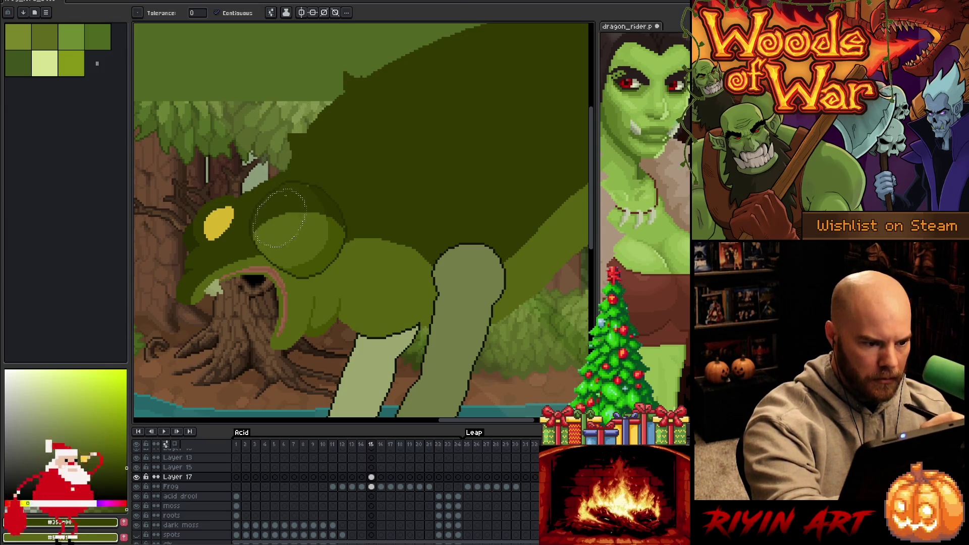
key(ctrl+d)
key(b)
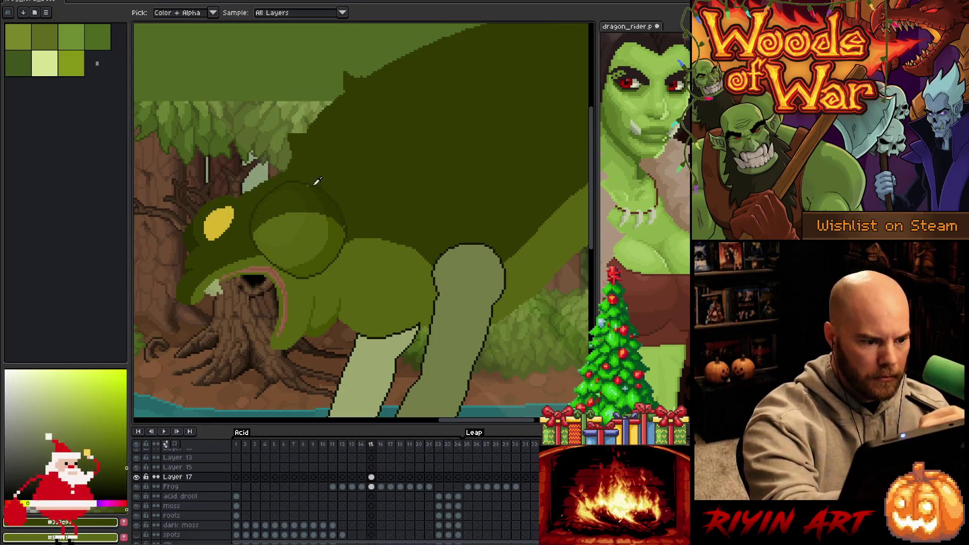
scroll(312, 181, up, 4)
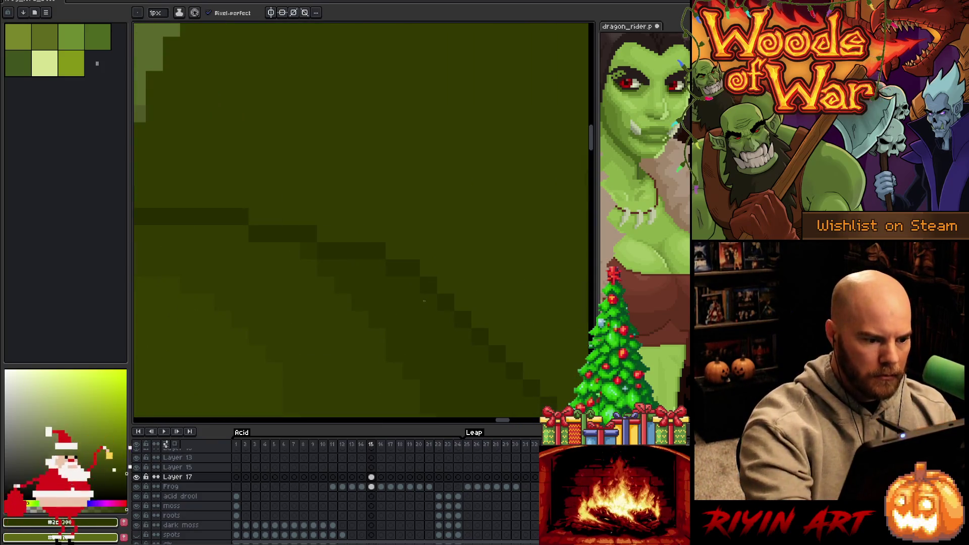
- Place a dark pixel on the frog and bring the tree above it into view
scroll(424, 302, down, 4)
scroll(424, 301, up, 4)
click(430, 262)
scroll(471, 115, down, 2)
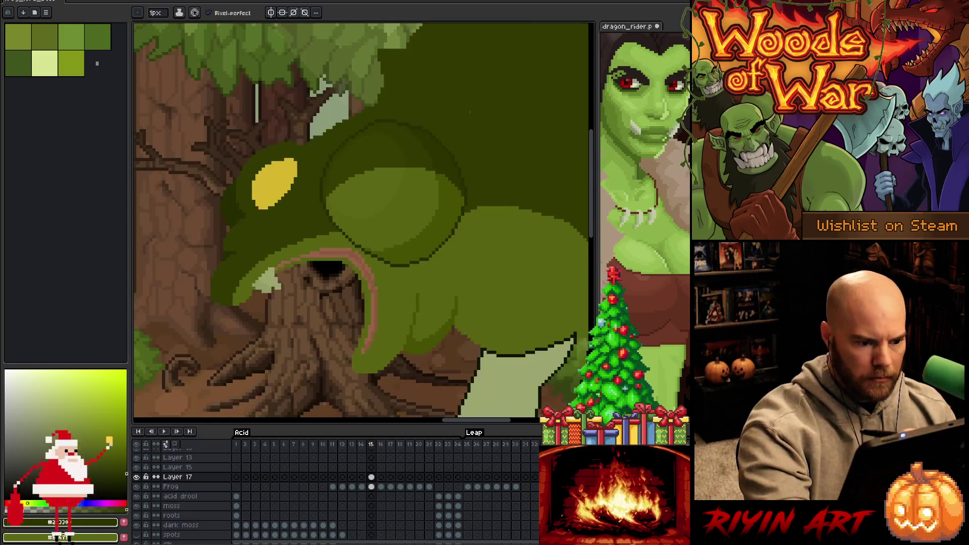
drag(412, 141, 441, 209)
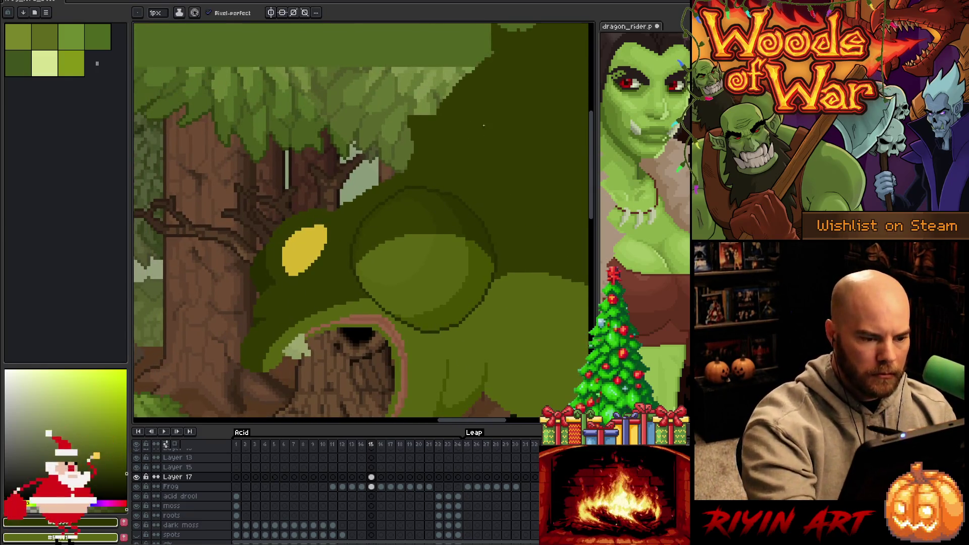
- Sample several greens from the frog's skin and head bulge
alt+click(409, 186)
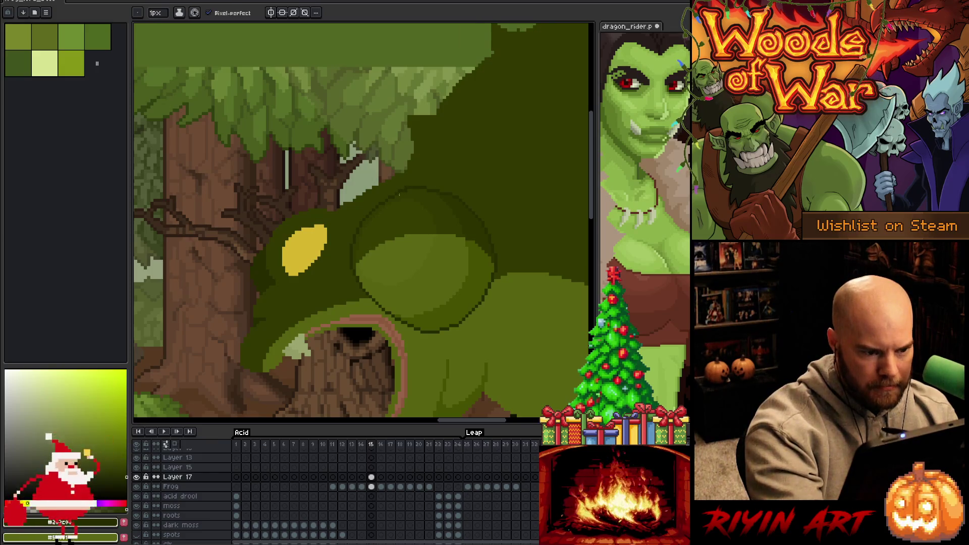
alt+click(403, 188)
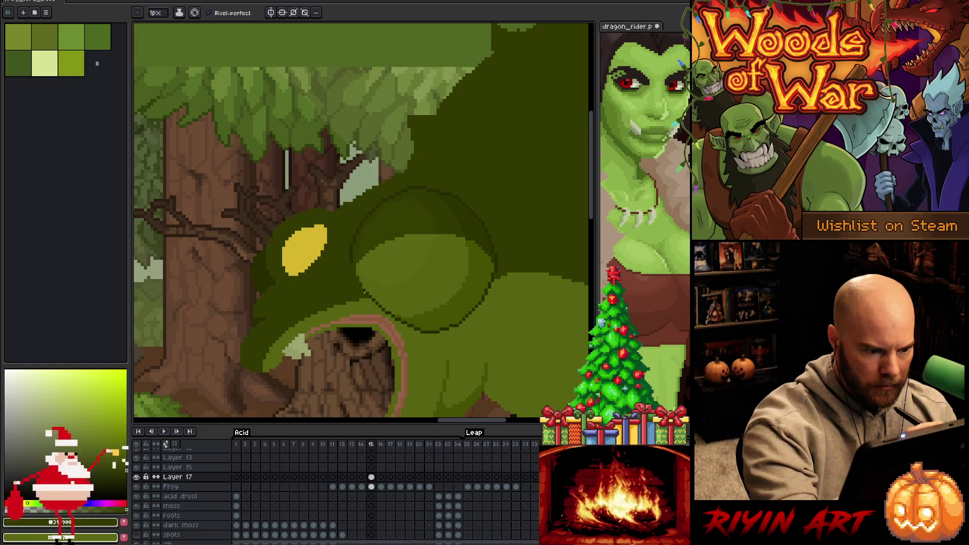
key(alt)
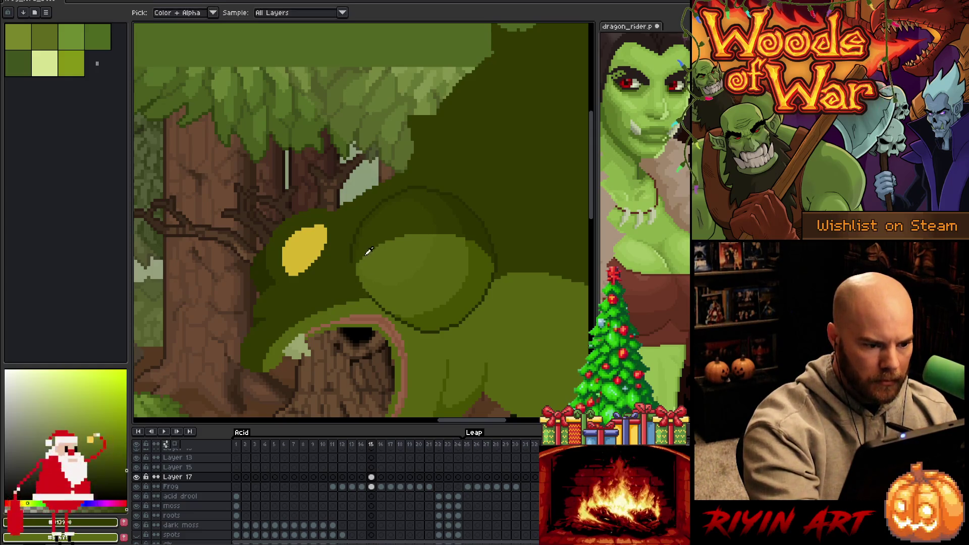
alt+click(367, 245)
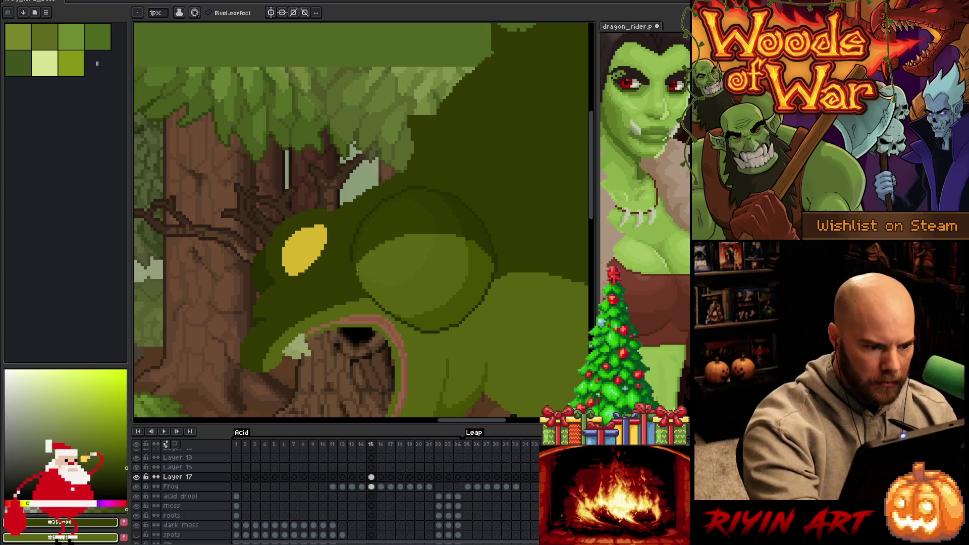
alt+click(355, 259)
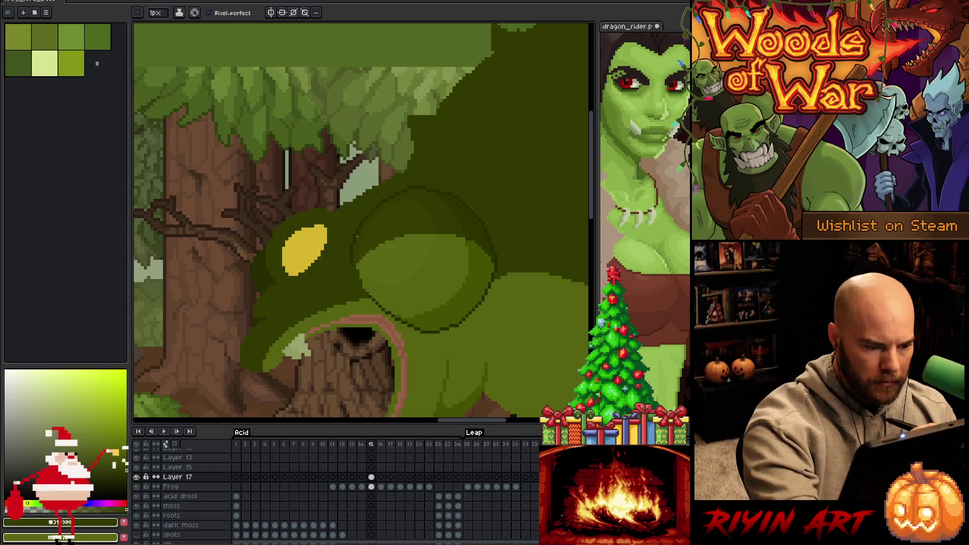
alt+click(363, 302)
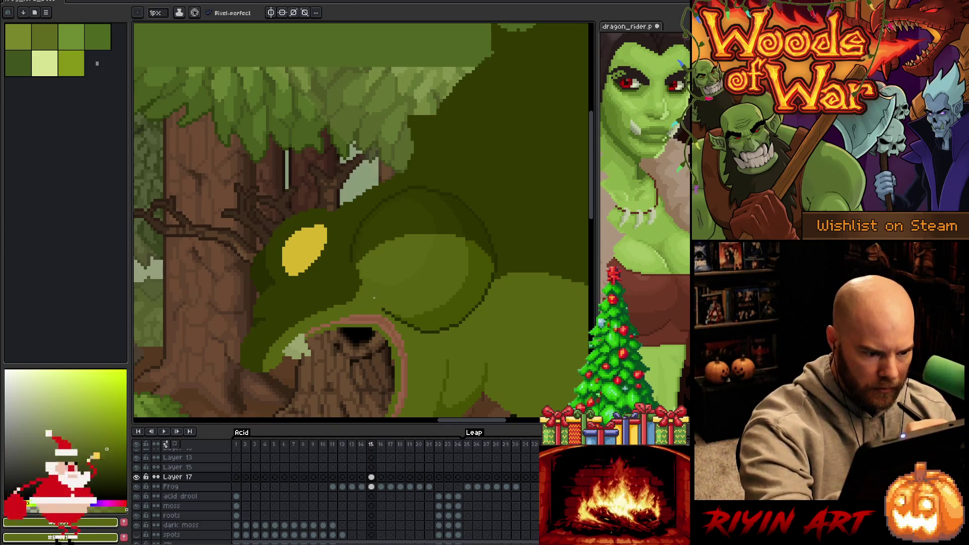
- Lasso-select the darker patch on the frog's cheek for recolouring
key(m)
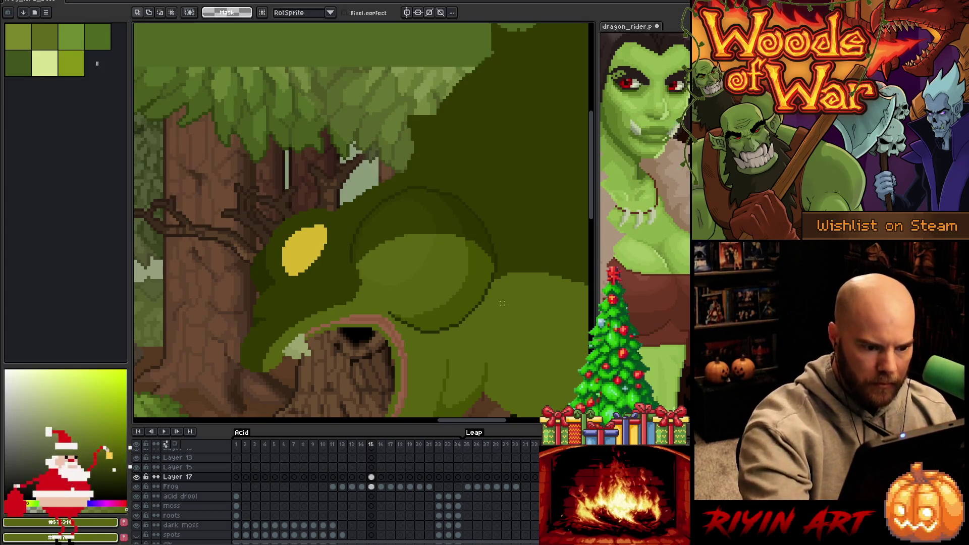
key(b)
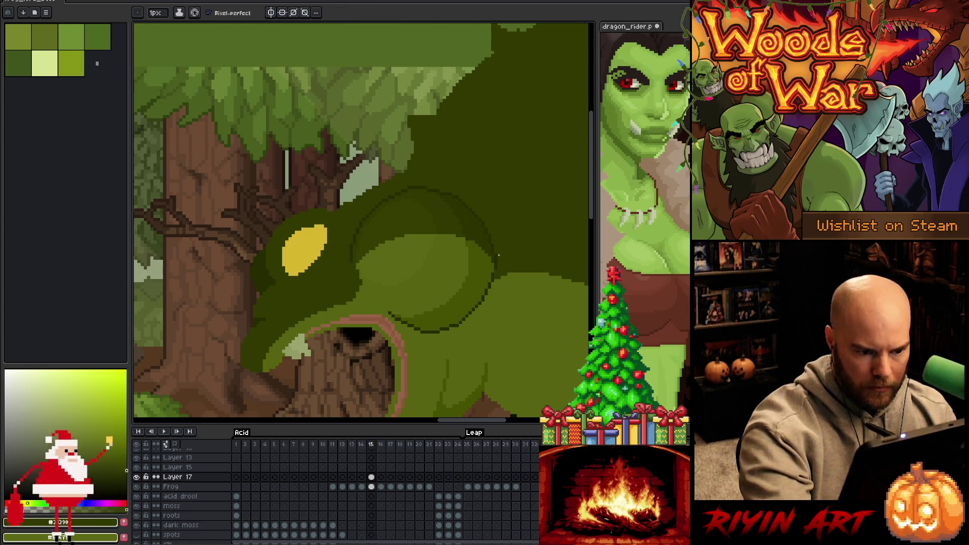
key(m)
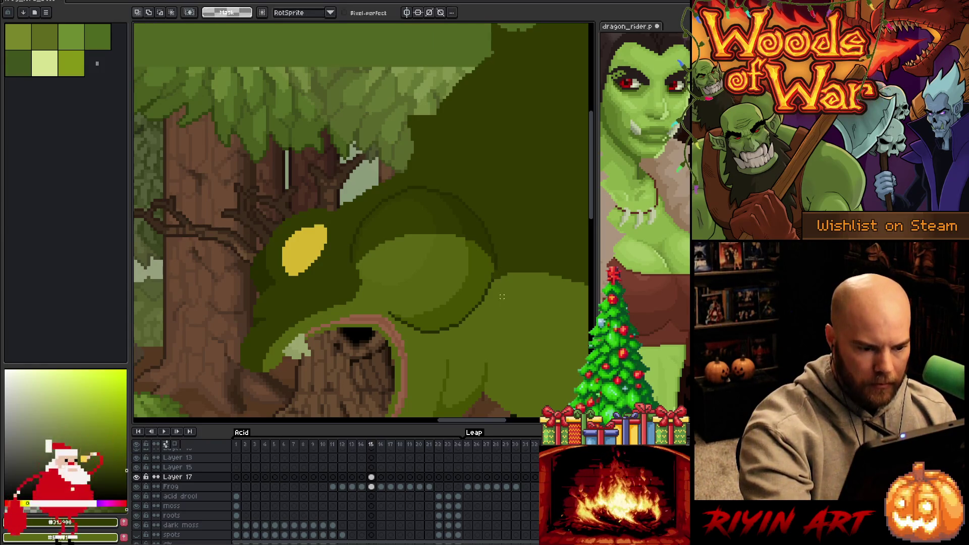
mouse_move(501, 284)
mouse_down()
mouse_move(472, 275)
mouse_move(480, 348)
mouse_move(518, 335)
mouse_up()
key(shift+r)
- Replace #262c00 with #576310 in the cheek selection, then deselect
click(464, 318)
right_click(437, 292)
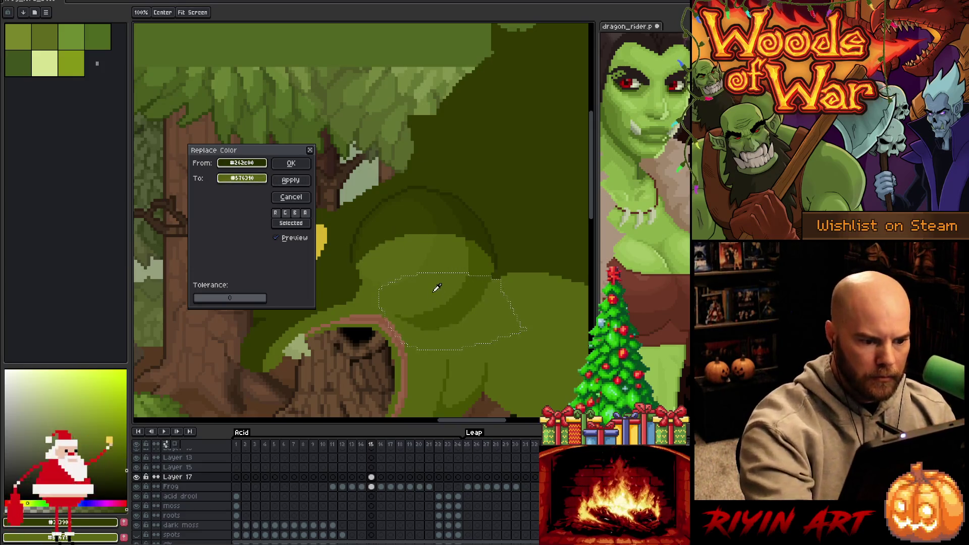
click(291, 166)
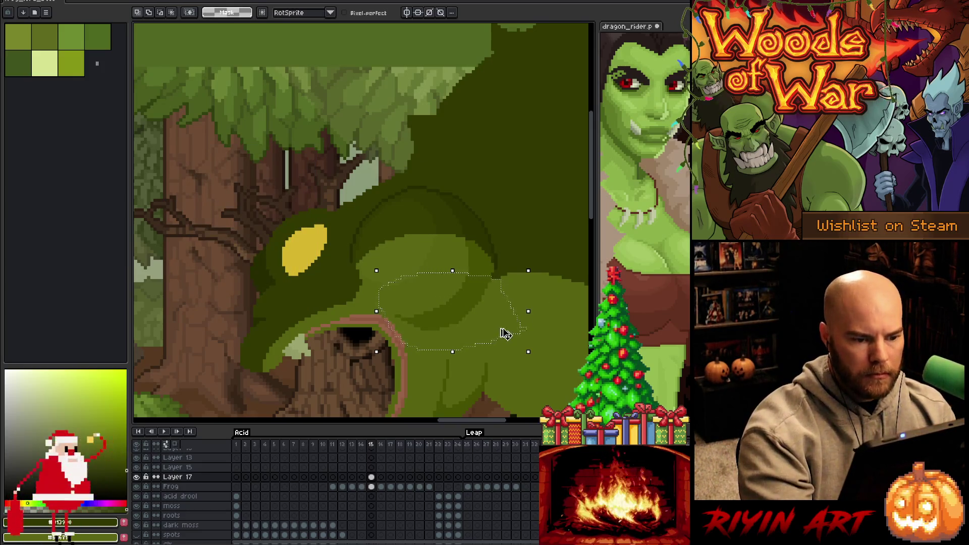
key(ctrl+d)
key(b)
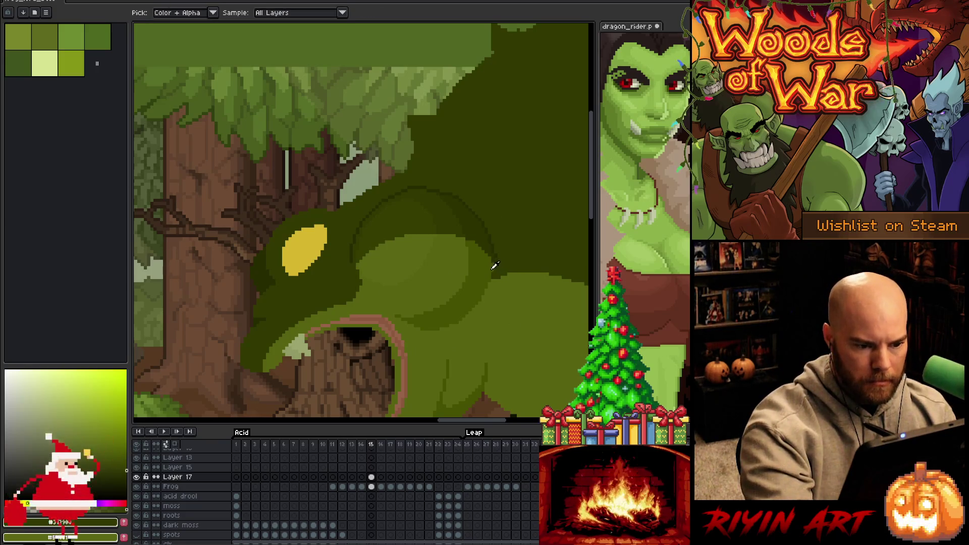
- Sample various greens from the frog's head, face, cheek and body
alt+click(492, 274)
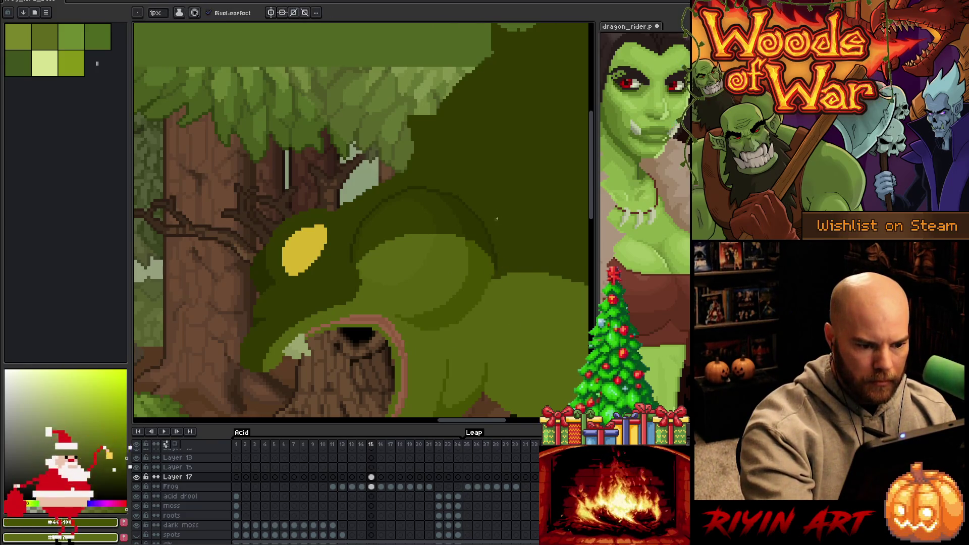
alt+click(446, 333)
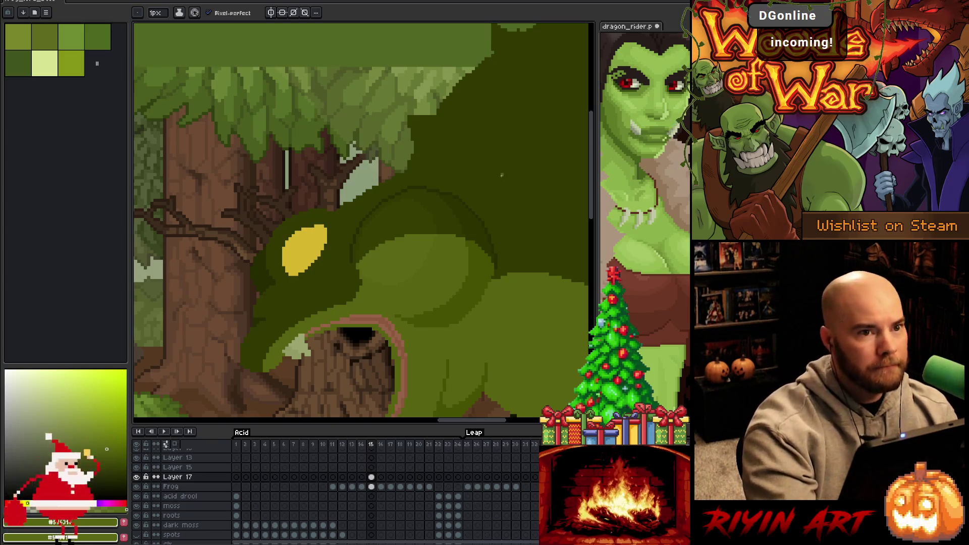
scroll(485, 273, down, 3)
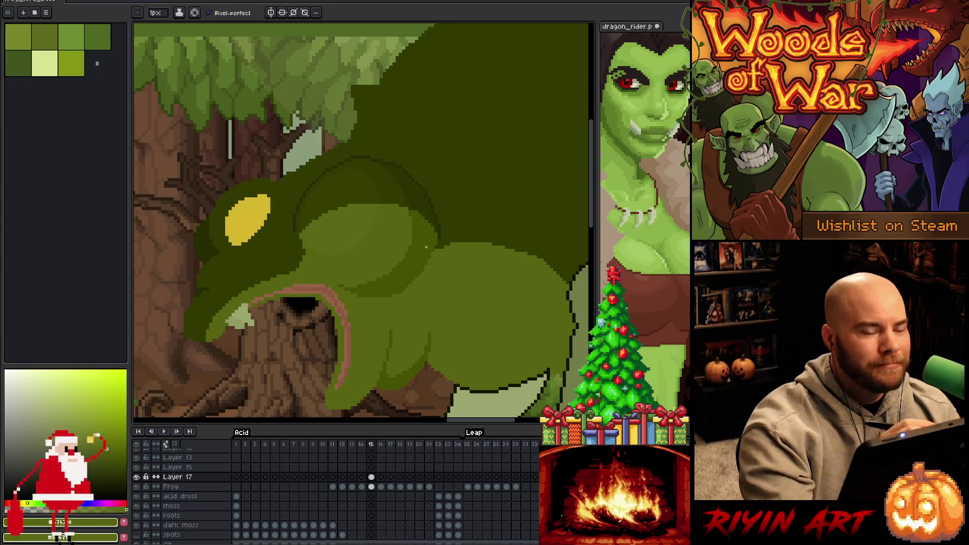
alt+click(439, 237)
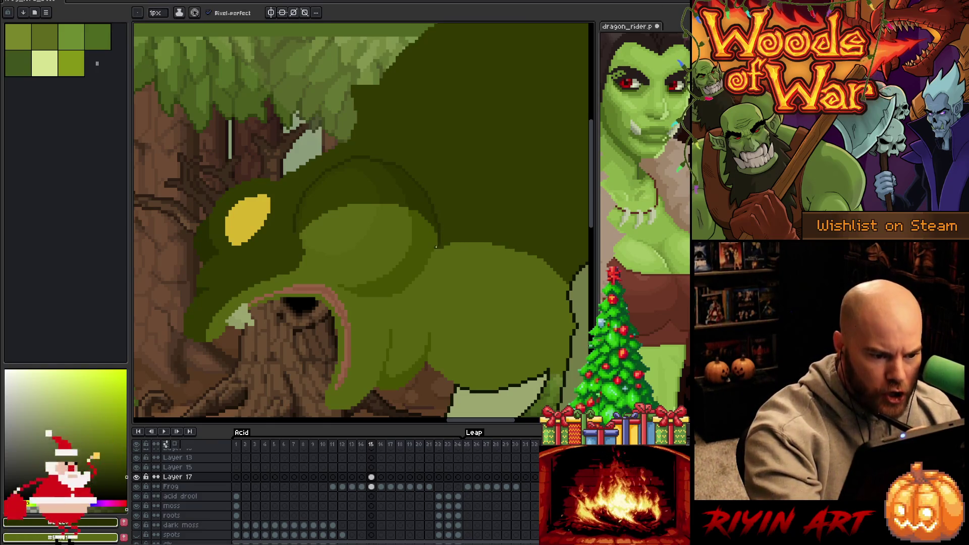
alt+click(435, 246)
alt+click(432, 253)
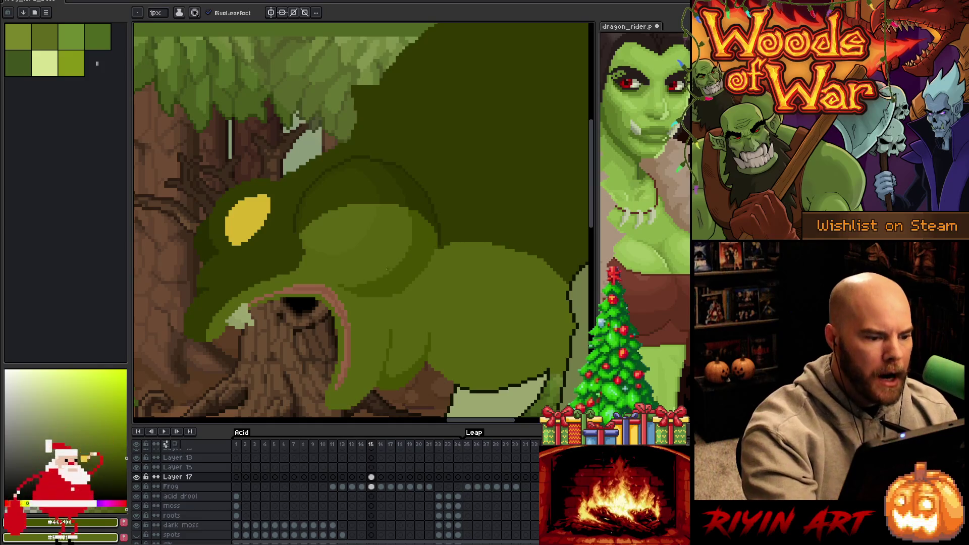
alt+click(302, 241)
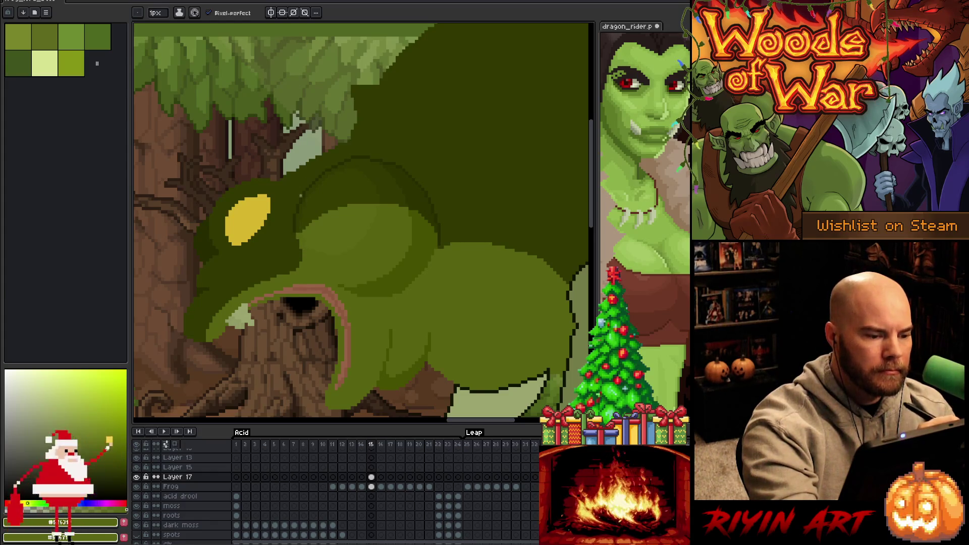
alt+click(304, 257)
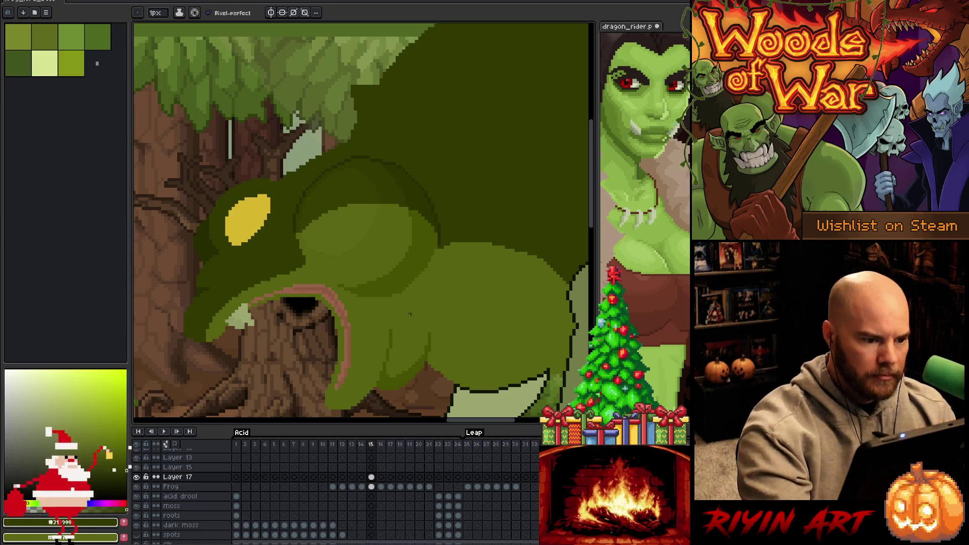
key(alt)
alt+click(295, 220)
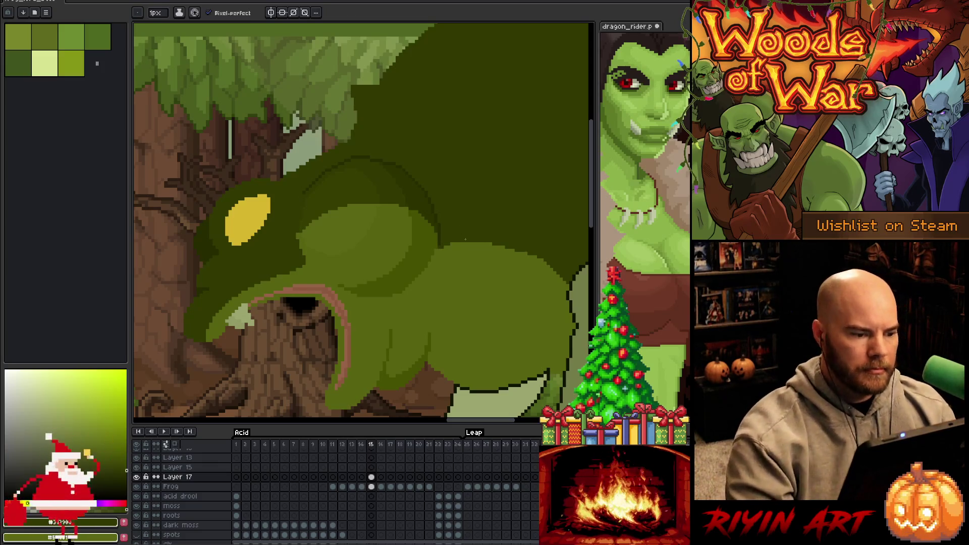
- Save the frog animation file
scroll(466, 239, down, 3)
scroll(384, 255, up, 2)
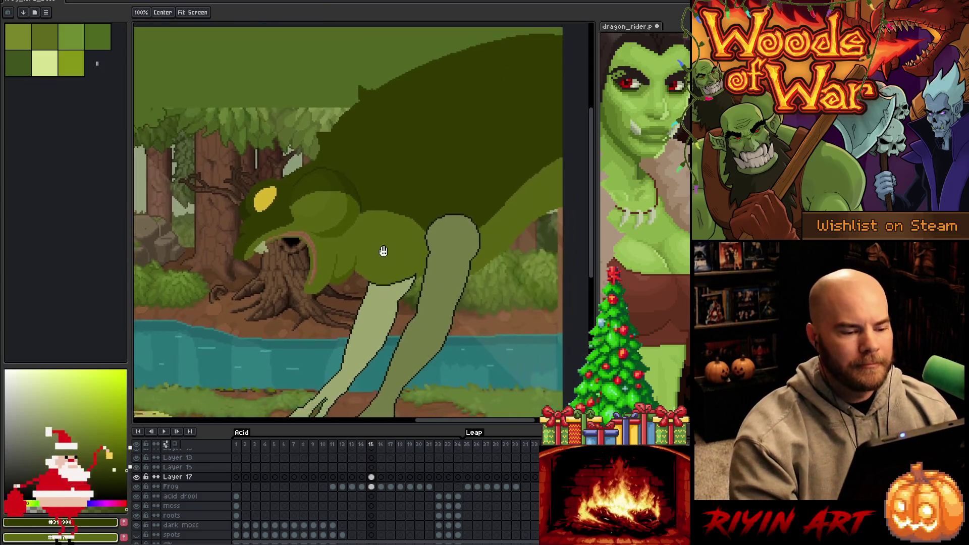
scroll(382, 268, up, 2)
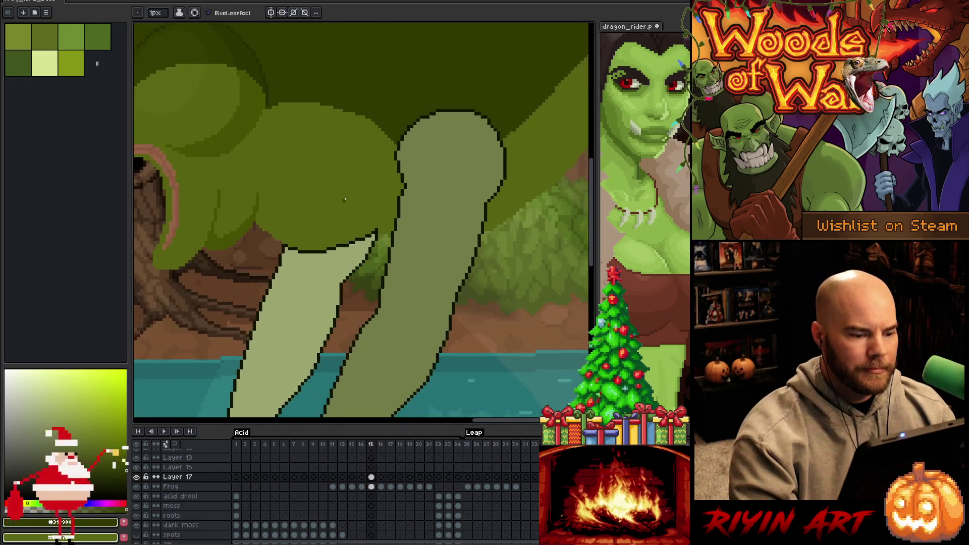
scroll(345, 200, down, 1)
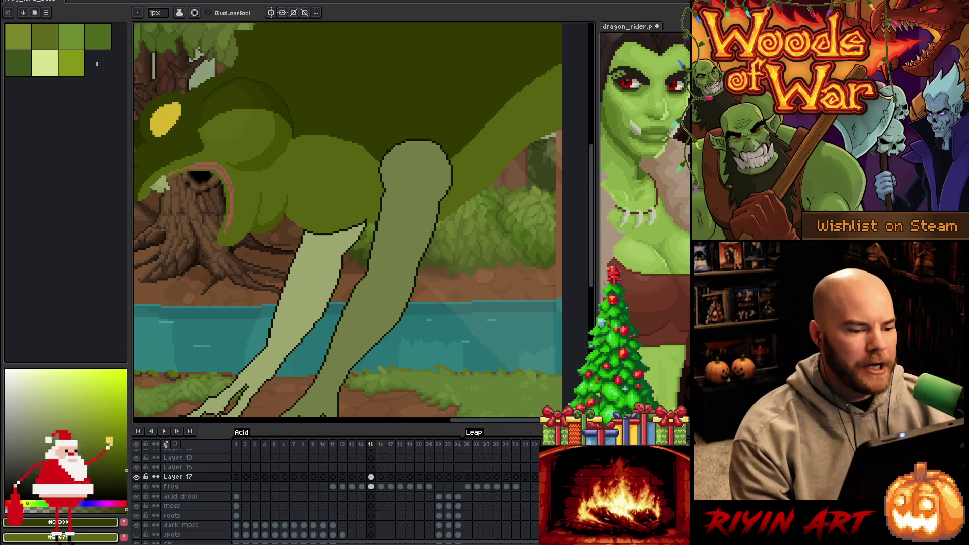
scroll(372, 304, down, 5)
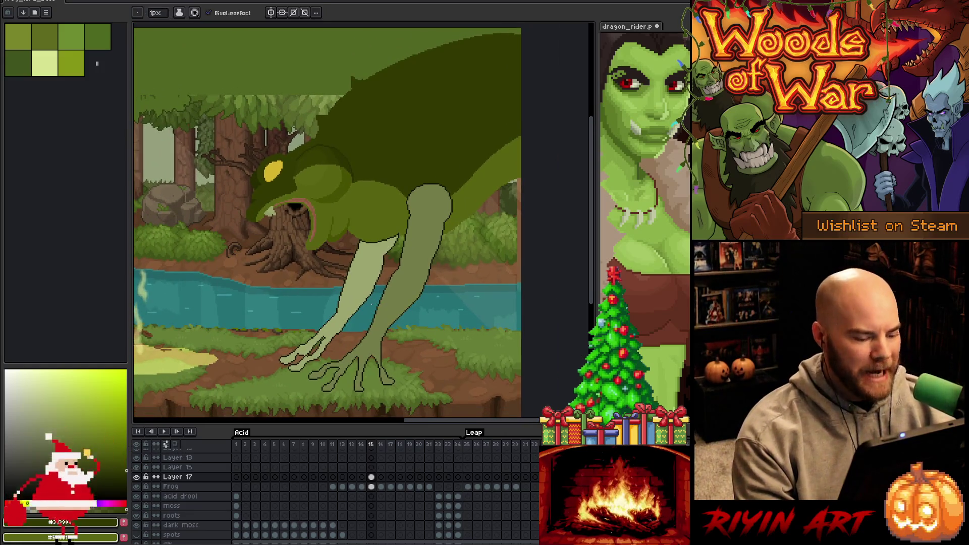
key(ctrl+s)
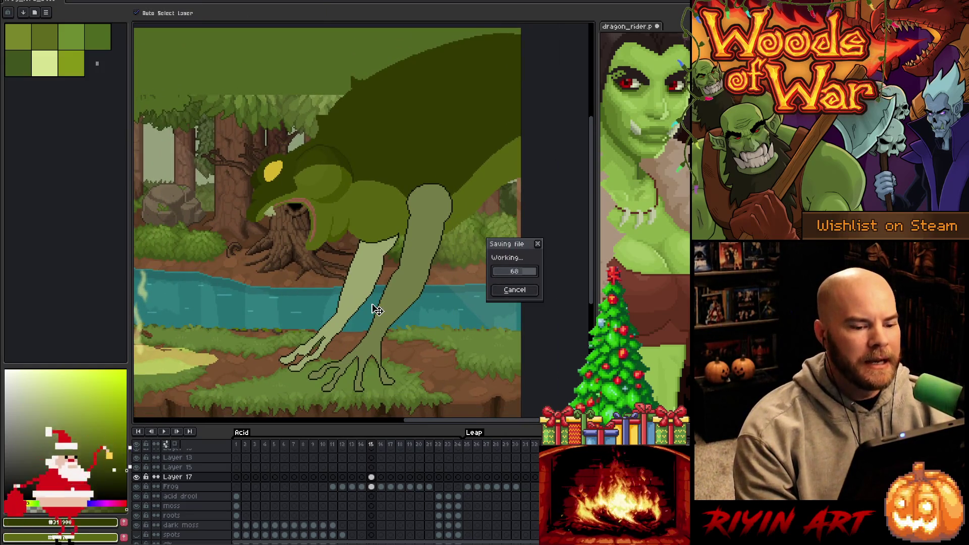
- Play the frog animation twice, centring the frog, then stop playback
key(Return)
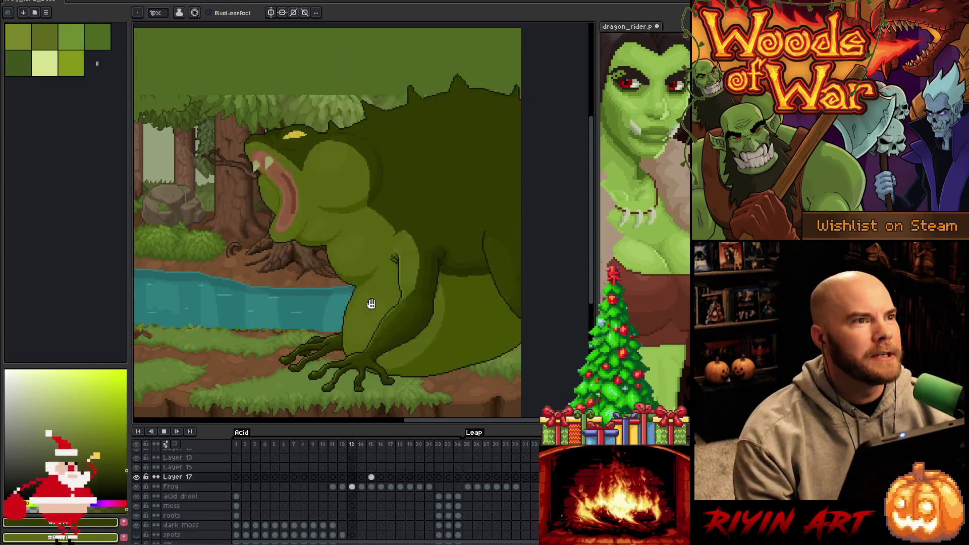
scroll(232, 507, up, 3)
key(Return)
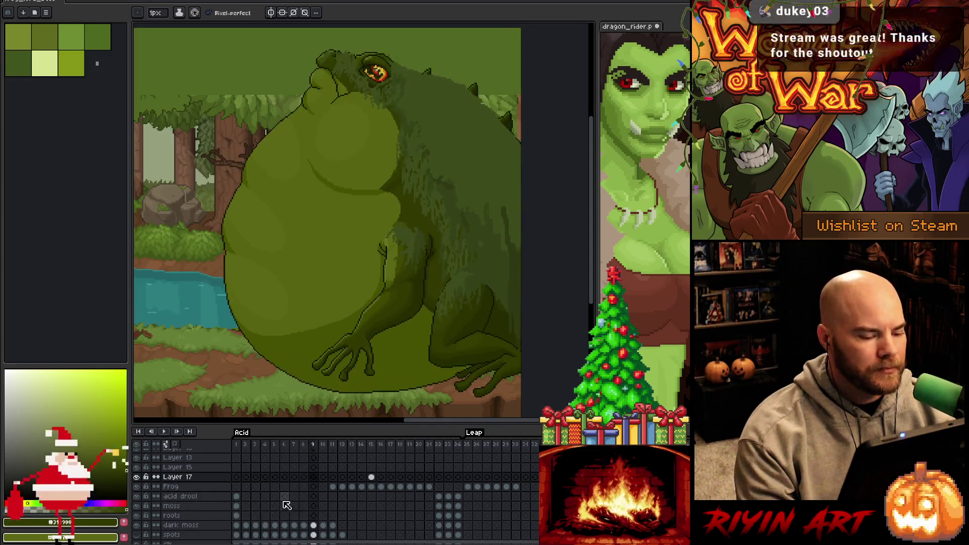
scroll(253, 492, up, 2)
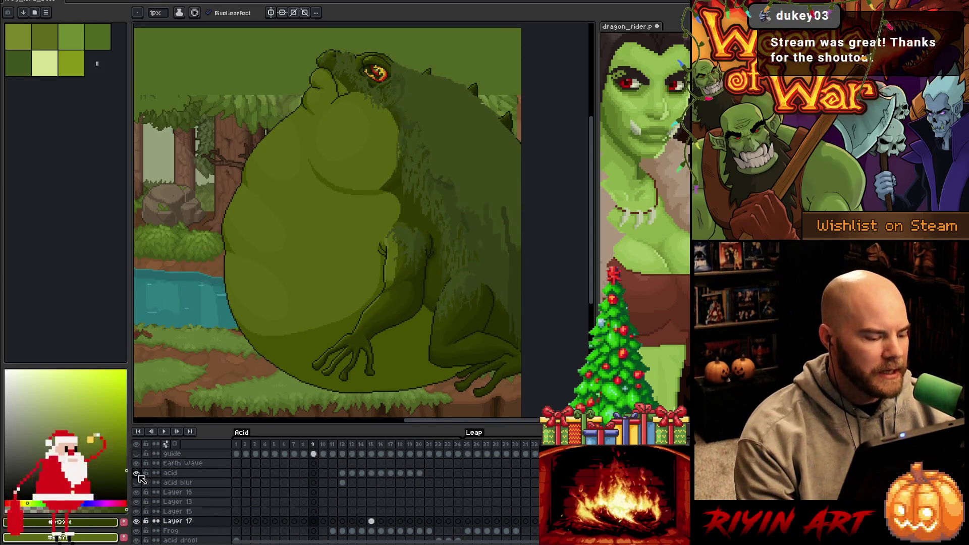
key(Return)
scroll(351, 292, down, 4)
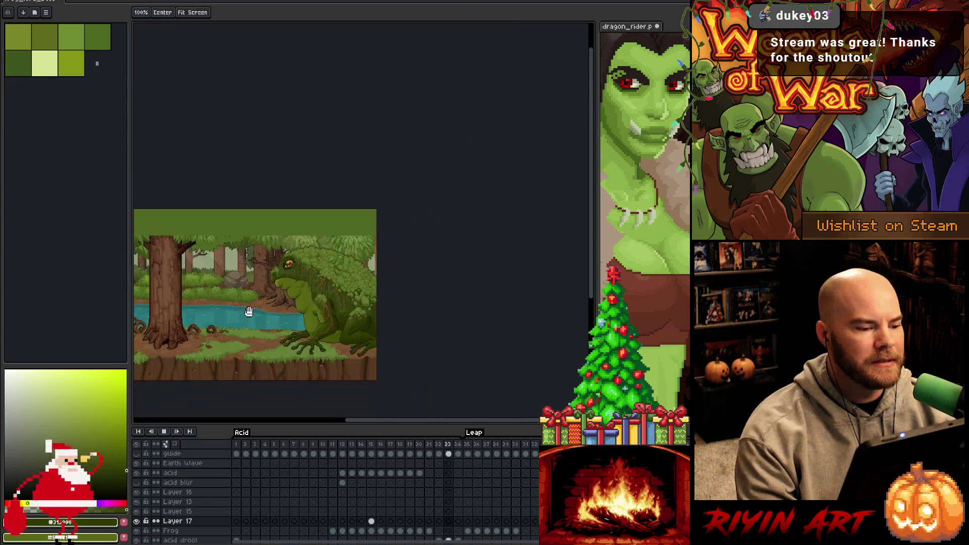
scroll(352, 291, up, 1)
scroll(352, 292, up, 1)
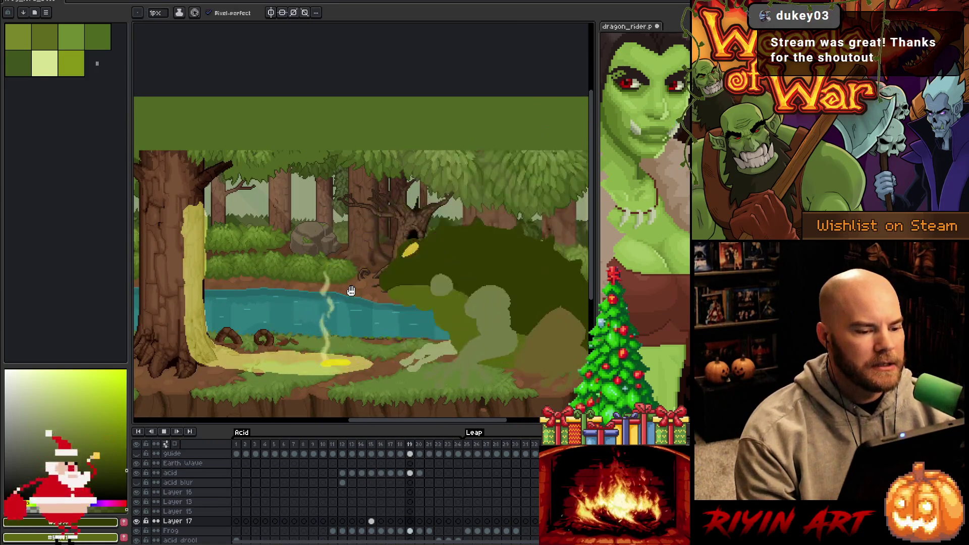
drag(418, 278, 396, 275)
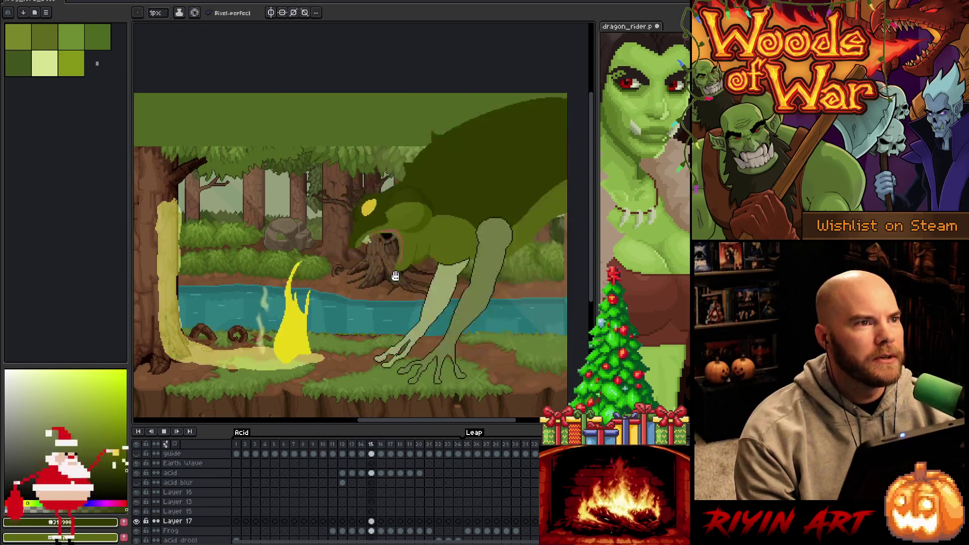
key(Return)
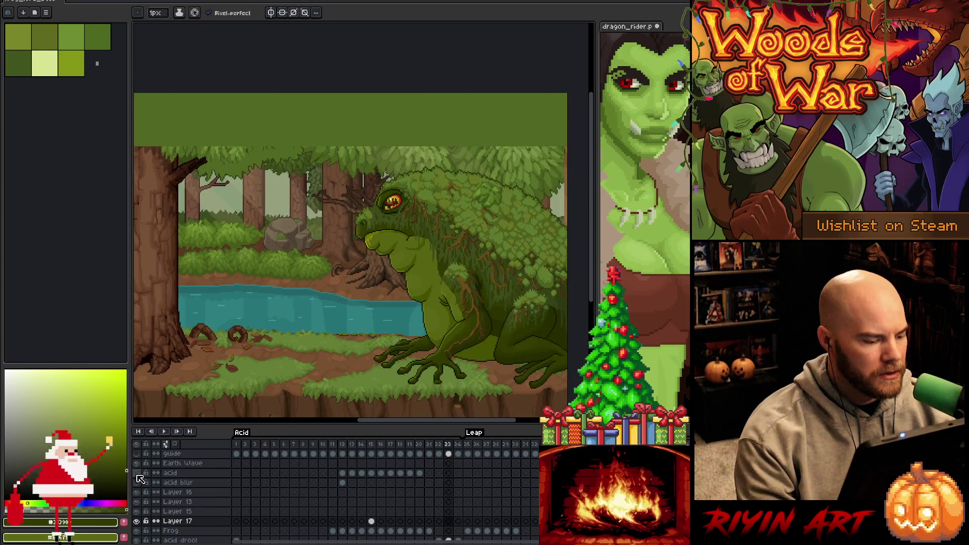
- Jump between frames 15 and 1, then undo back to frame 15 with the head in view
click(371, 522)
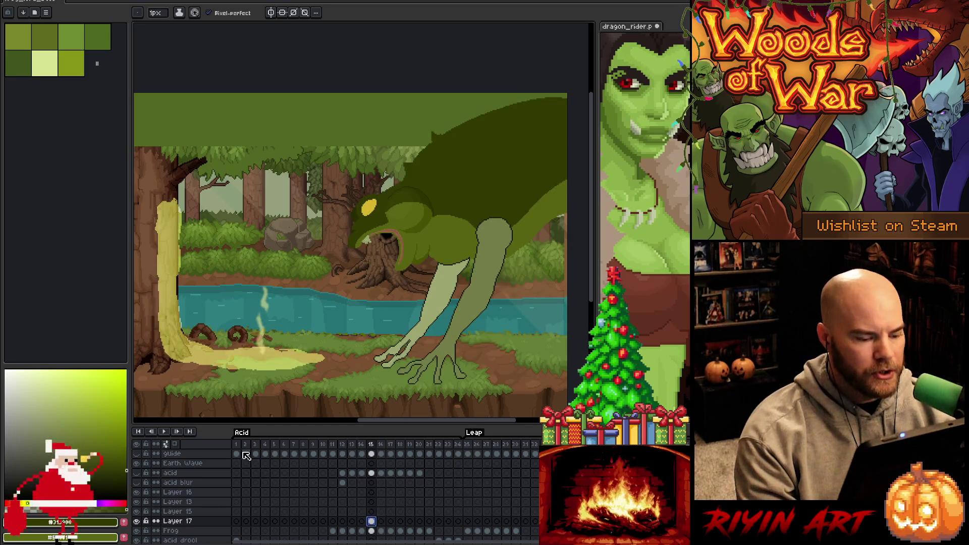
click(236, 445)
scroll(387, 210, up, 2)
drag(462, 269, 387, 210)
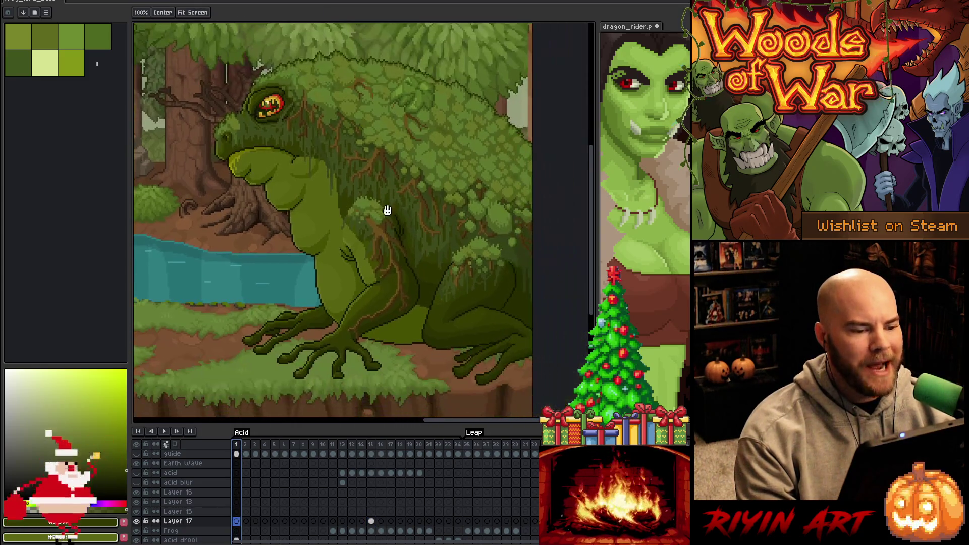
key(b)
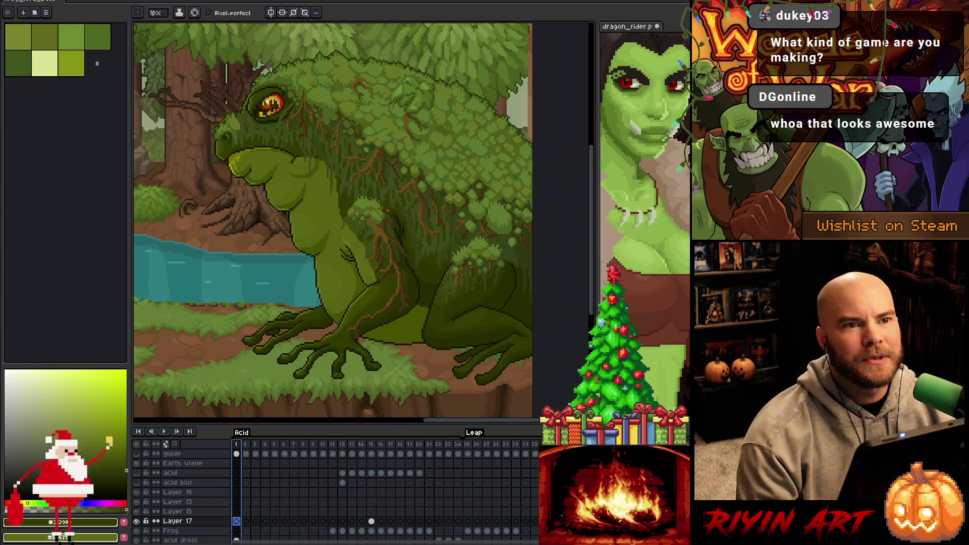
key(ctrl+z)
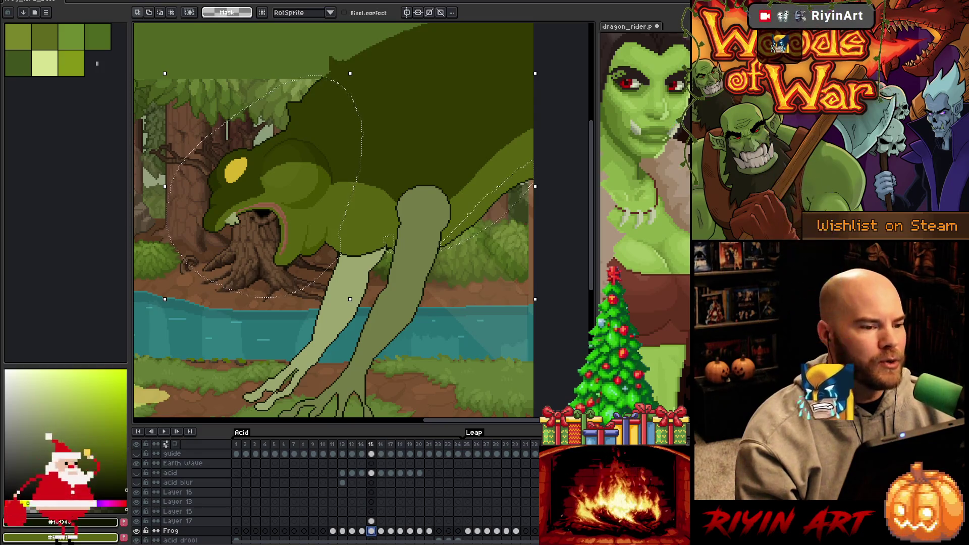
- Deselect, touch up the frog's arm outline with pencil and eraser, and save
key(ctrl+d)
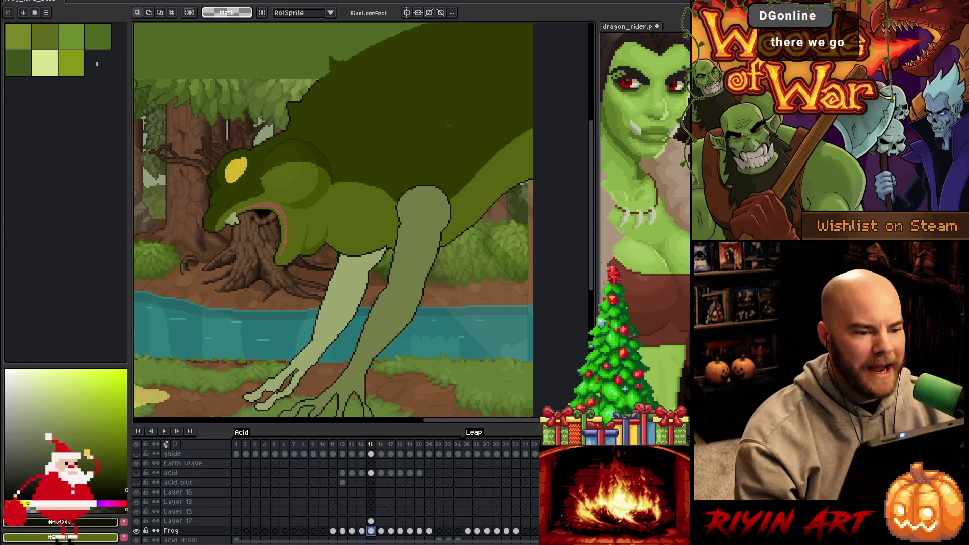
scroll(414, 244, up, 3)
scroll(414, 244, up, 1)
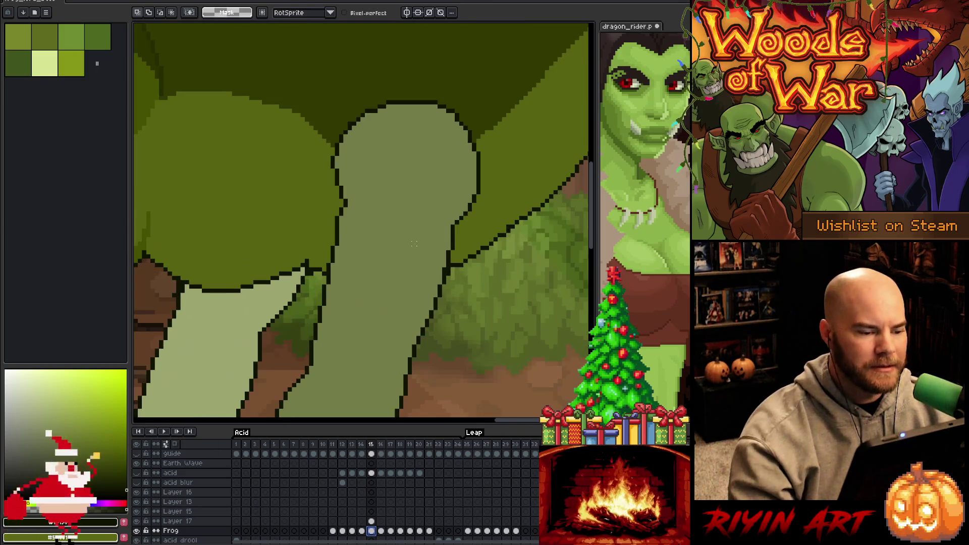
key(b)
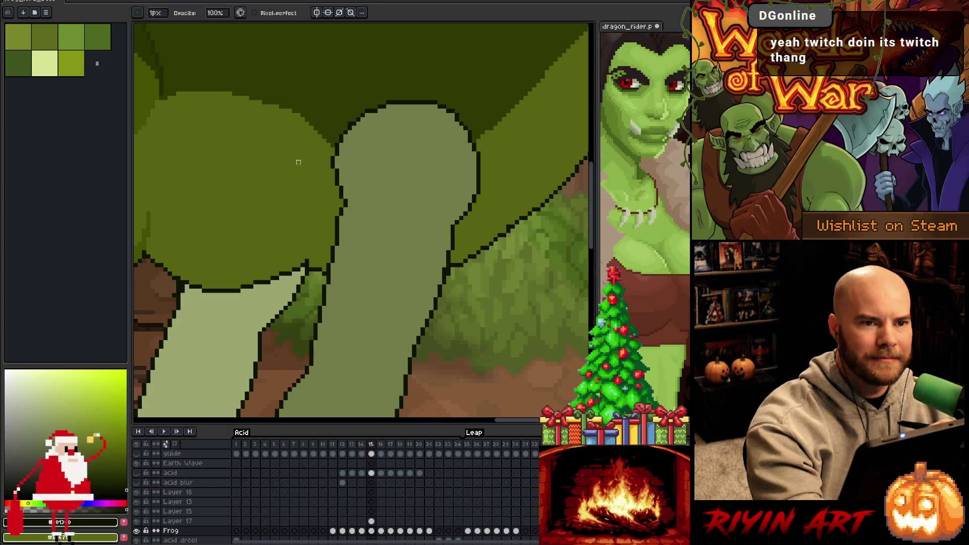
key(e)
key(b)
mouse_move(448, 342)
mouse_down()
mouse_move(452, 319)
mouse_move(347, 291)
mouse_up()
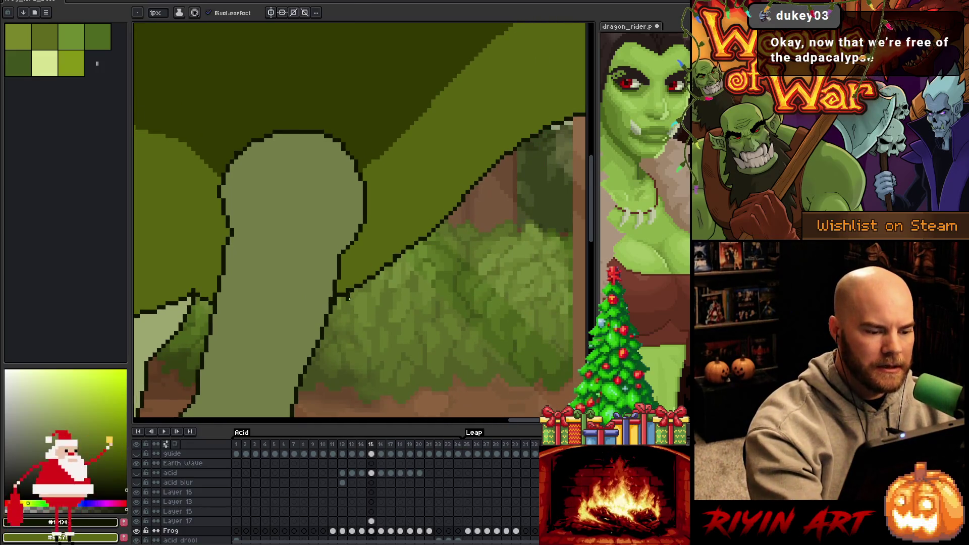
key(b)
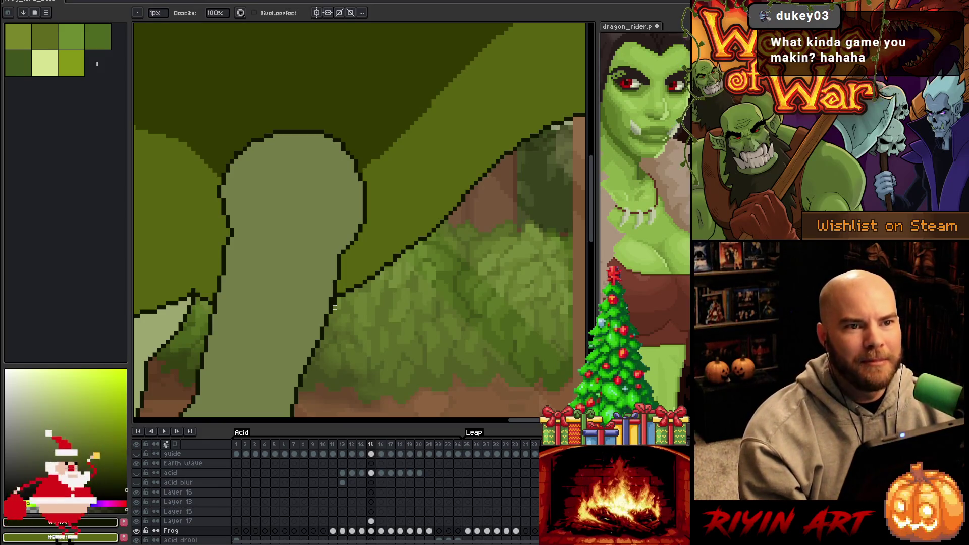
key(v)
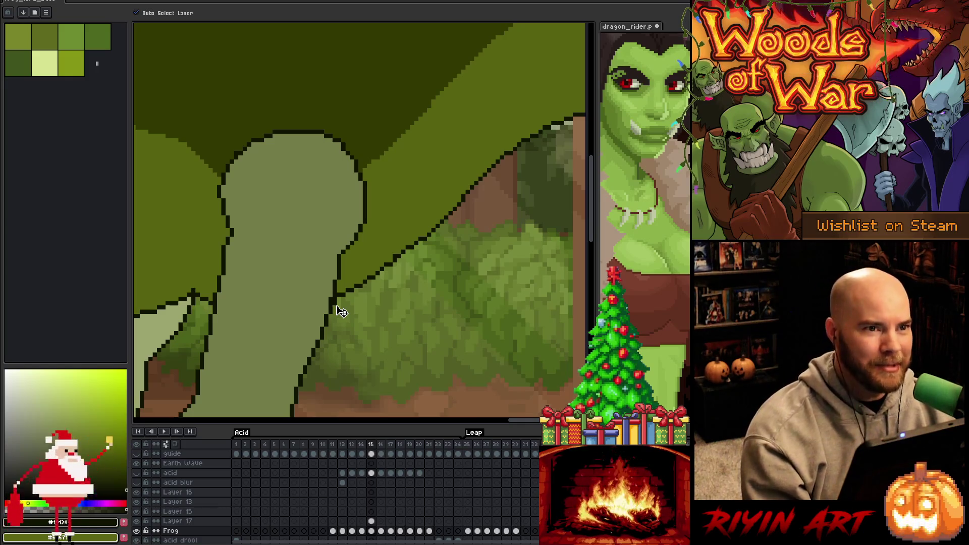
key(b)
key(ctrl+s)
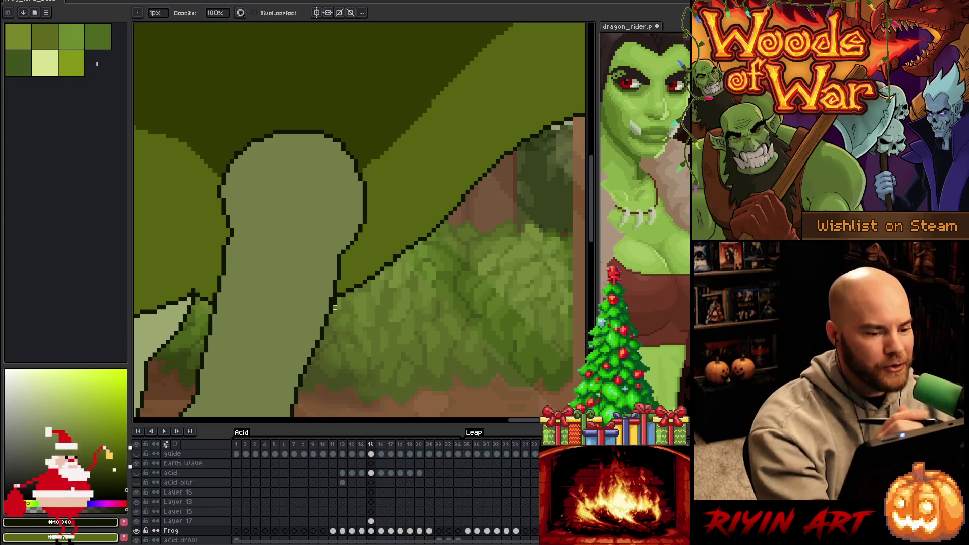
- Erase stray pixels on the arm's lower outline and save again
key(e)
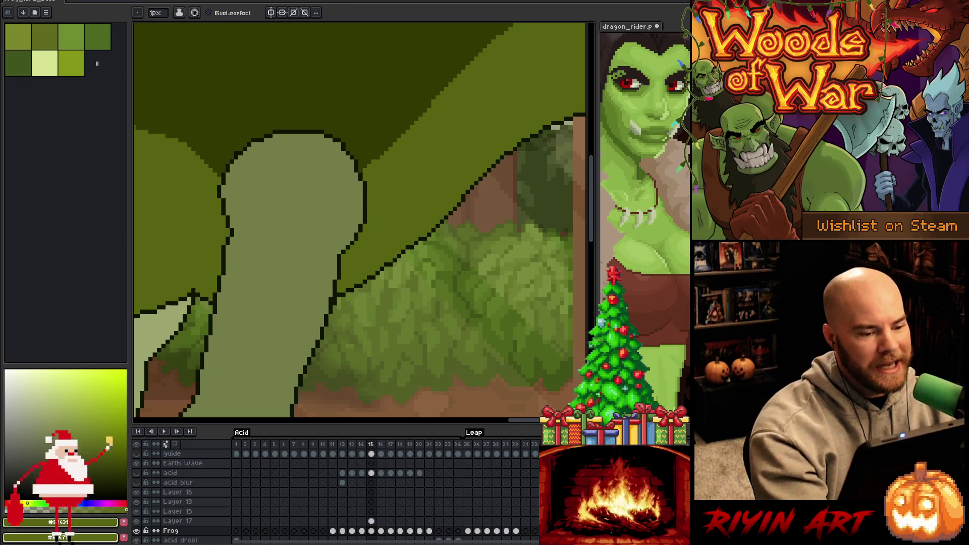
drag(433, 303, 372, 331)
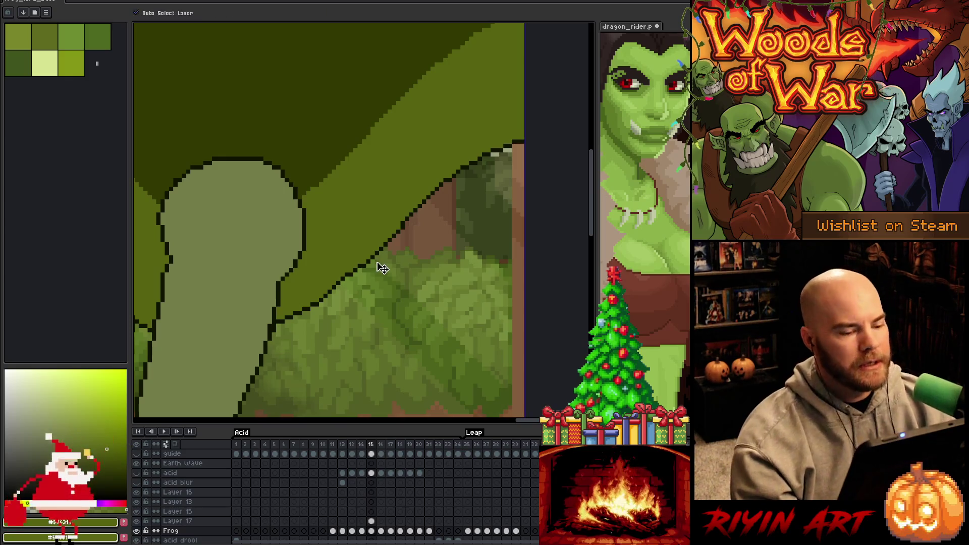
key(ctrl+s)
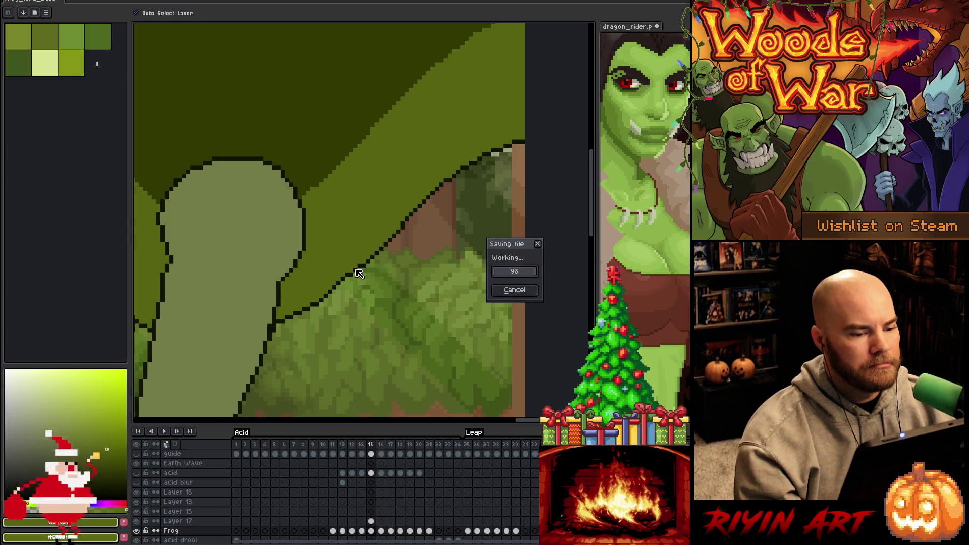
- Zoom and pan around the frog's body and back to inspect it for touch-ups
scroll(353, 268, down, 3)
scroll(327, 268, up, 2)
drag(320, 275, 354, 307)
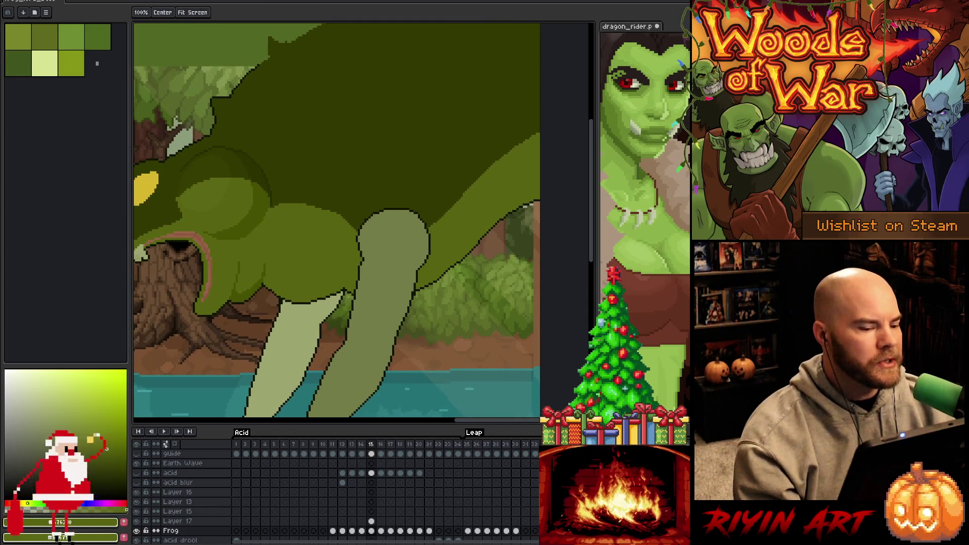
scroll(354, 303, down, 3)
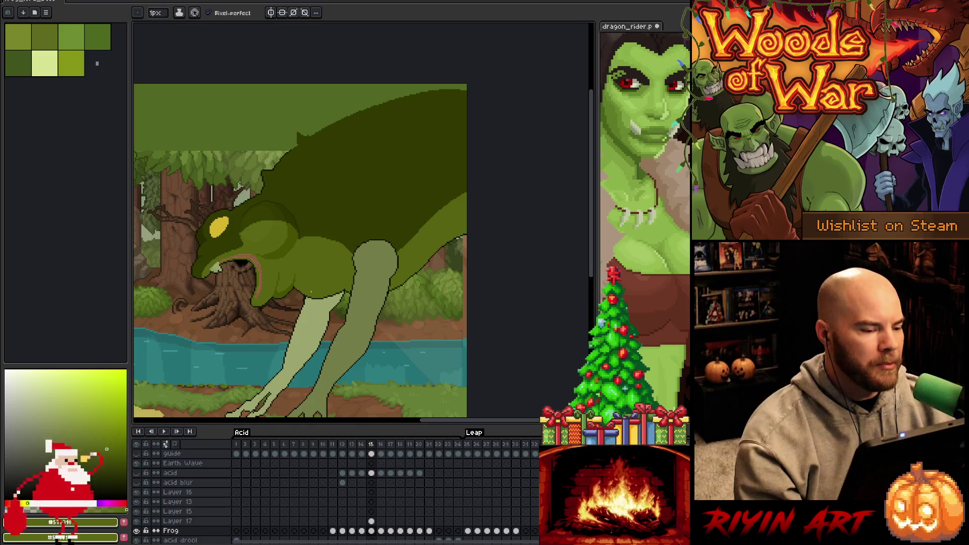
scroll(318, 291, up, 1)
drag(374, 282, 363, 296)
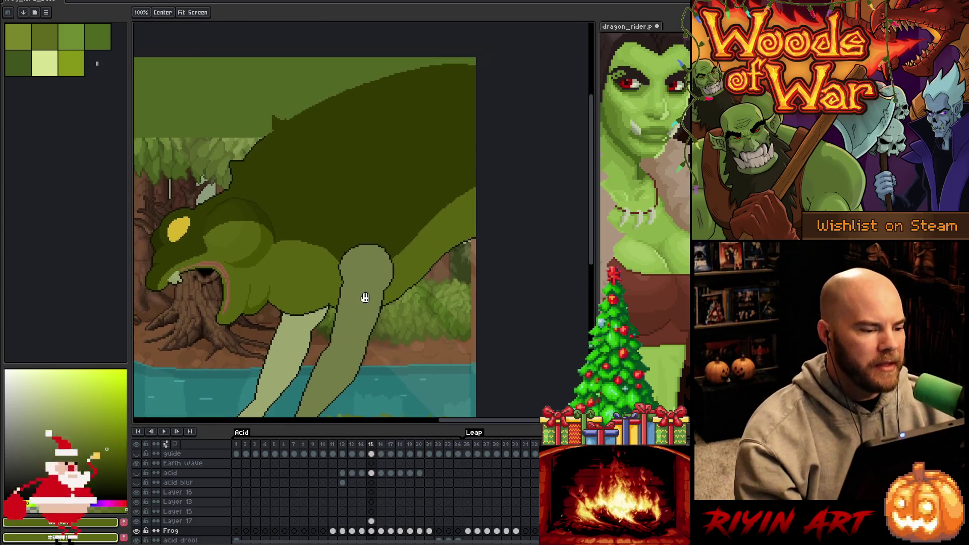
scroll(221, 192, up, 3)
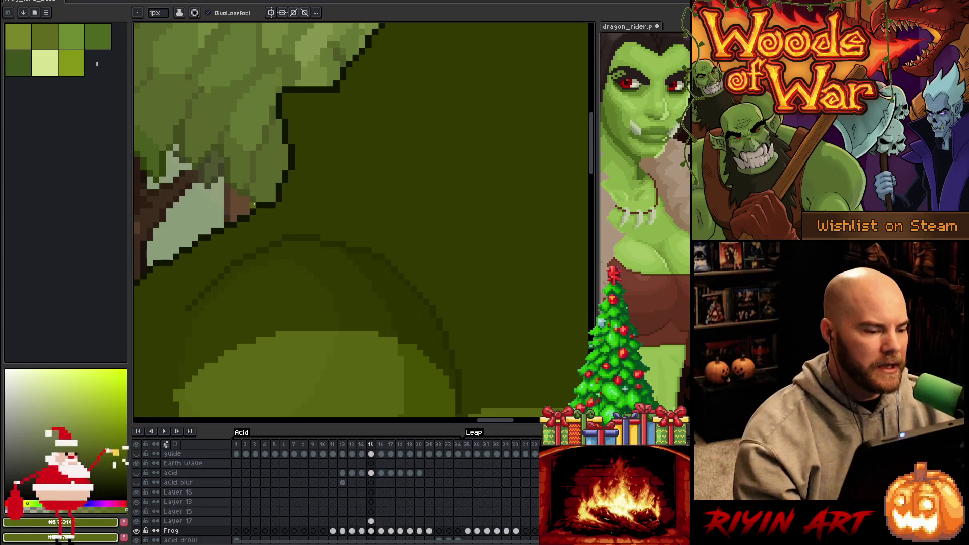
key(e)
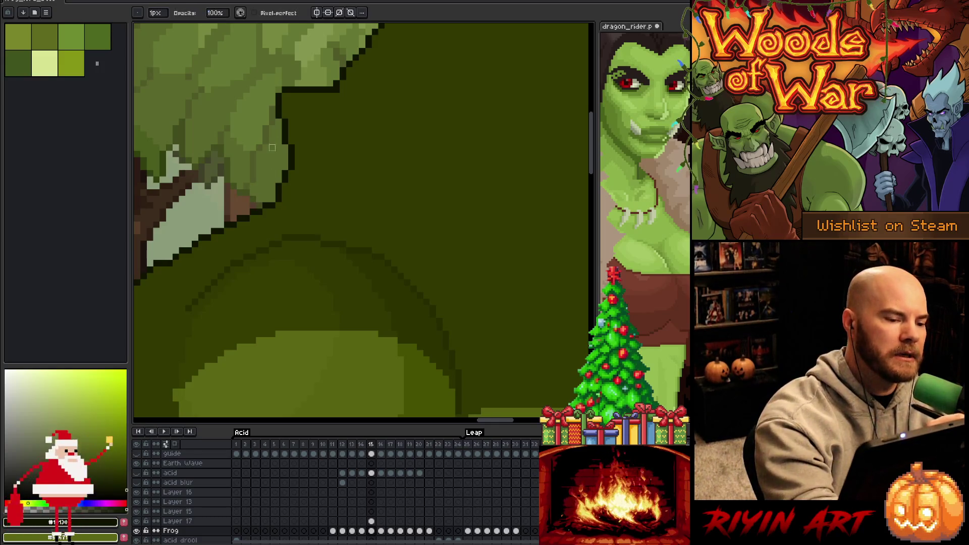
scroll(285, 109, down, 4)
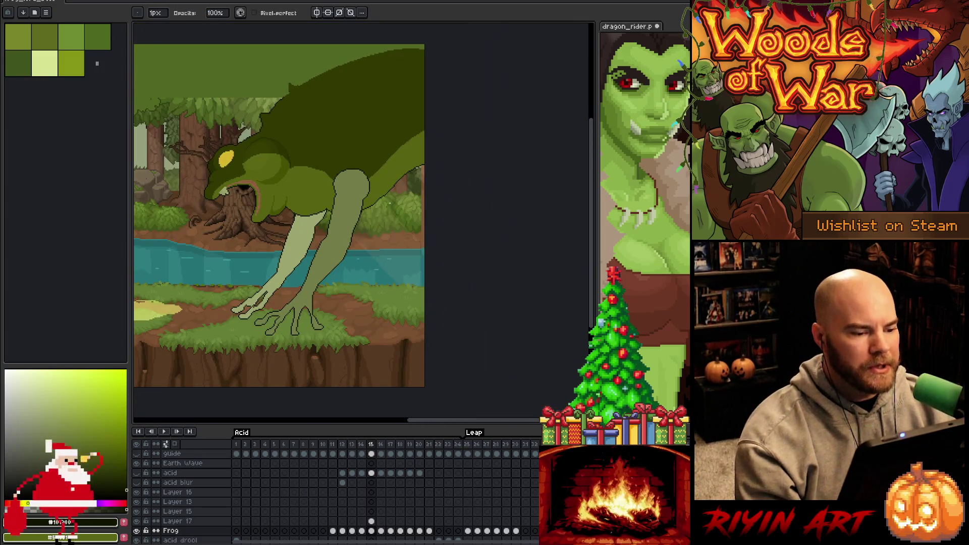
scroll(388, 202, up, 2)
scroll(386, 201, up, 3)
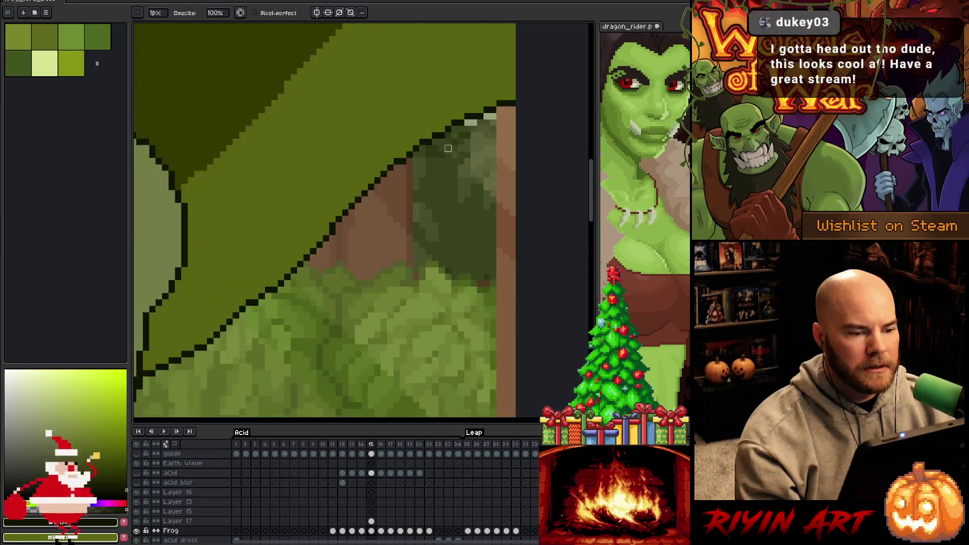
scroll(360, 160, down, 3)
mouse_move(360, 160)
mouse_down()
mouse_move(399, 168)
mouse_move(350, 186)
mouse_up()
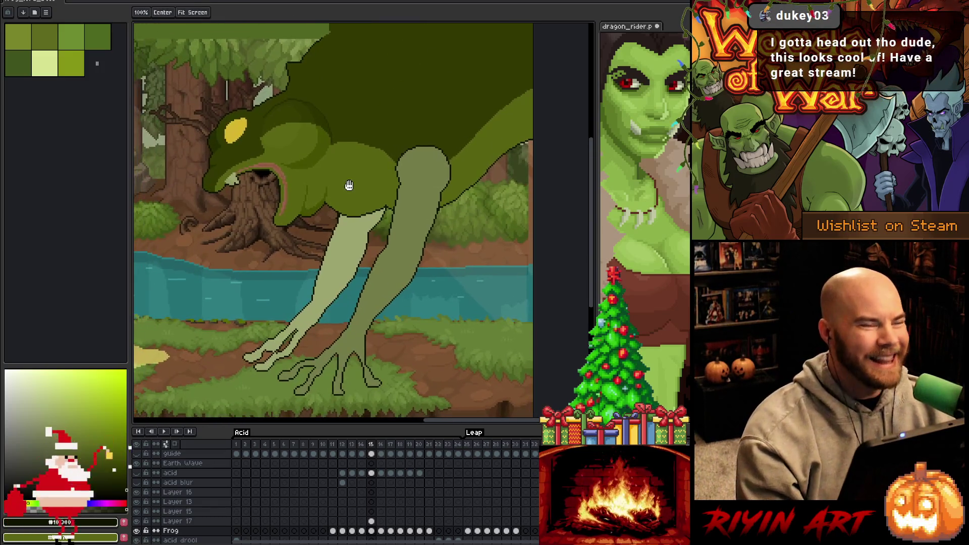
scroll(379, 202, up, 2)
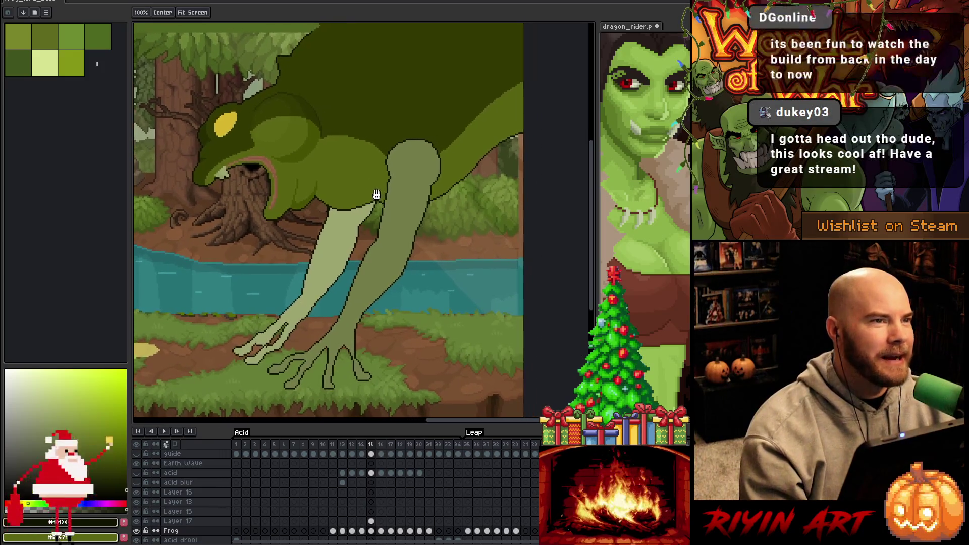
scroll(358, 199, down, 2)
- Draw a pixel near the frog's feet on Layer 17 at frame 15, sampling the leg colour
key(b)
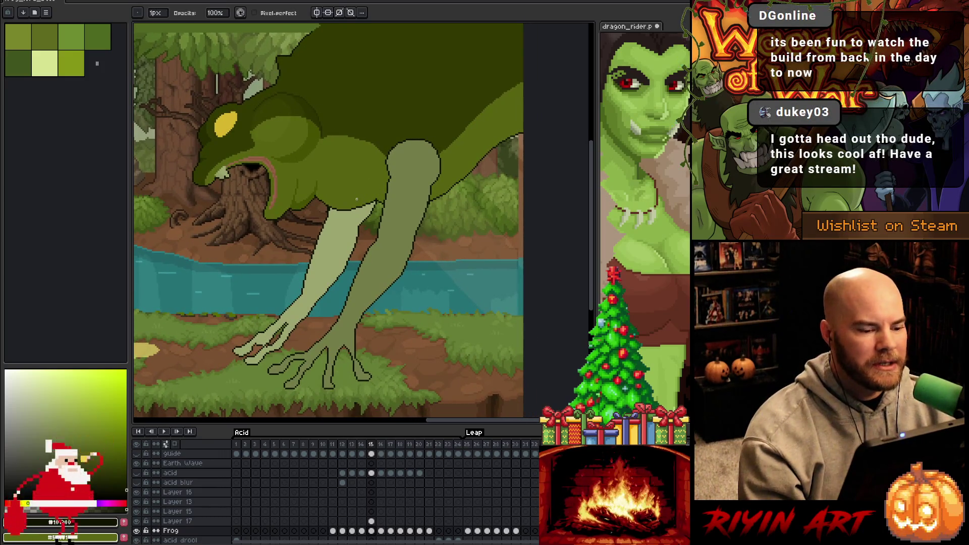
scroll(354, 343, up, 3)
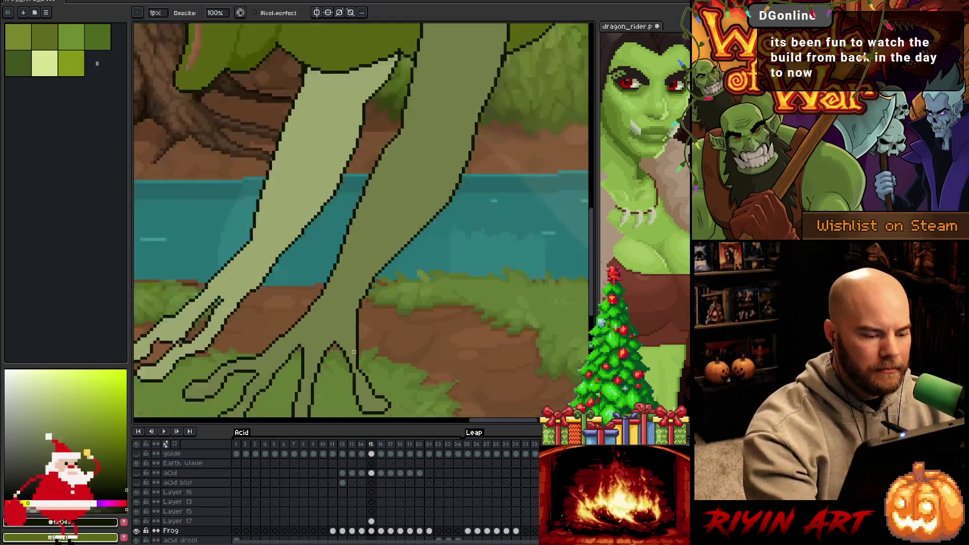
key(i)
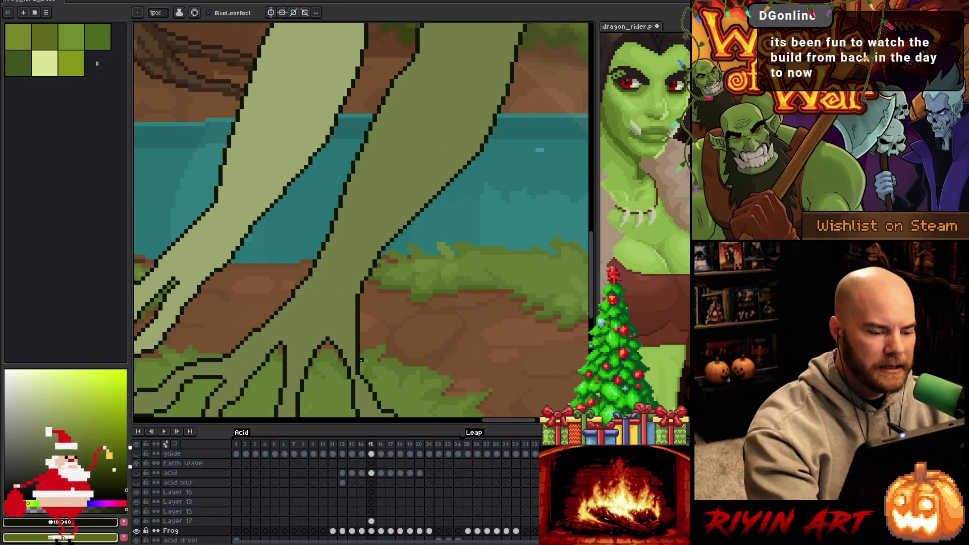
key(b)
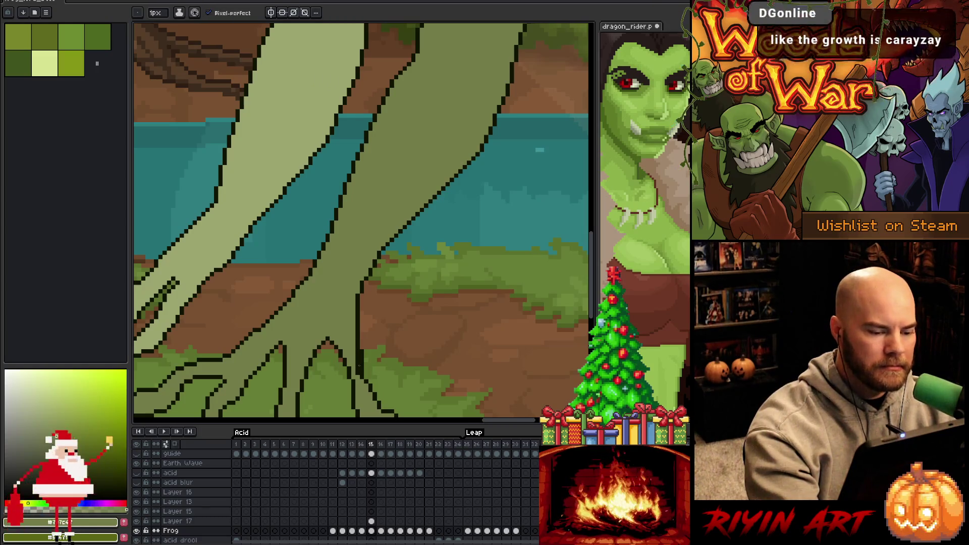
click(372, 521)
click(358, 354)
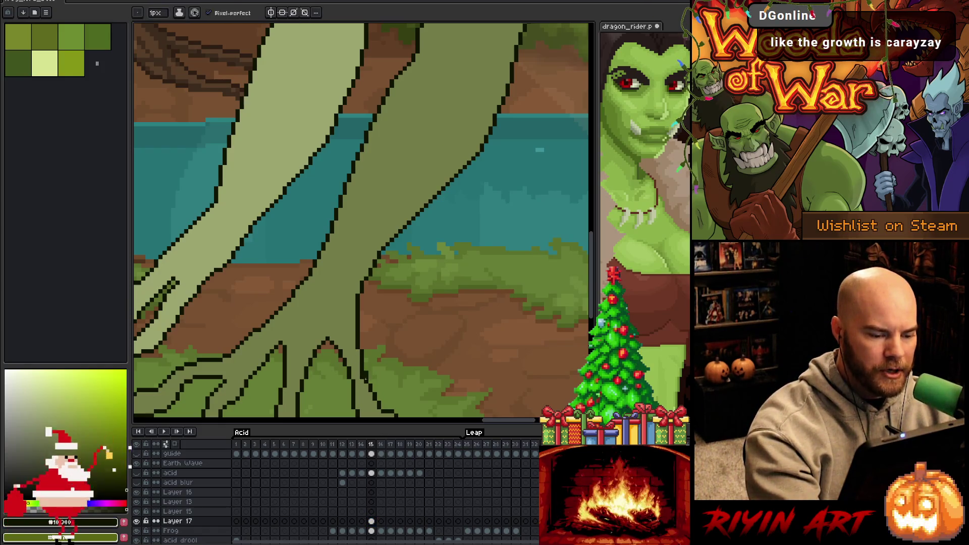
alt+click(366, 373)
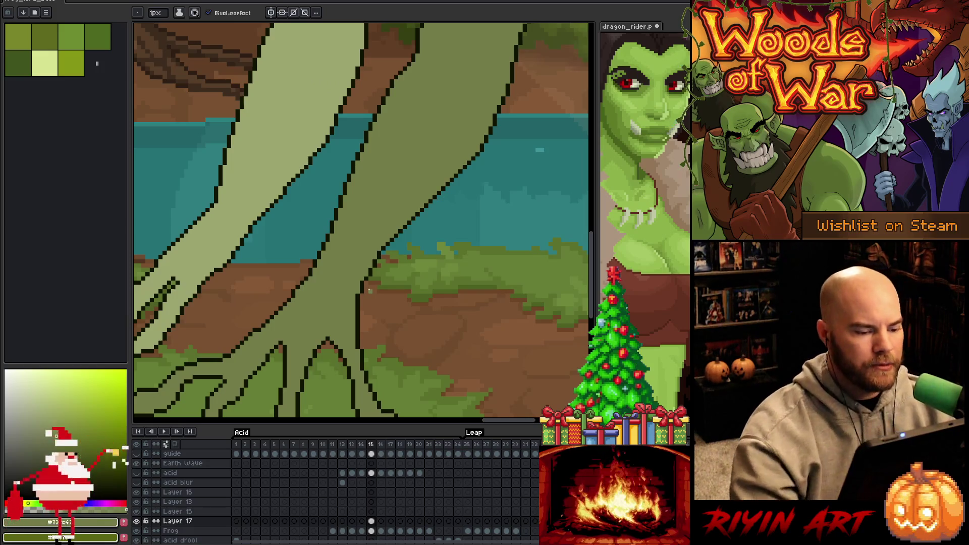
scroll(370, 291, down, 3)
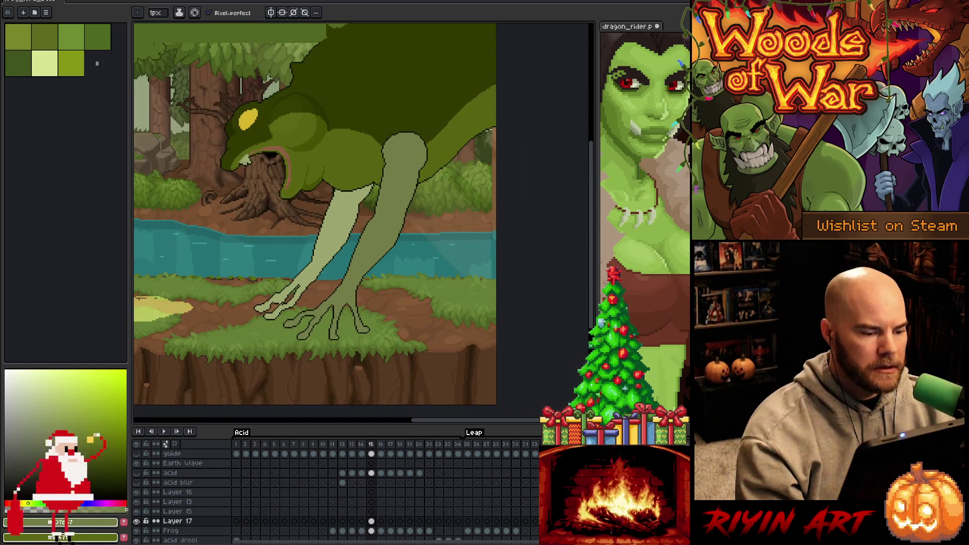
scroll(277, 306, up, 3)
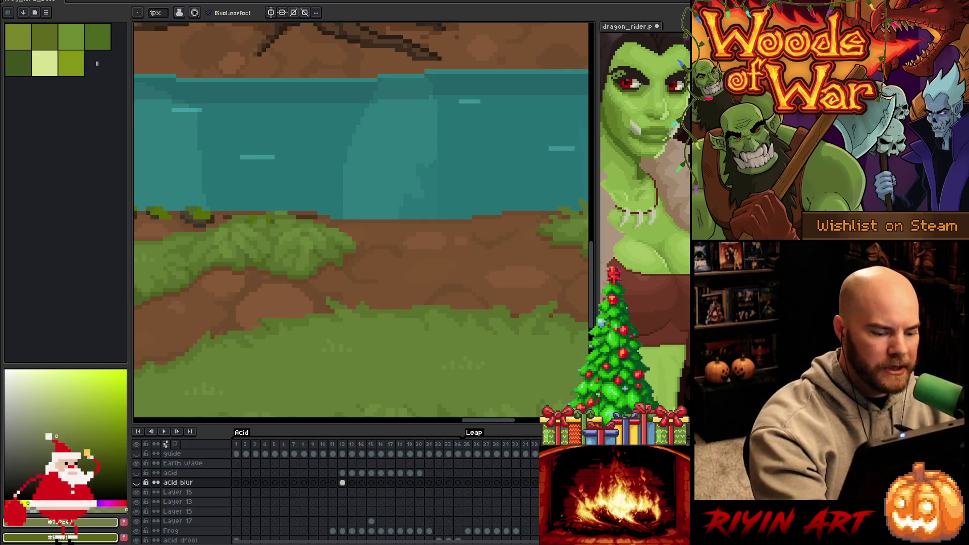
- Step through frames 12–15 to compare, then return to editing Layer 17
click(344, 444)
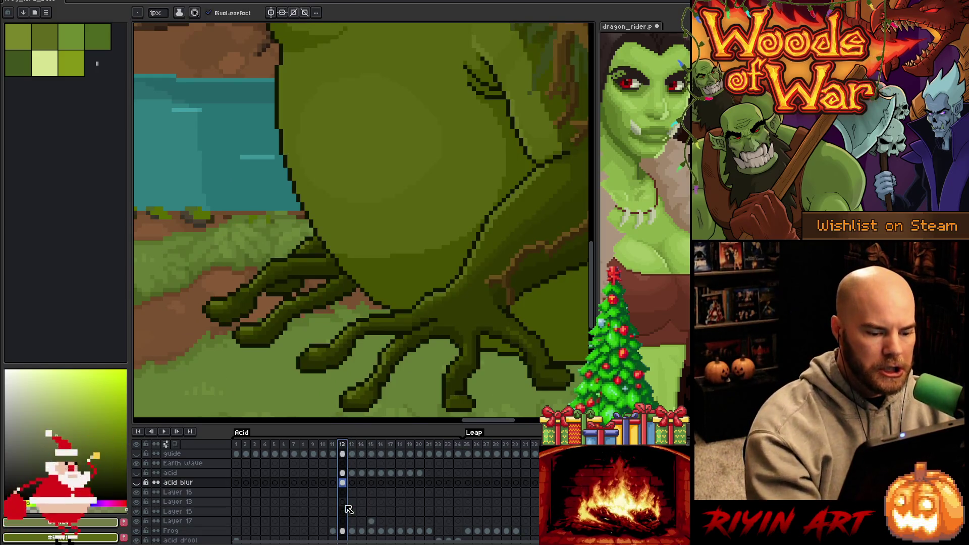
key(Right)
key(Left)
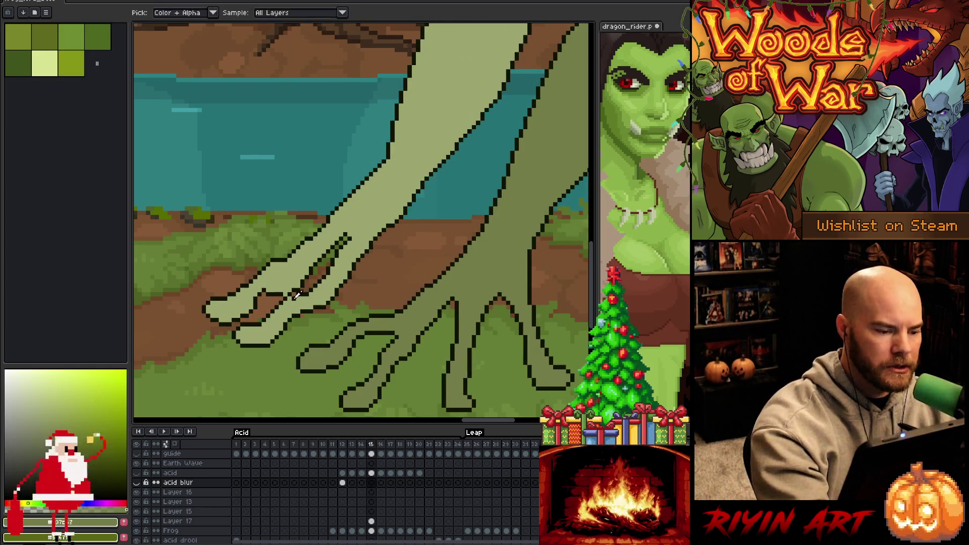
ctrl+click(298, 304)
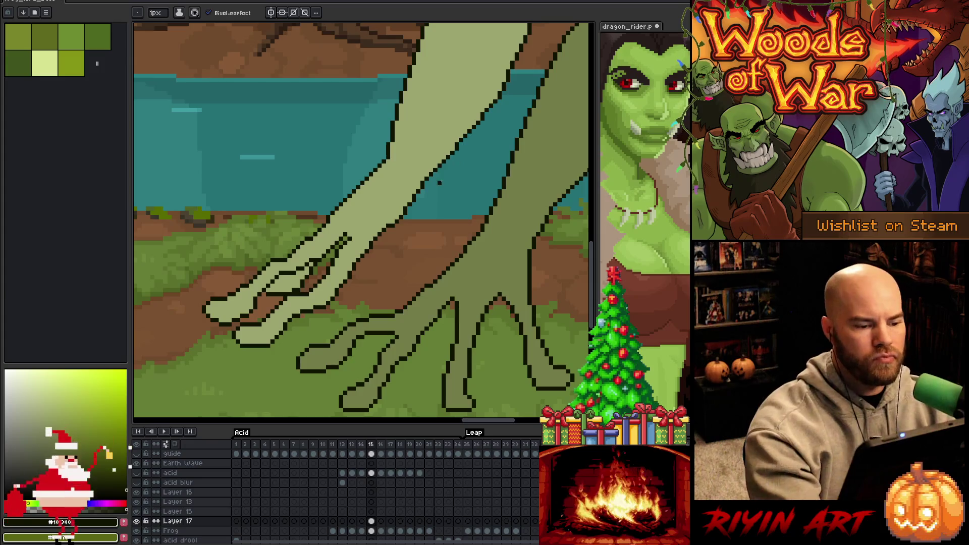
scroll(439, 183, down, 5)
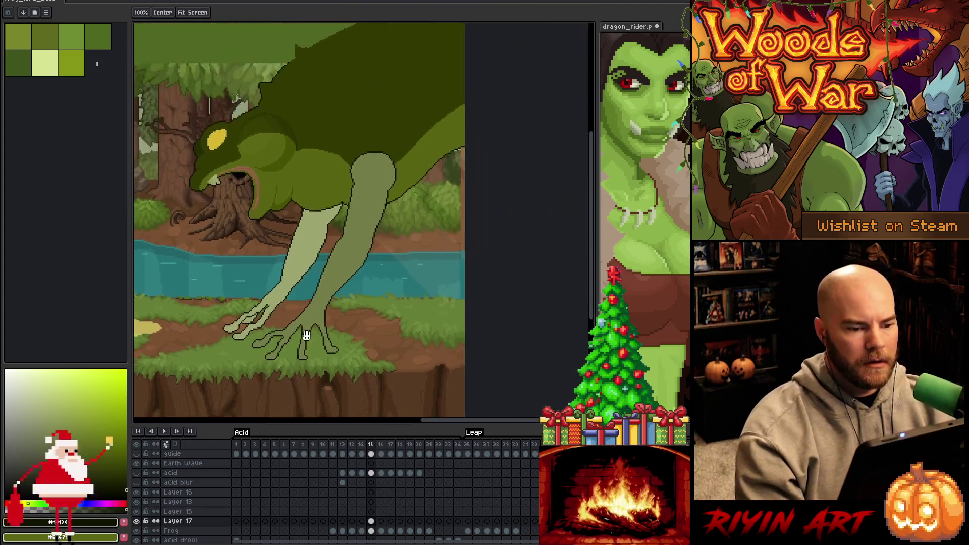
- Review the frog scene, save the sprite, and bring VS Code with main.cpp forward
key(space)
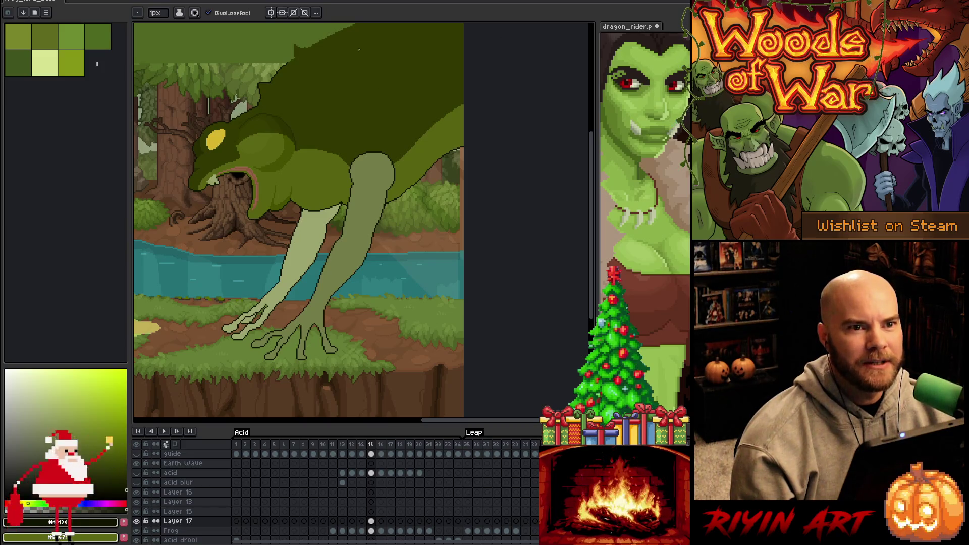
scroll(272, 230, down, 1)
scroll(272, 230, up, 1)
drag(273, 230, 329, 238)
key(b)
scroll(330, 239, up, 1)
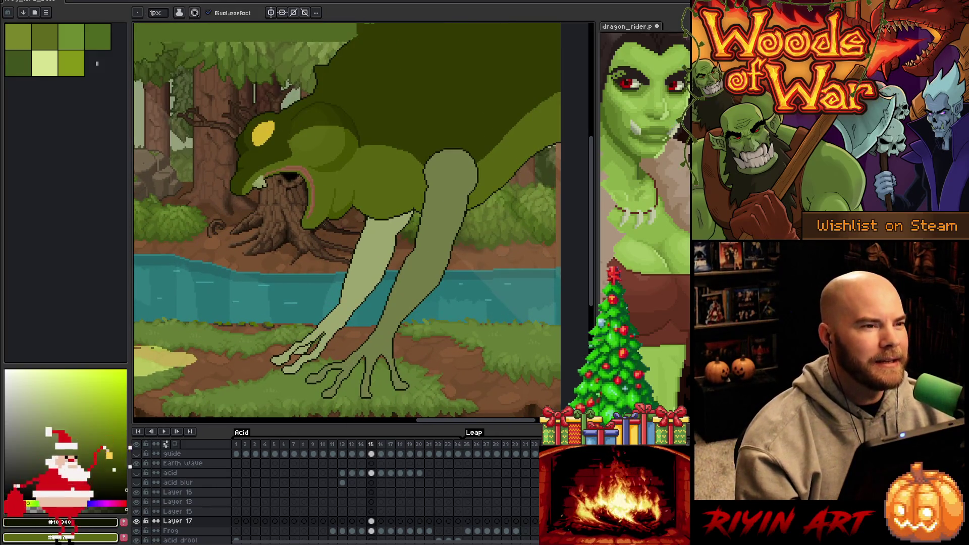
scroll(325, 221, down, 1)
scroll(324, 222, up, 1)
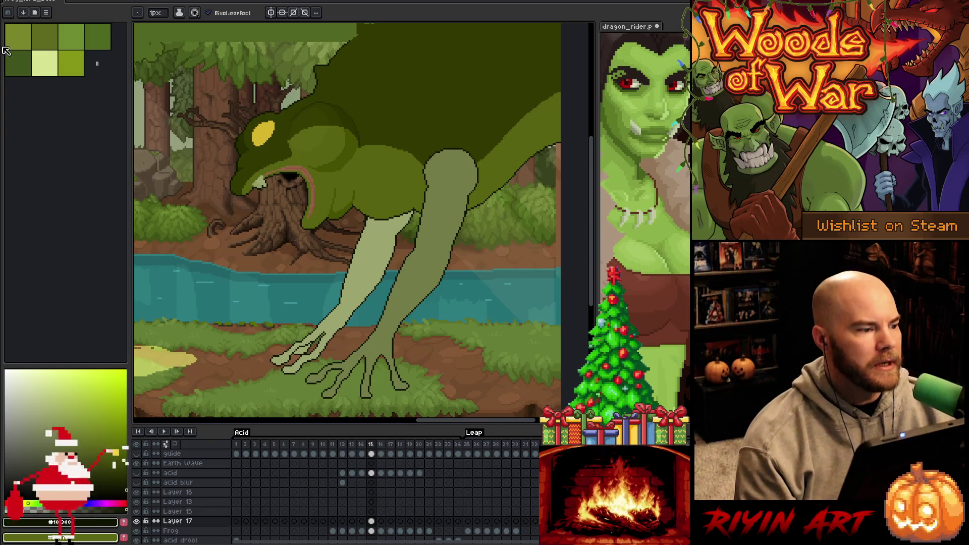
key(ctrl+s)
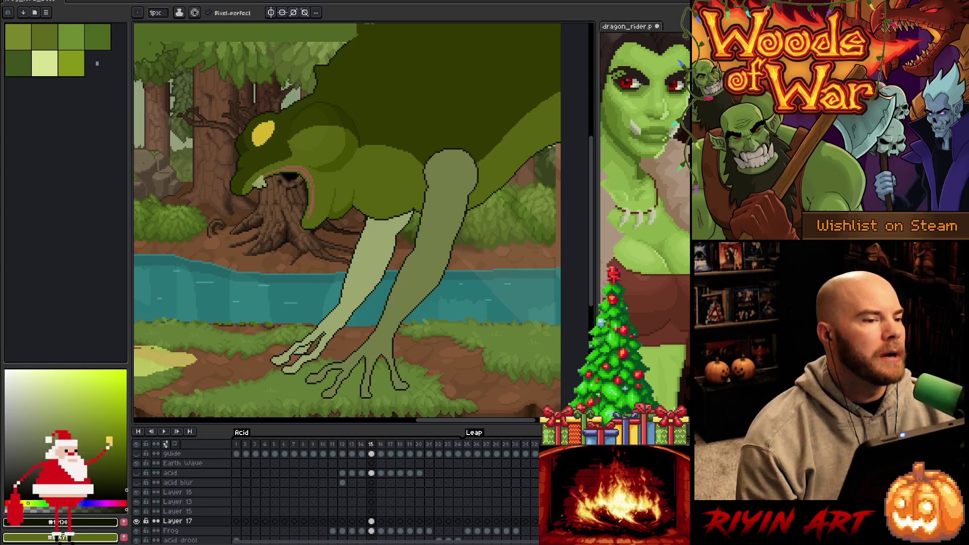
key(alt+Tab)
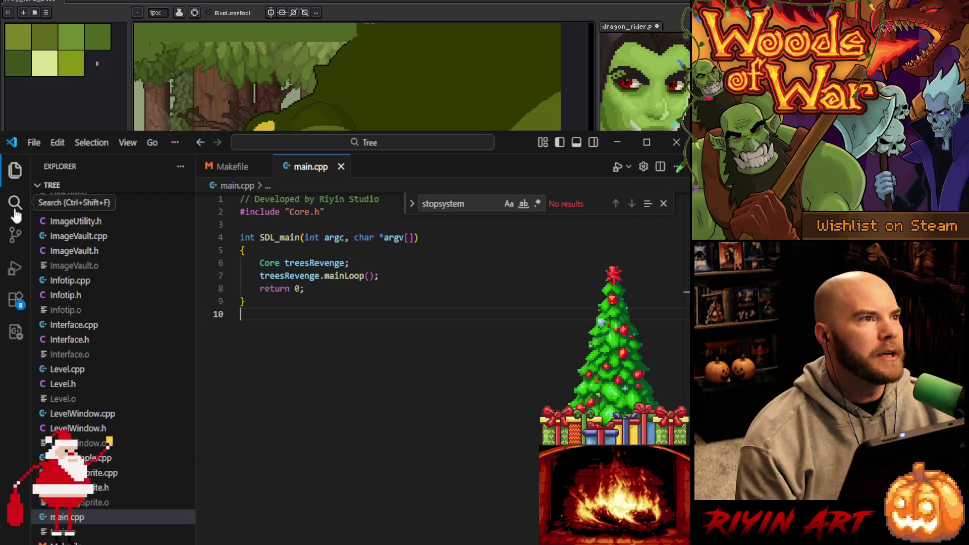
- Start Woods of War under the debugger from Run and Debug and minimize VS Code
click(15, 268)
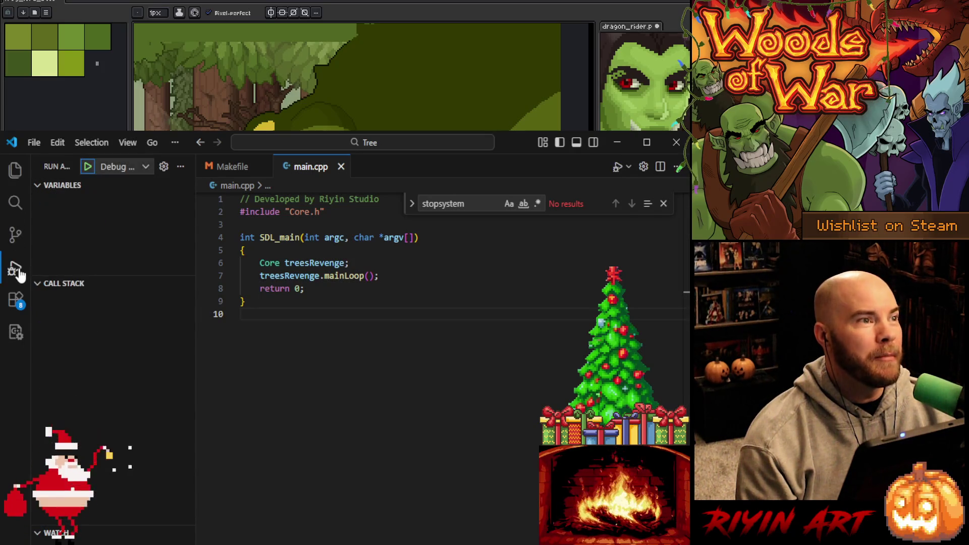
click(88, 171)
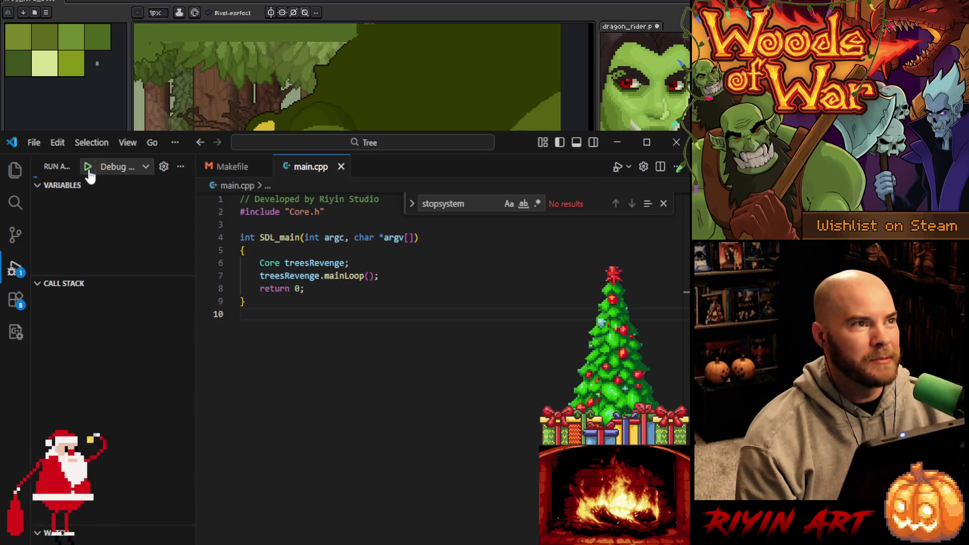
click(615, 144)
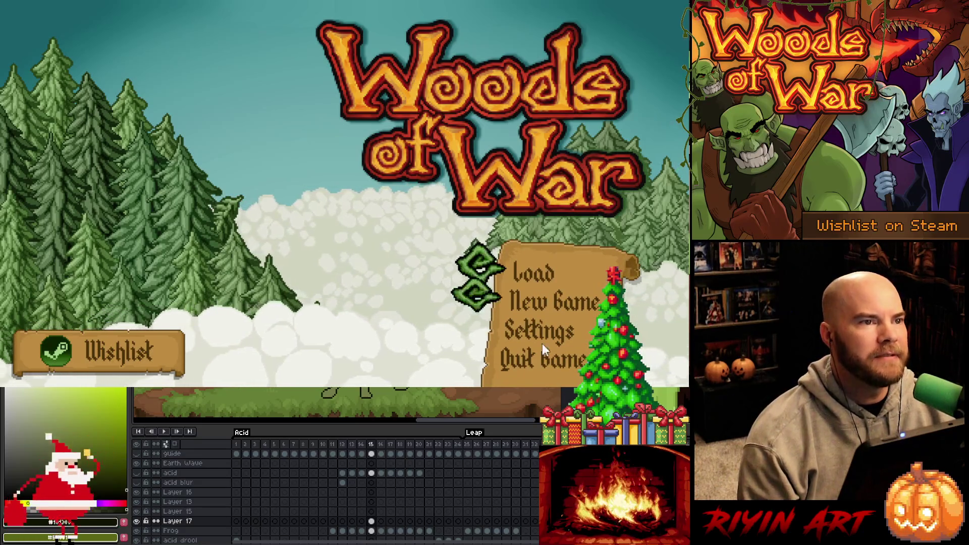
- Load the saved game and walk the hero around the hub room
click(534, 272)
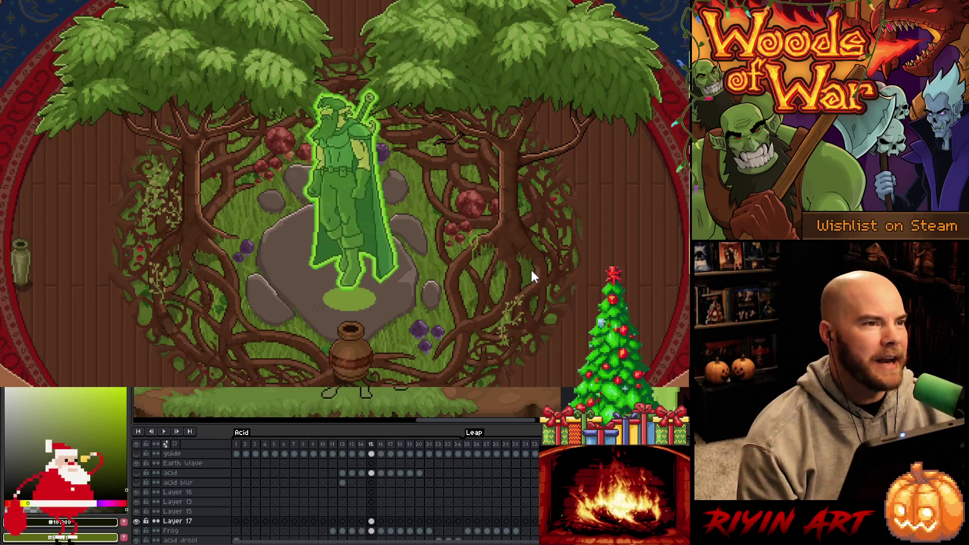
key(a)
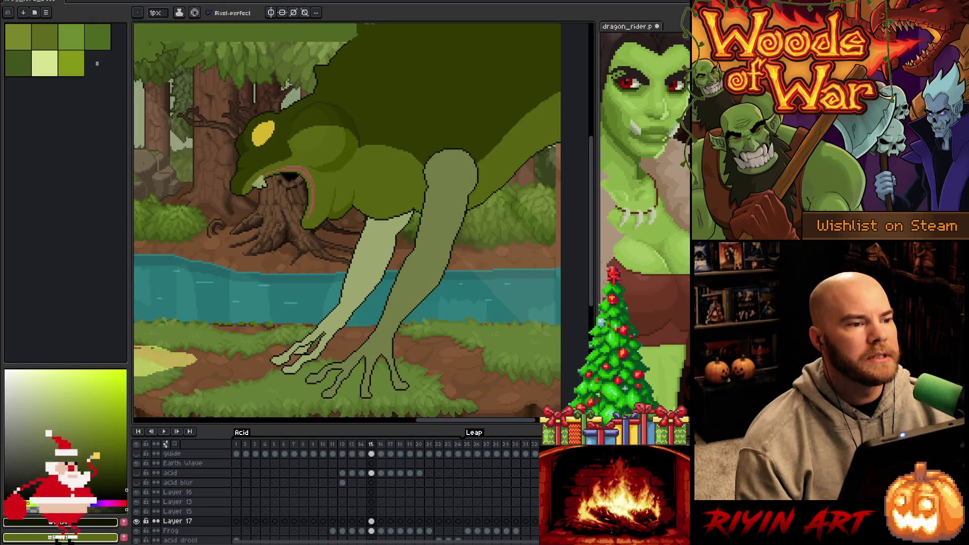
- Back in VS Code, glance at the Makefile and main.cpp, then relaunch Woods of War under the debugger
key(alt+Tab)
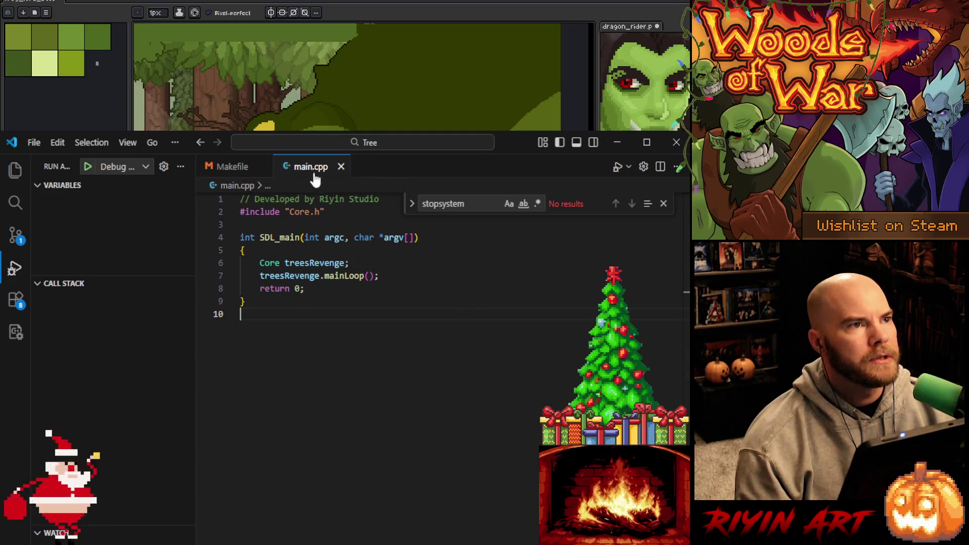
click(240, 169)
click(295, 171)
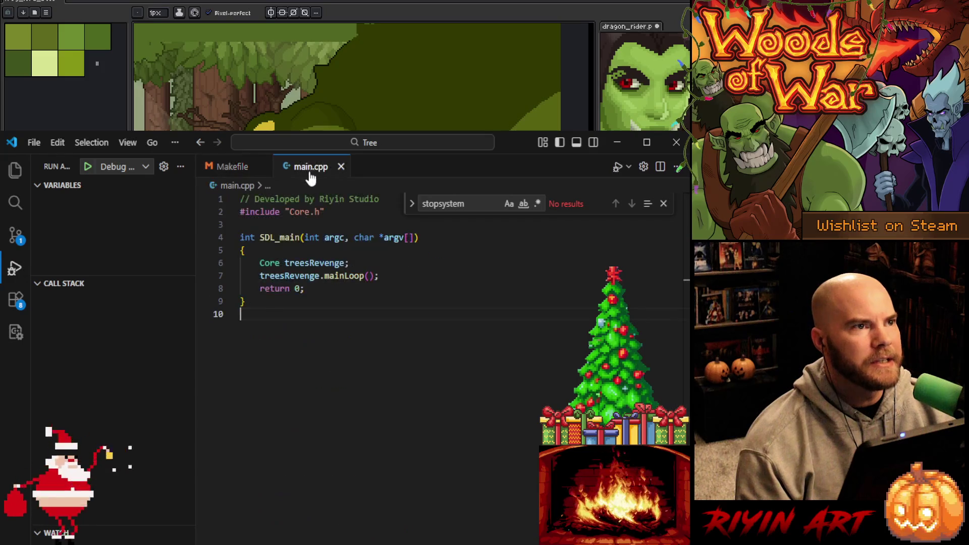
click(90, 168)
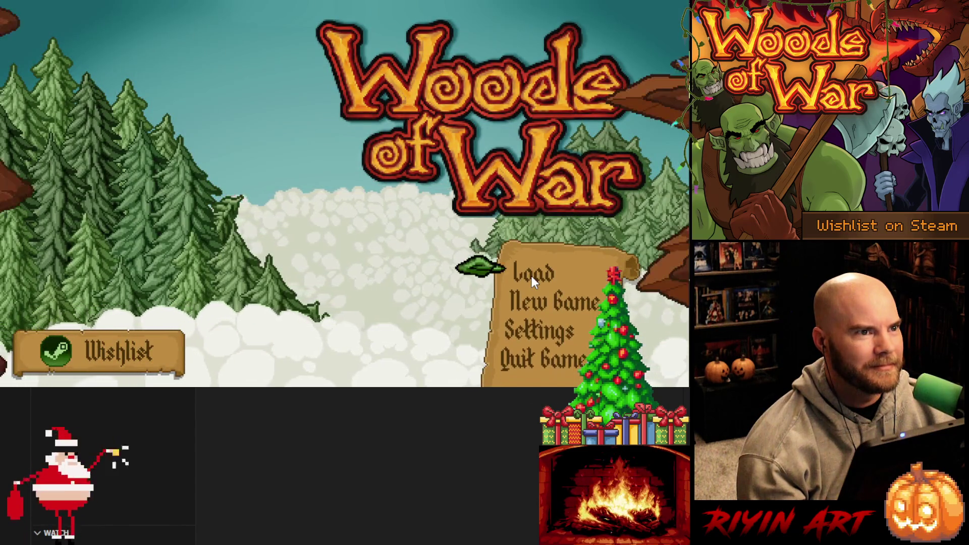
- Load the save and start a Normal-difficulty Run the Gauntlet at the glowing warrior
click(531, 276)
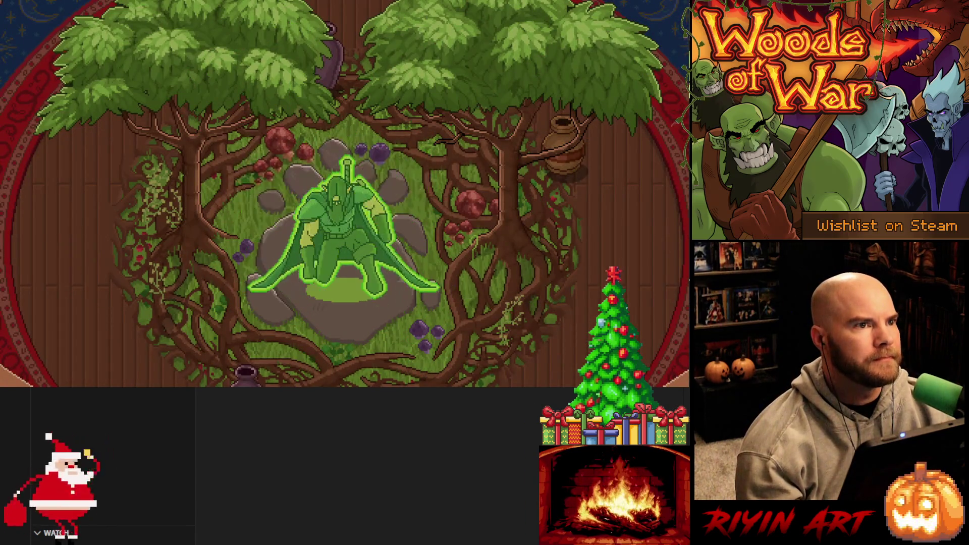
key(e)
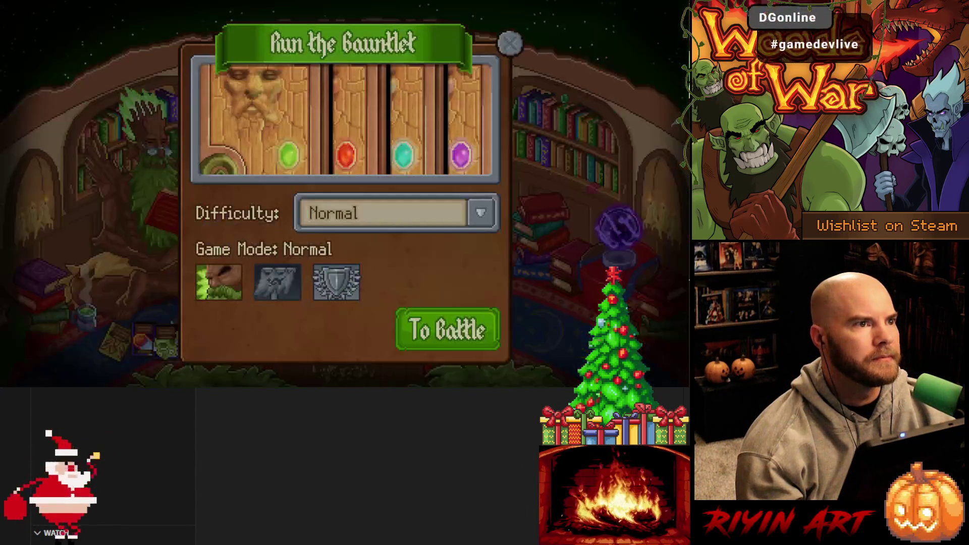
key(Escape)
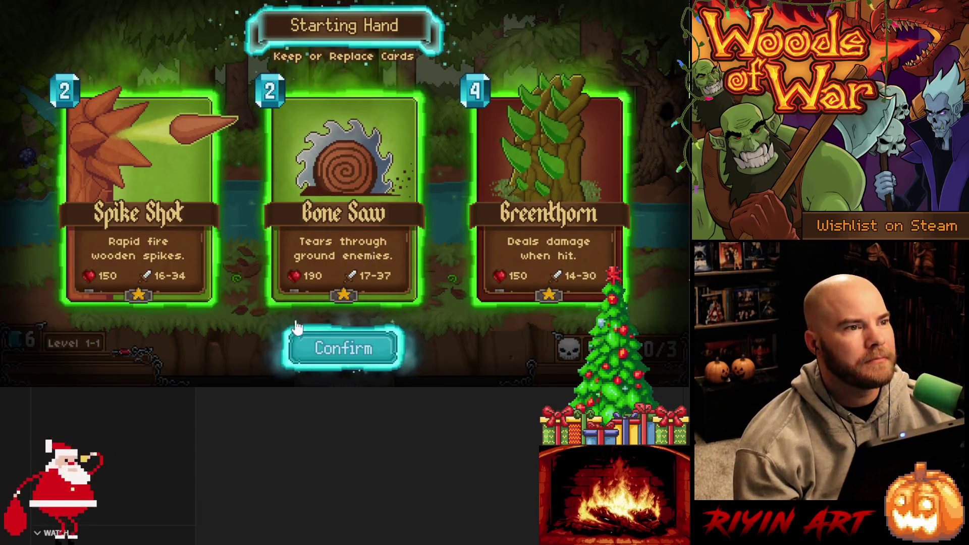
- Win Levels 1-1 and 1-2 with their starting hands, collect the chest reward, and buy level 2 for 200 gold
click(329, 351)
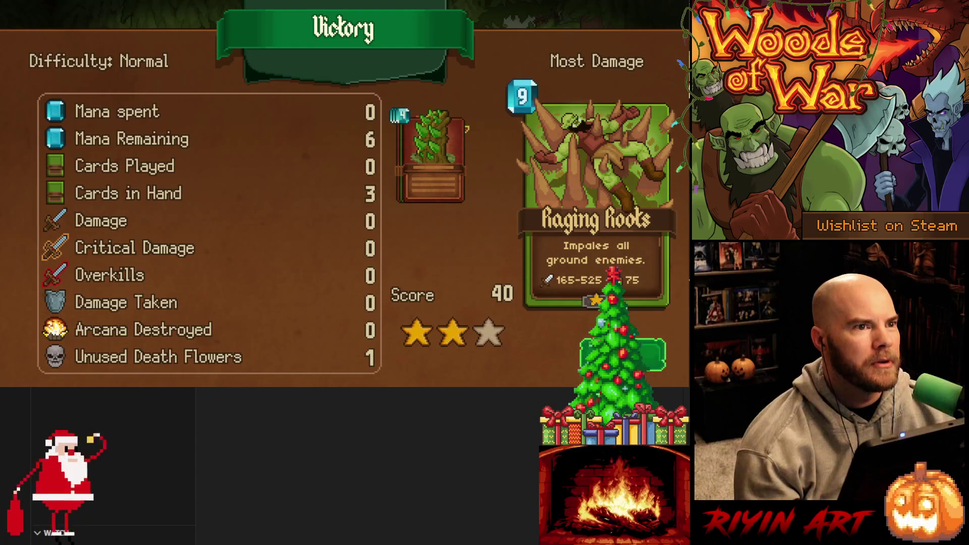
click(649, 355)
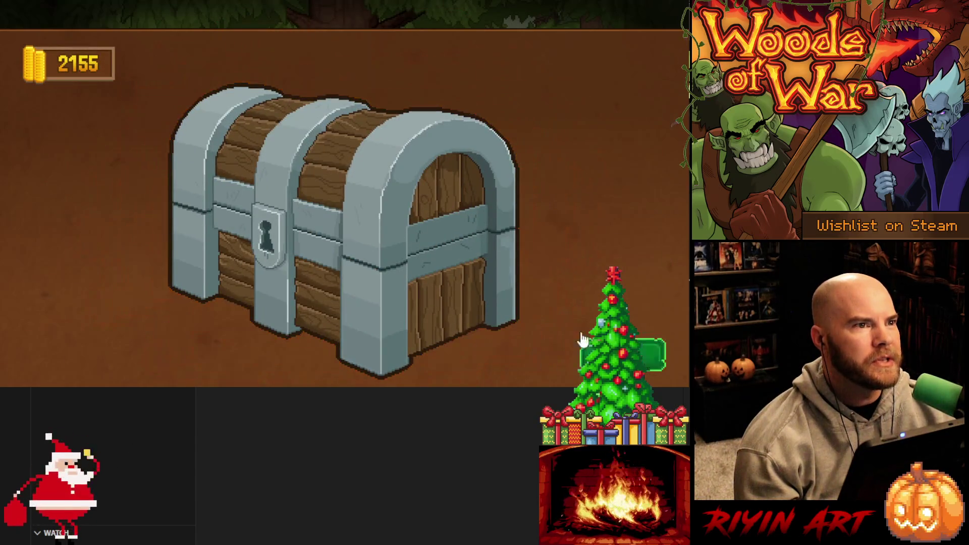
click(326, 289)
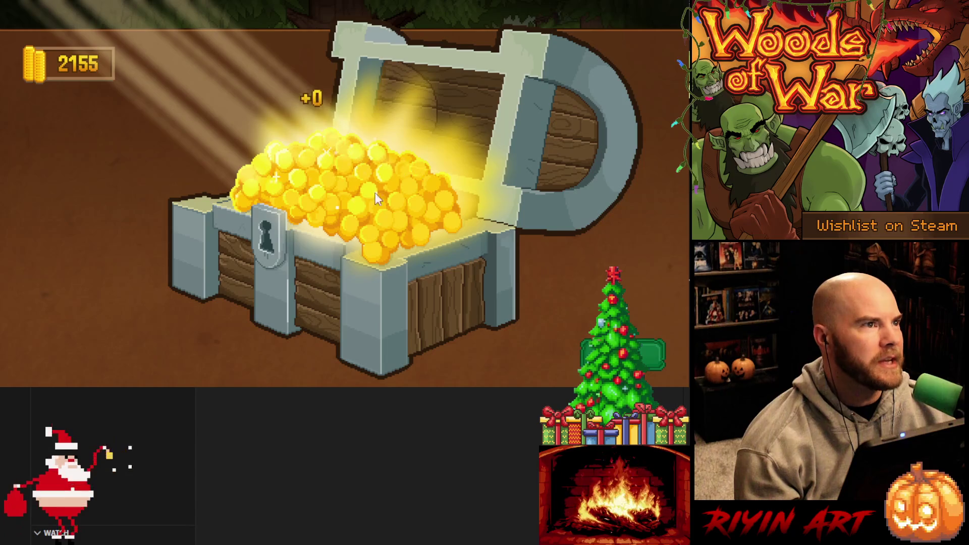
click(541, 329)
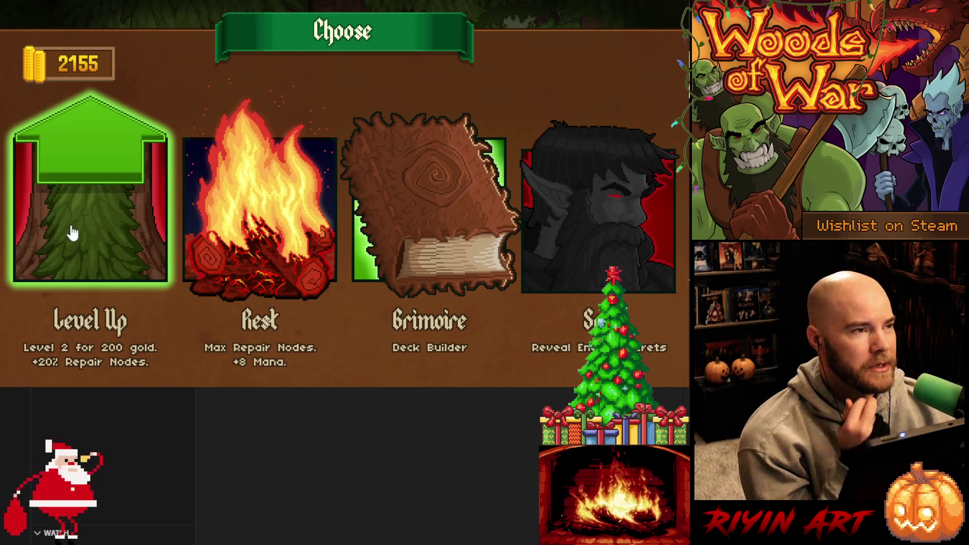
click(79, 212)
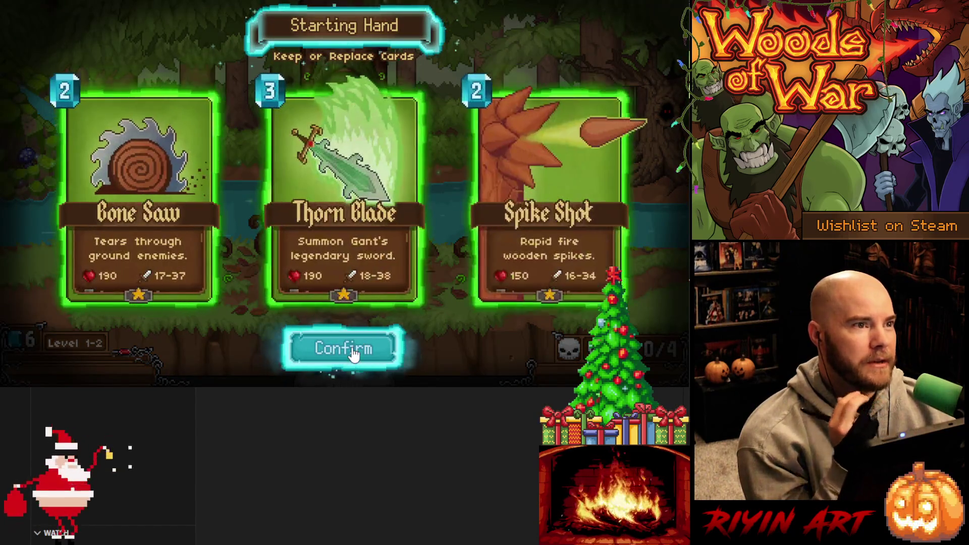
click(343, 349)
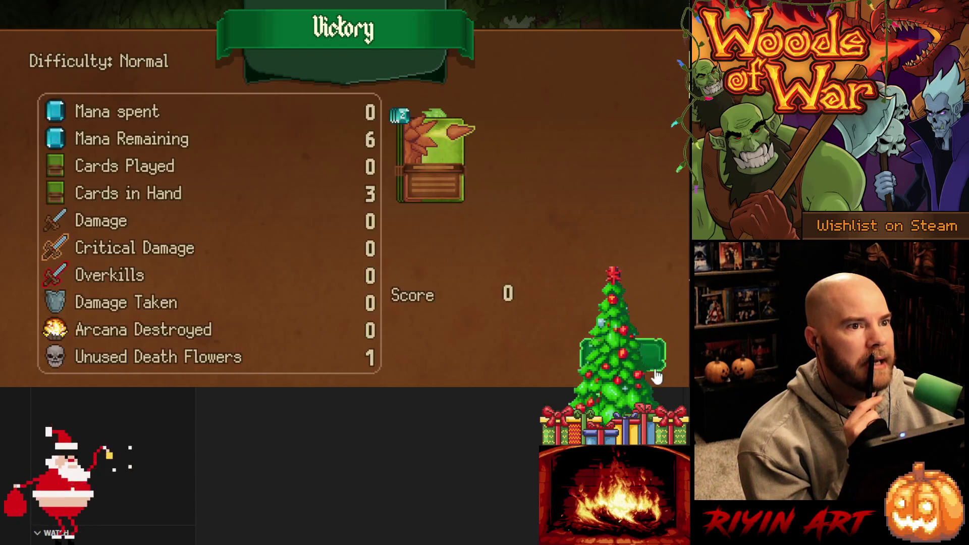
click(651, 354)
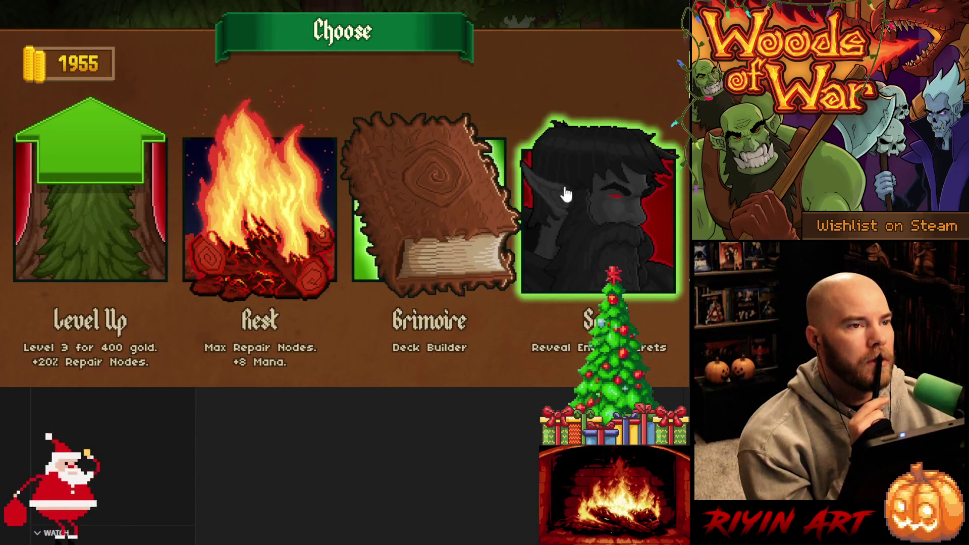
- Choose the Secrets event and read through its three-page orc and troll dialogue
click(585, 211)
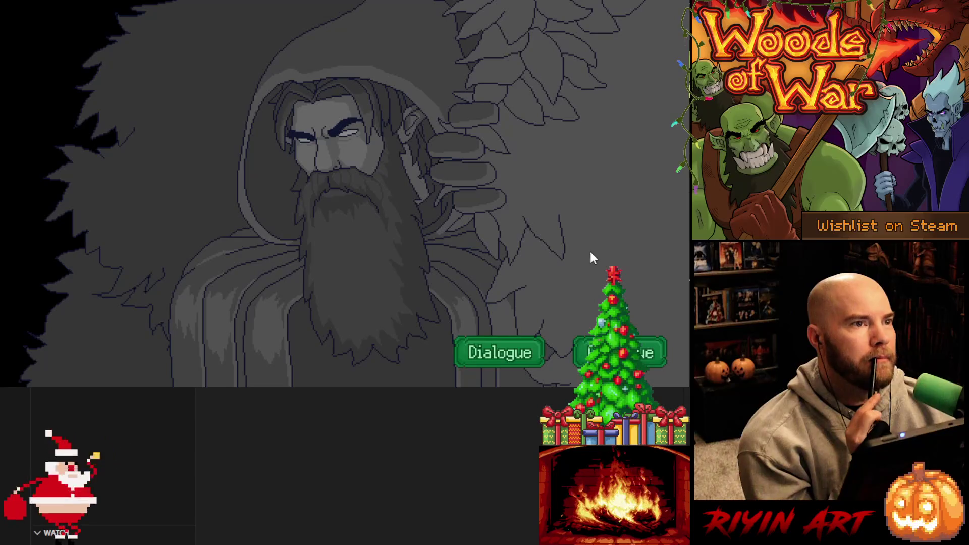
click(517, 356)
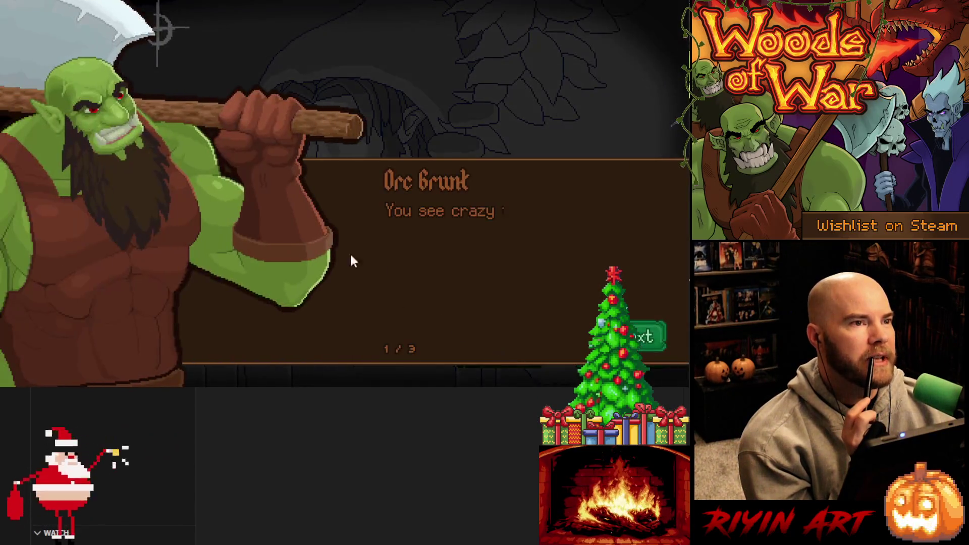
click(650, 344)
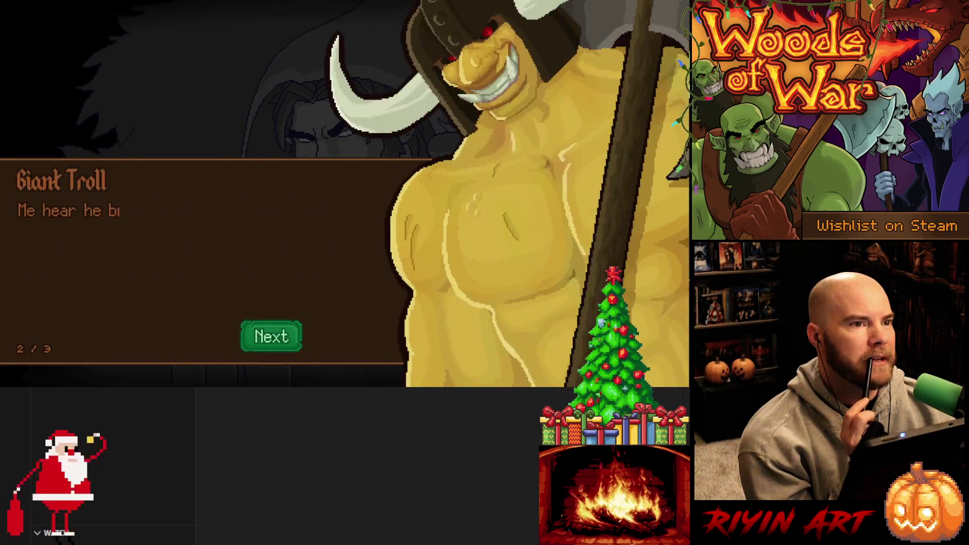
click(365, 340)
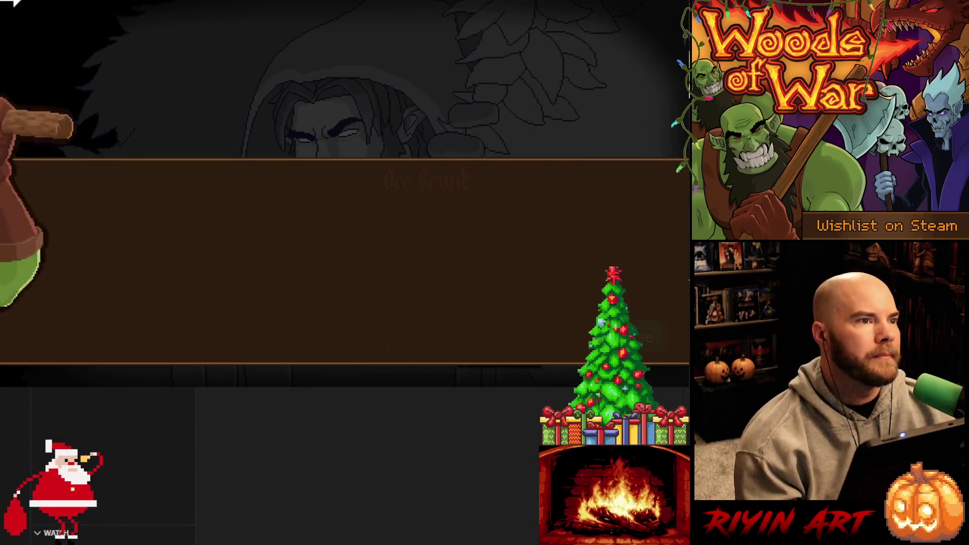
click(365, 341)
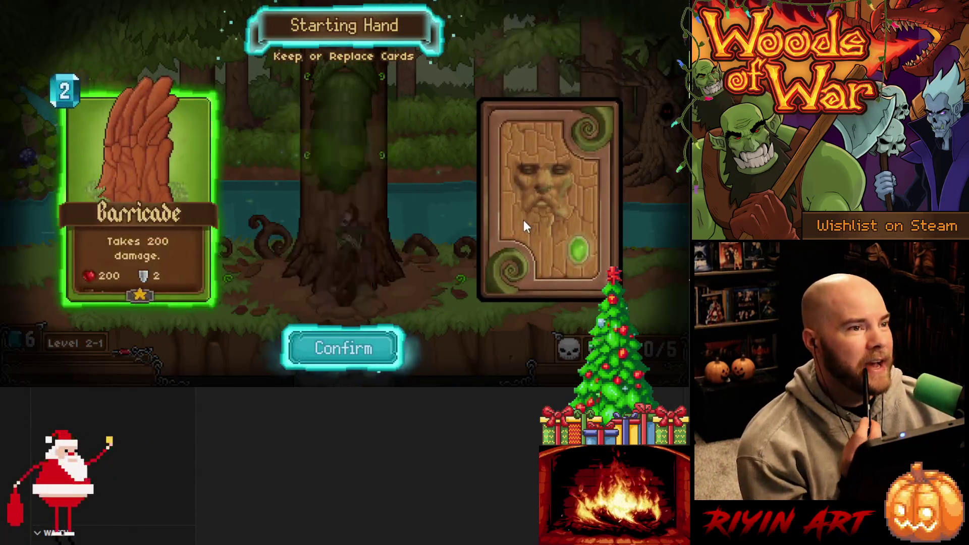
- Keep the Level 2-1 hand, play Thorn Blade and Barricade, then load the save after the restart
click(329, 356)
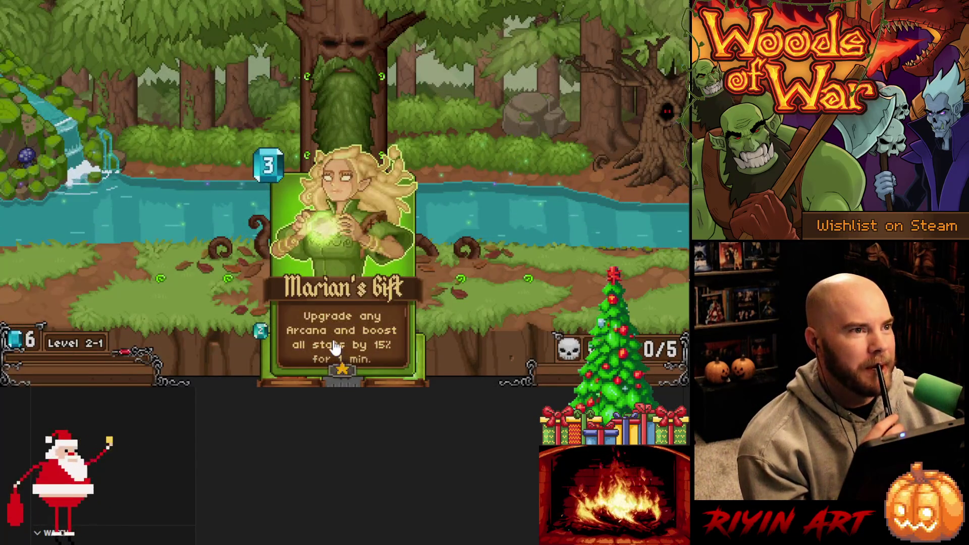
mouse_move(406, 348)
mouse_down()
mouse_move(465, 222)
mouse_move(400, 184)
mouse_up()
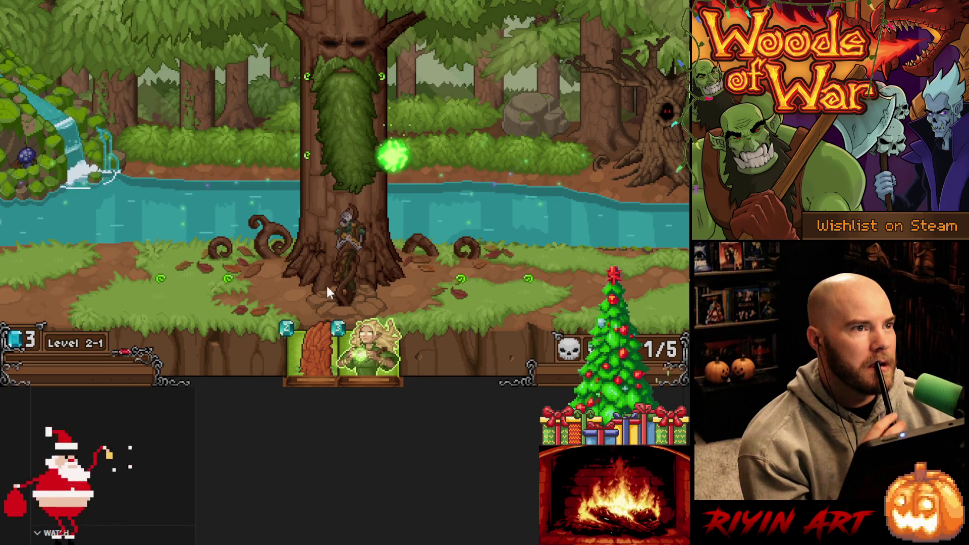
mouse_move(313, 353)
mouse_down()
mouse_move(432, 299)
mouse_move(223, 303)
mouse_up()
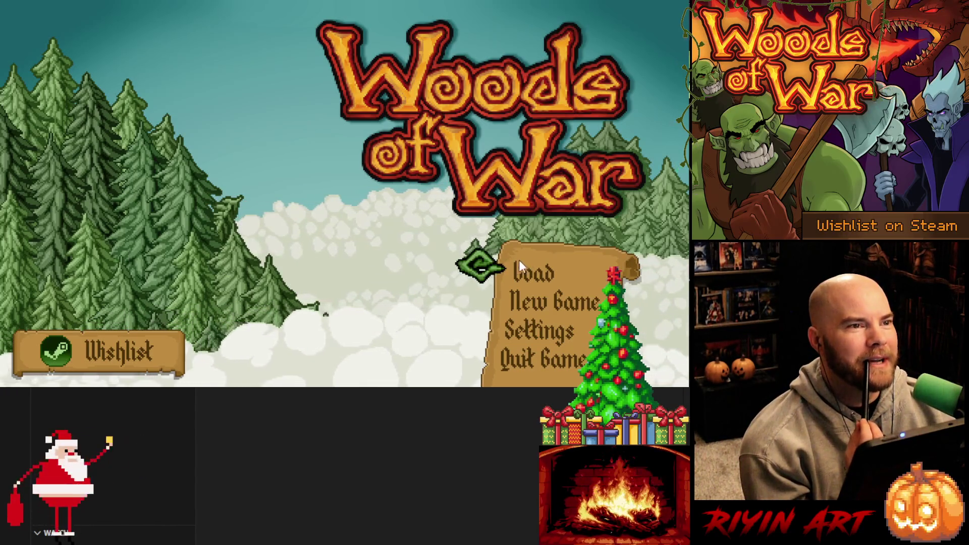
click(535, 271)
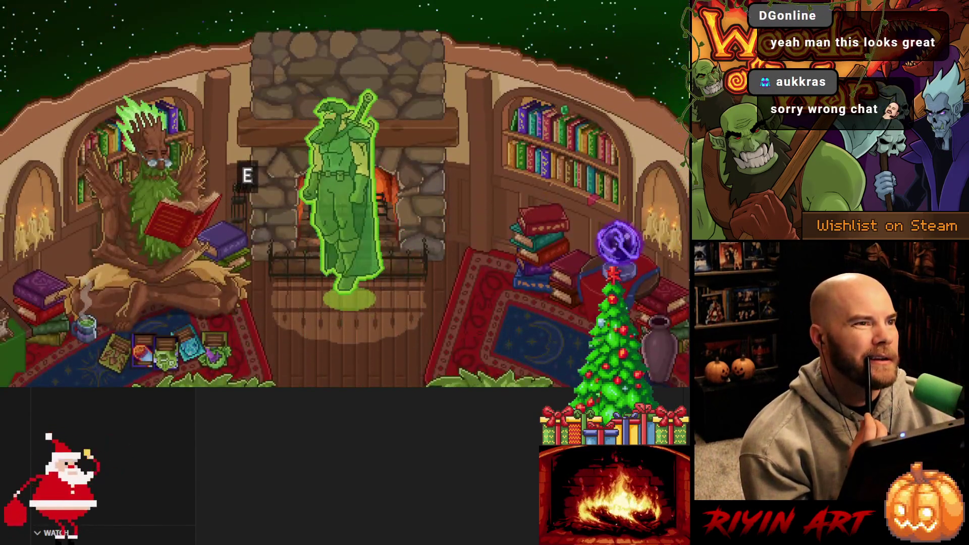
- Launch a Level 1-1 gauntlet run and accept the starting hand
key(e)
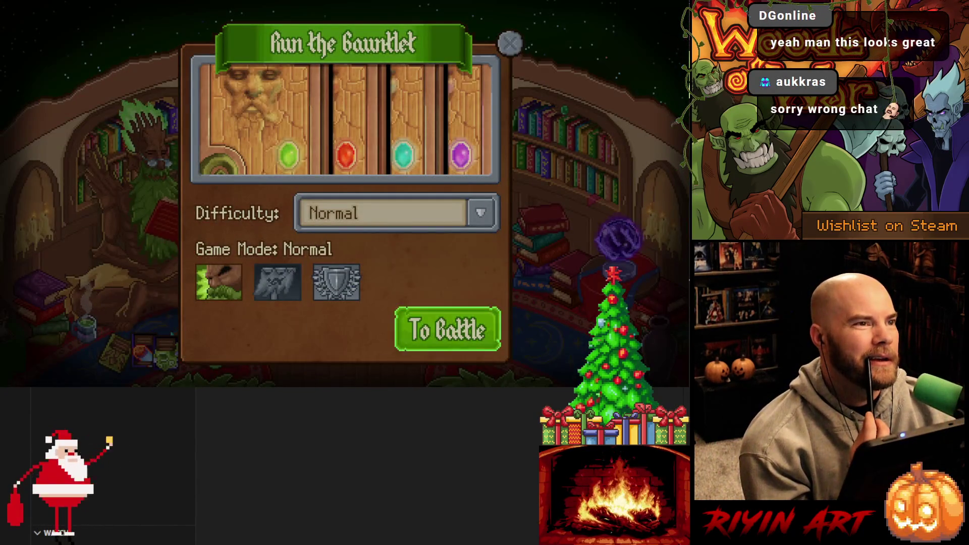
key(Escape)
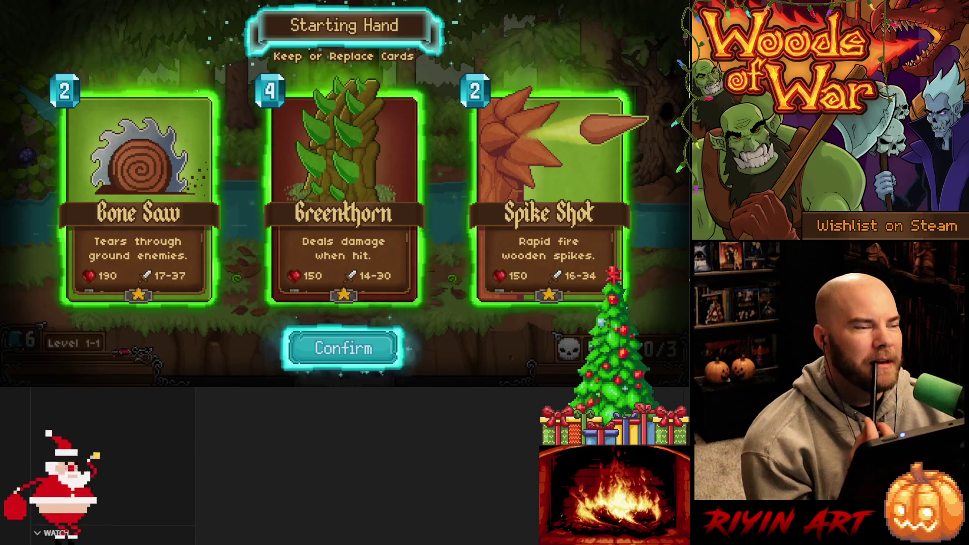
click(341, 349)
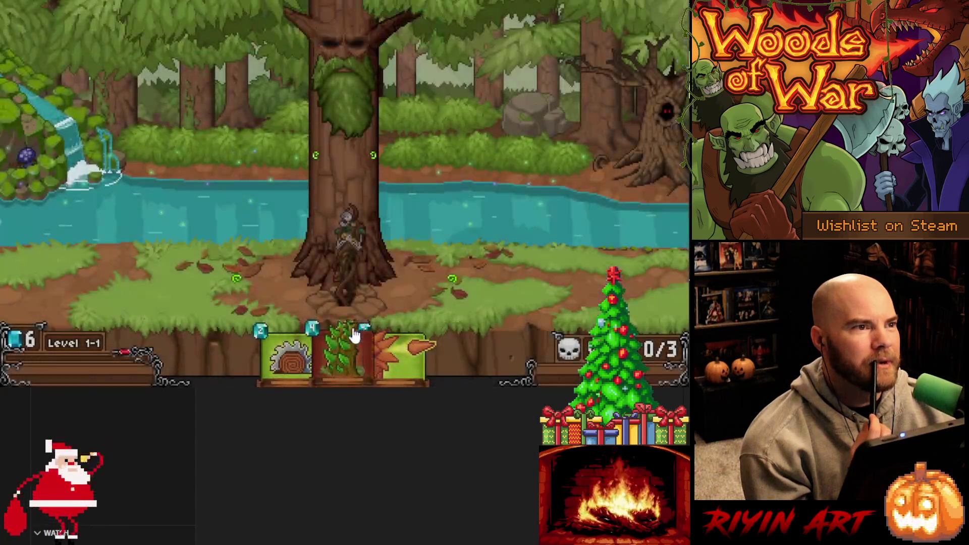
- Play Greenthorn, Spike Shot and Bone Saw onto the field near the tree
mouse_move(353, 344)
mouse_down()
mouse_move(385, 179)
mouse_move(380, 189)
mouse_move(465, 311)
mouse_up()
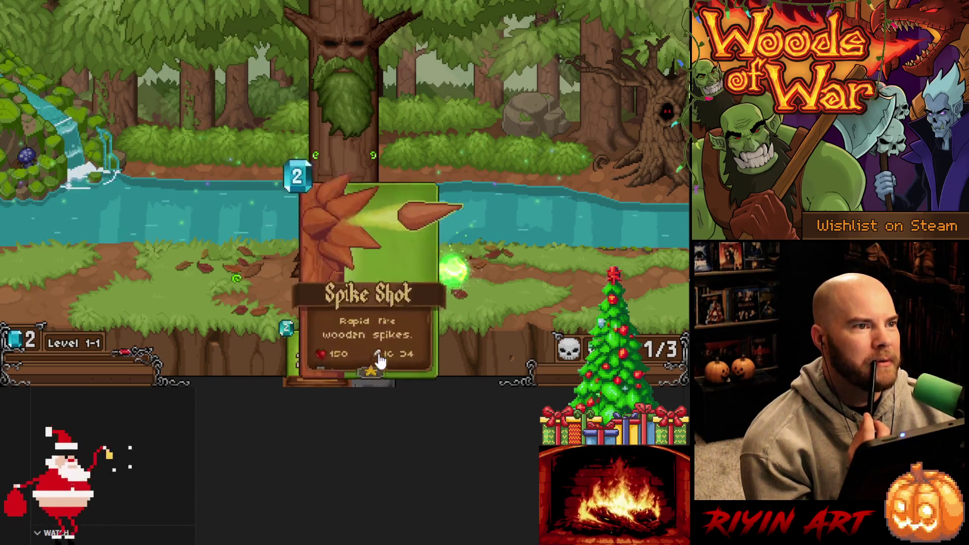
mouse_move(378, 357)
mouse_down()
mouse_move(414, 225)
mouse_move(383, 186)
mouse_up()
mouse_move(354, 352)
mouse_down()
mouse_move(258, 290)
mouse_move(248, 295)
mouse_up()
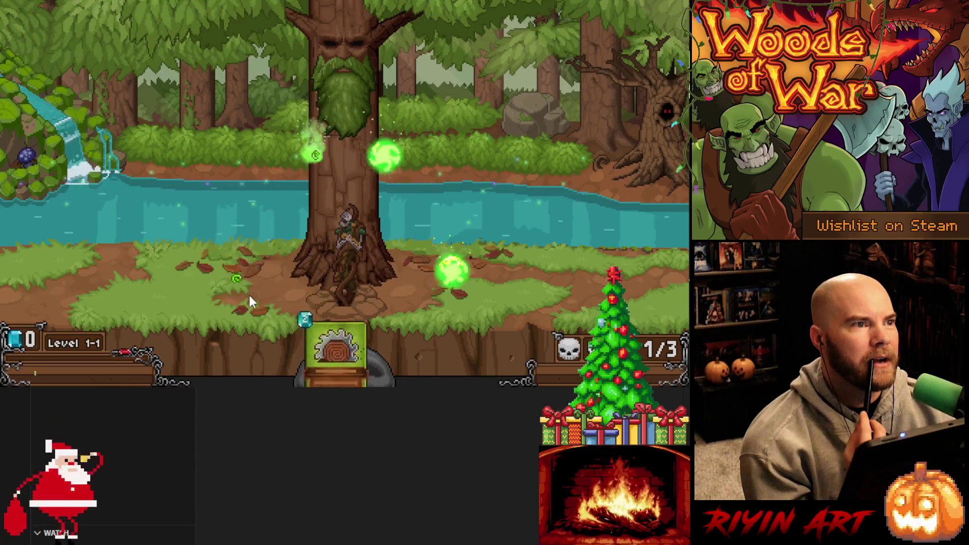
mouse_move(346, 354)
mouse_down()
mouse_move(303, 165)
mouse_move(315, 204)
mouse_up()
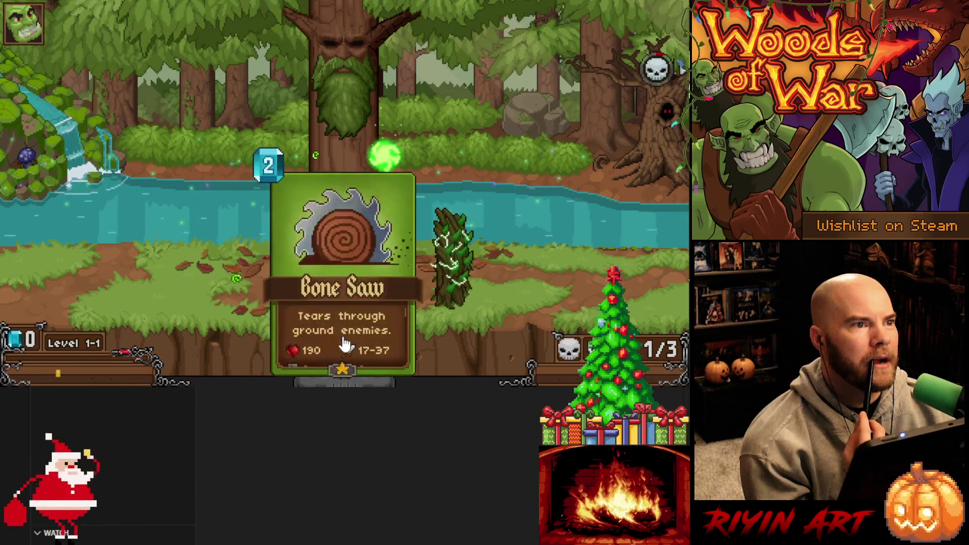
mouse_move(346, 316)
mouse_down()
mouse_move(368, 236)
mouse_move(354, 253)
mouse_up()
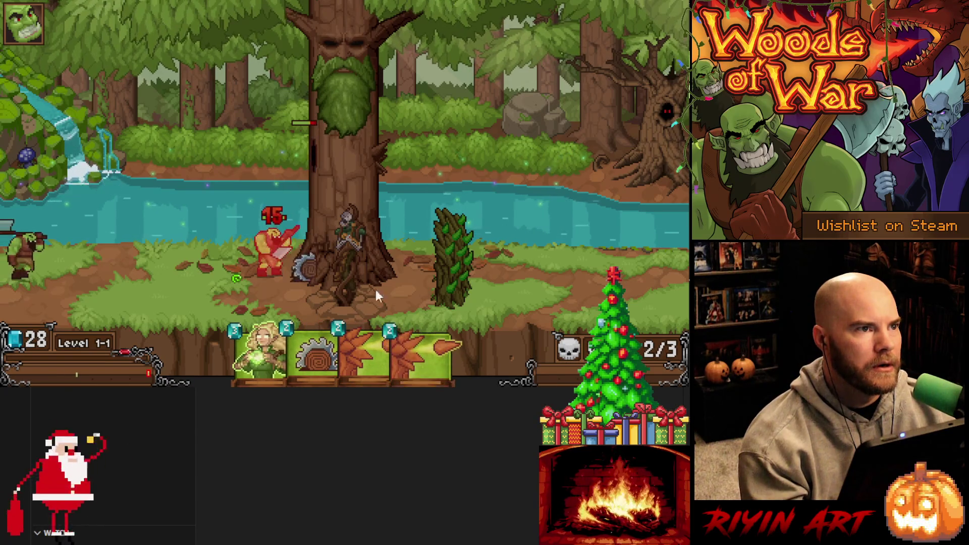
- Sell the placed Arcana from the saw tower's radial menu and place Spike Shot by the tree
click(307, 156)
click(308, 201)
click(384, 151)
click(387, 194)
mouse_move(342, 361)
mouse_down()
mouse_move(313, 288)
mouse_move(306, 189)
mouse_up()
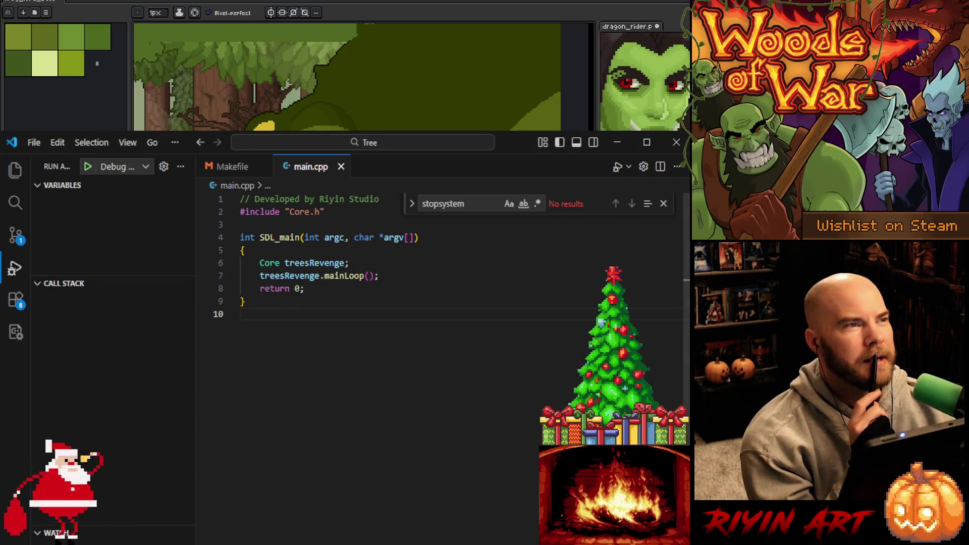
- Open ParticleSystem.cpp from the Explorer file tree
click(18, 173)
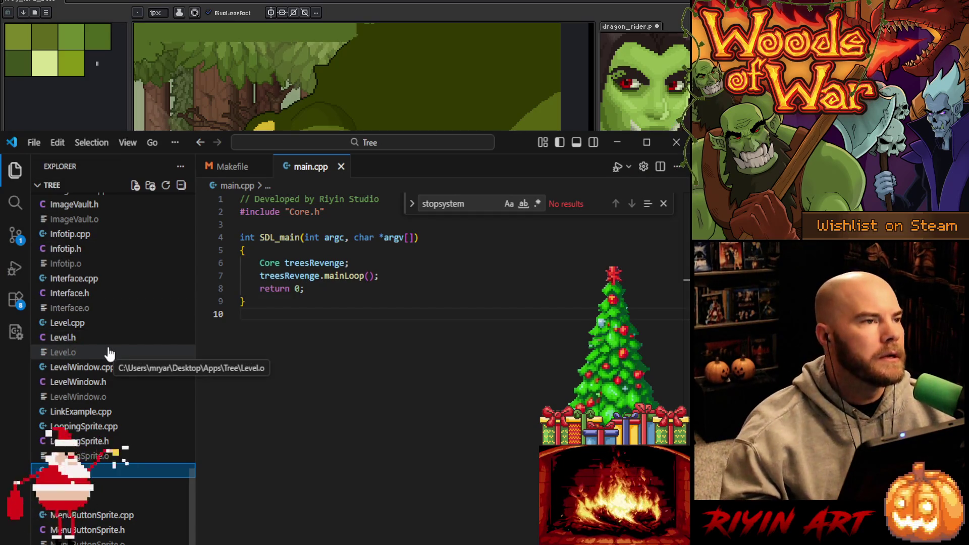
scroll(119, 453, up, 3)
scroll(120, 453, up, 15)
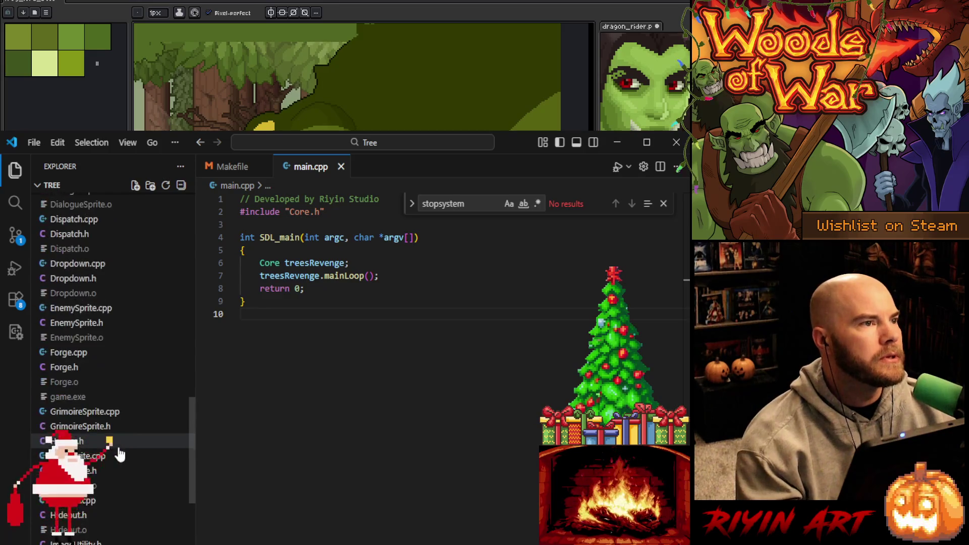
scroll(125, 453, up, 10)
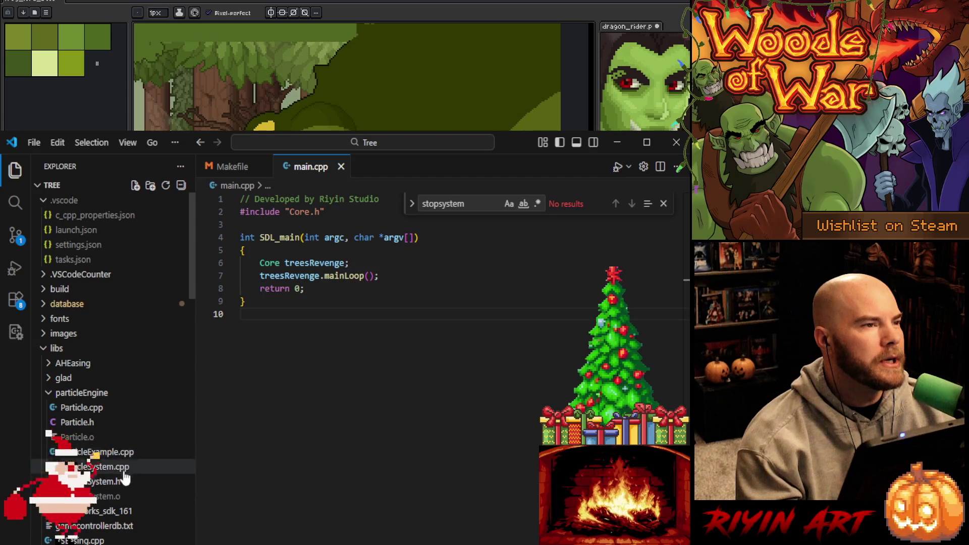
click(124, 467)
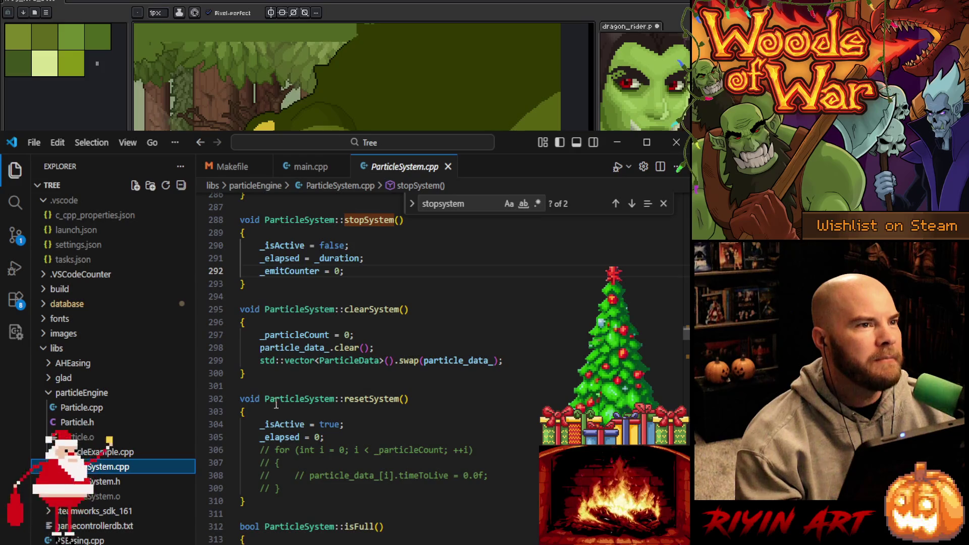
- Comment out the std::vector swap on line 299 in clearSystem() and save the file
click(261, 361)
scroll(361, 387, up, 2)
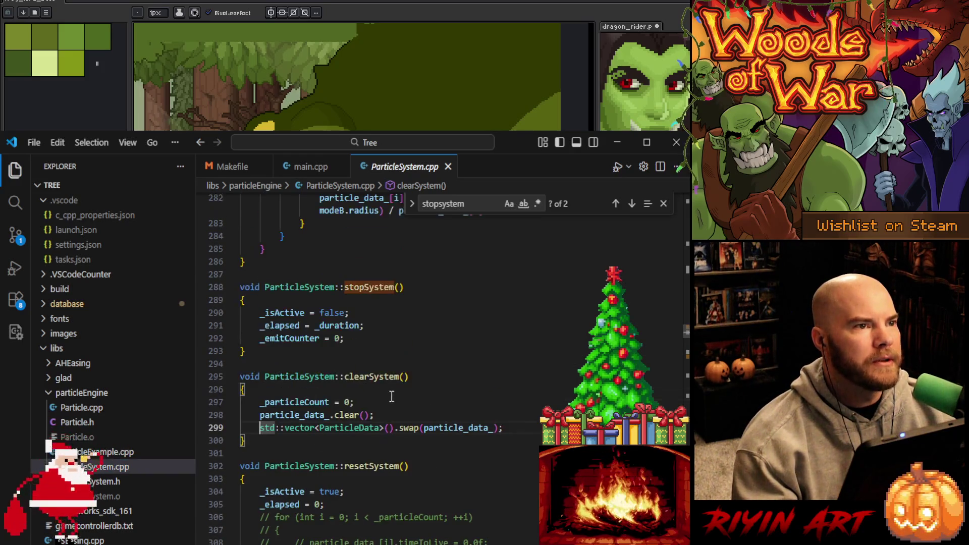
scroll(414, 406, down, 1)
text(//)
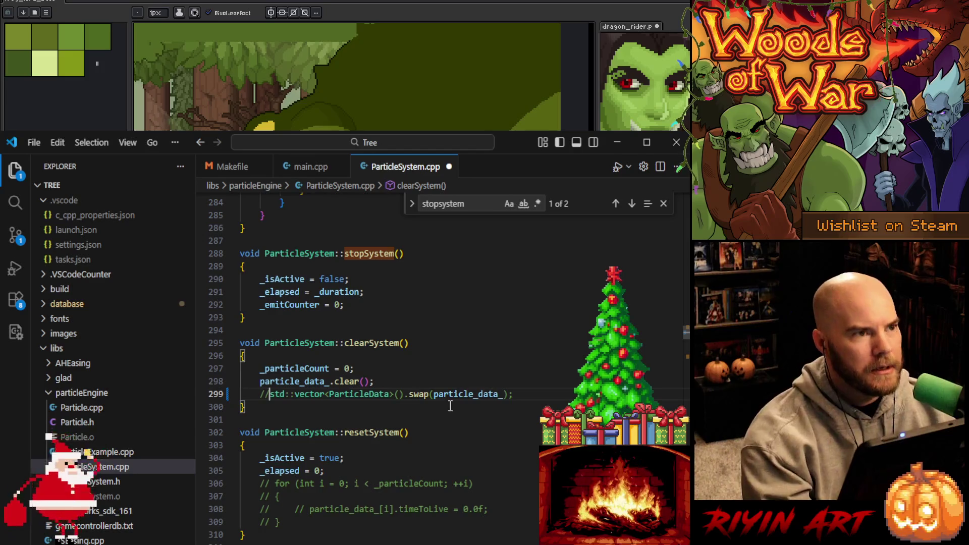
click(445, 383)
key(ctrl+s)
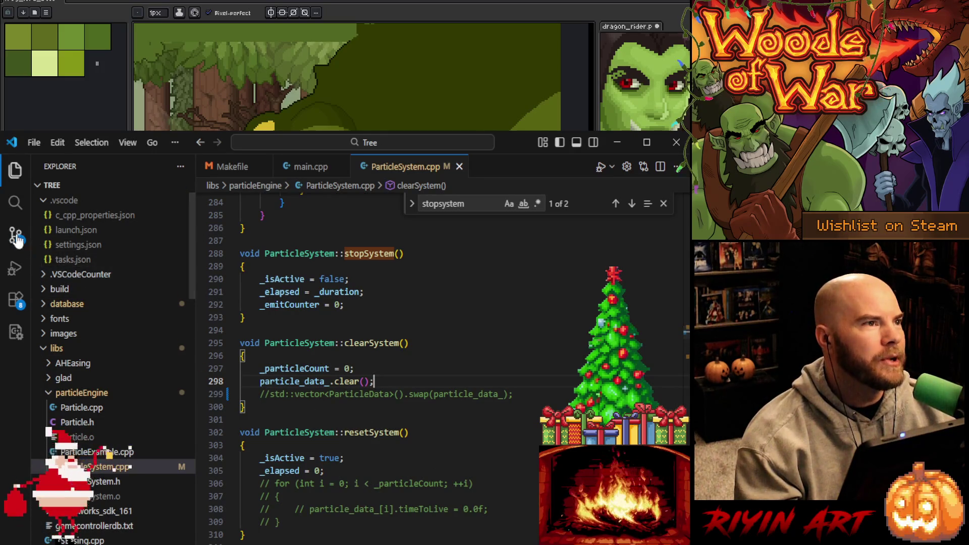
click(15, 269)
- Rebuild and launch Woods of War under the debugger and get past the title screen
click(87, 168)
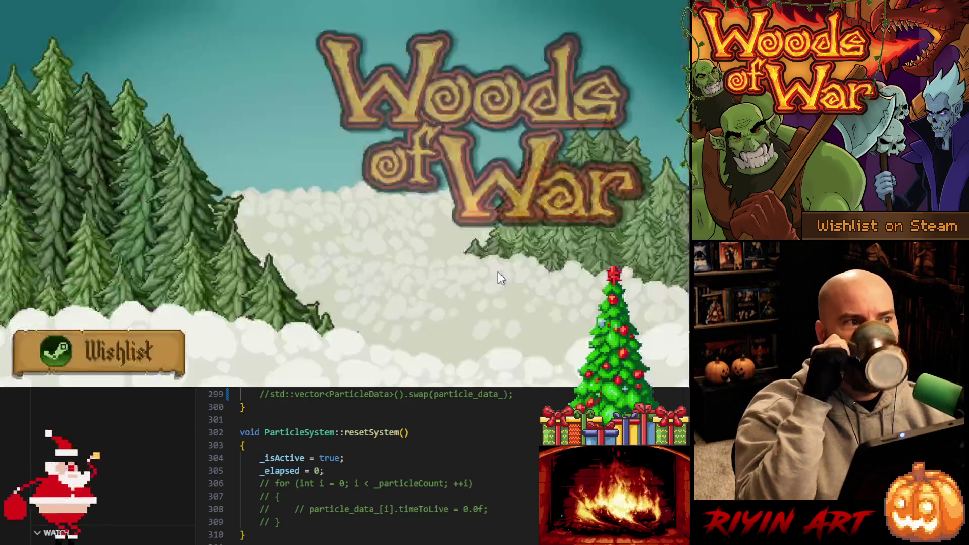
click(530, 283)
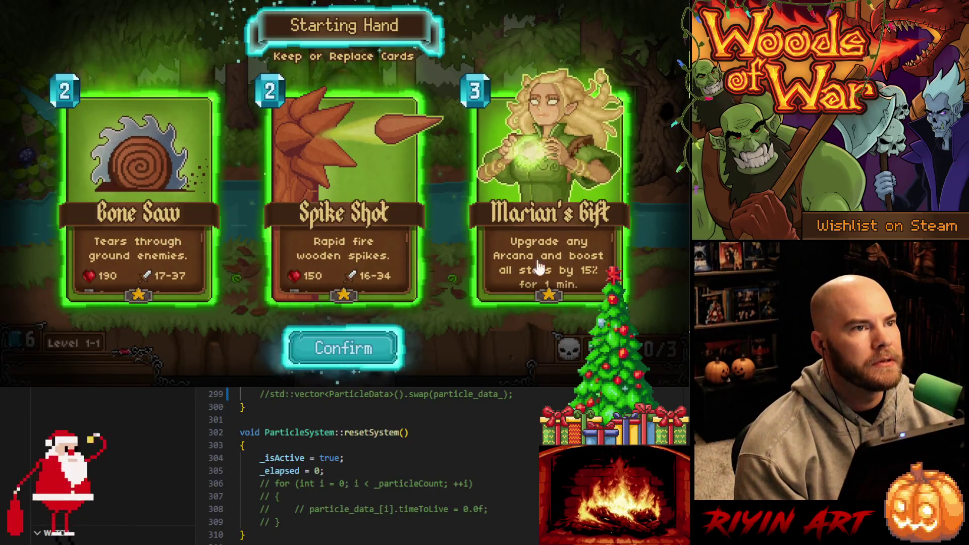
- Replace Marian's Gift, then play Piranhas, the leaf card and Spike Shot by the tree
click(489, 285)
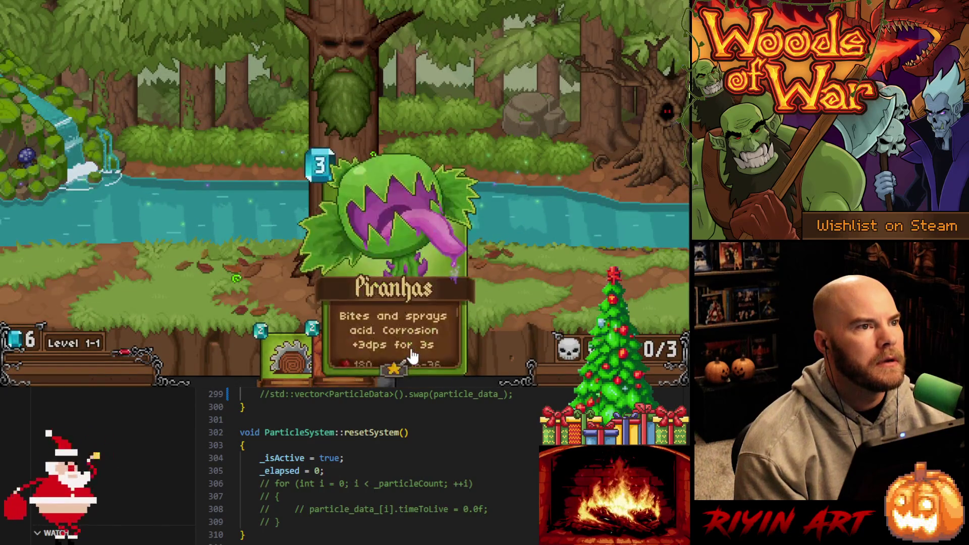
drag(421, 354, 461, 298)
drag(374, 354, 363, 309)
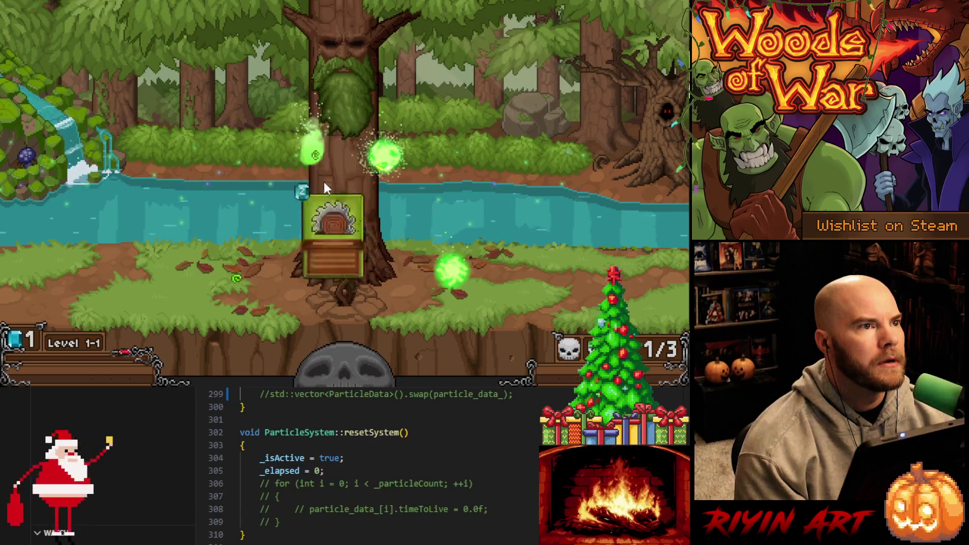
mouse_move(358, 352)
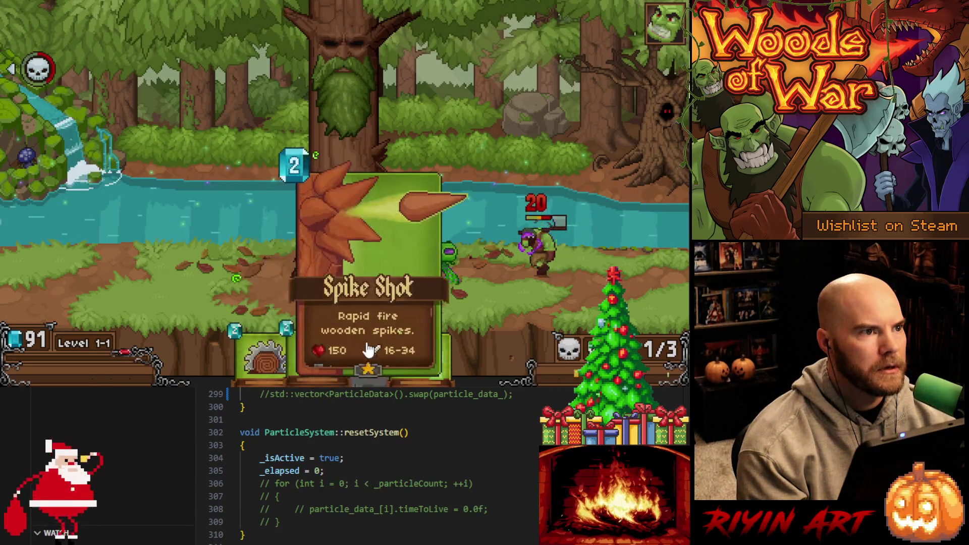
drag(363, 353, 378, 189)
mouse_move(287, 354)
mouse_down()
mouse_move(376, 192)
mouse_move(328, 200)
mouse_up()
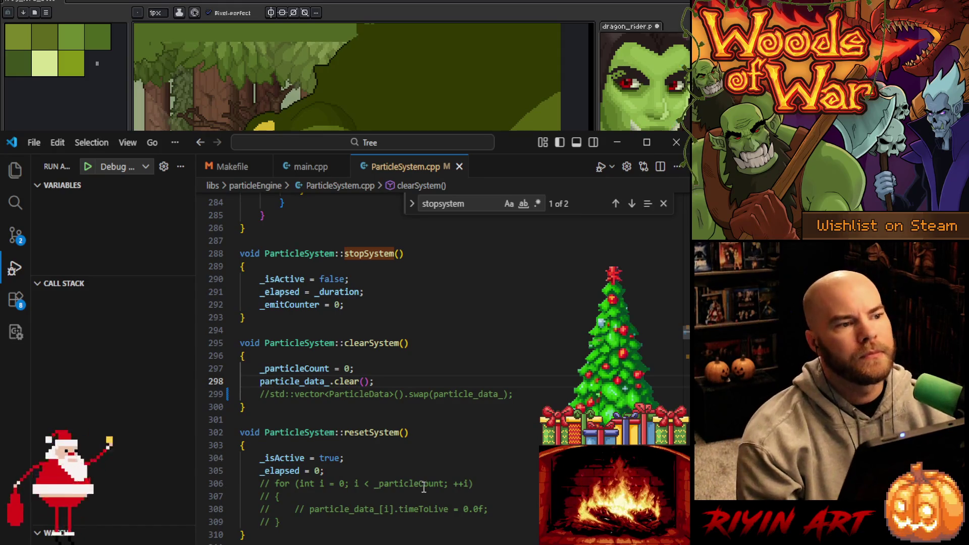
click(399, 381)
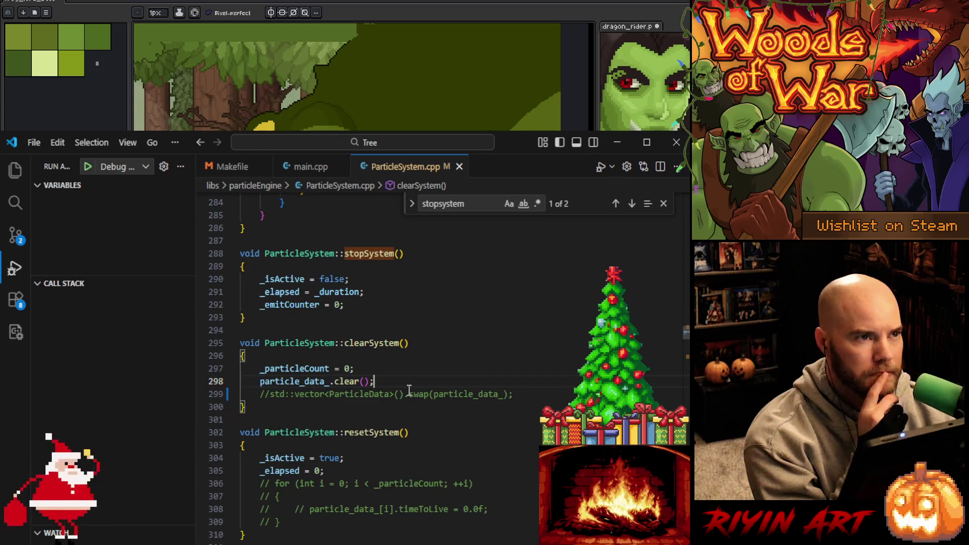
scroll(409, 391, down, 1)
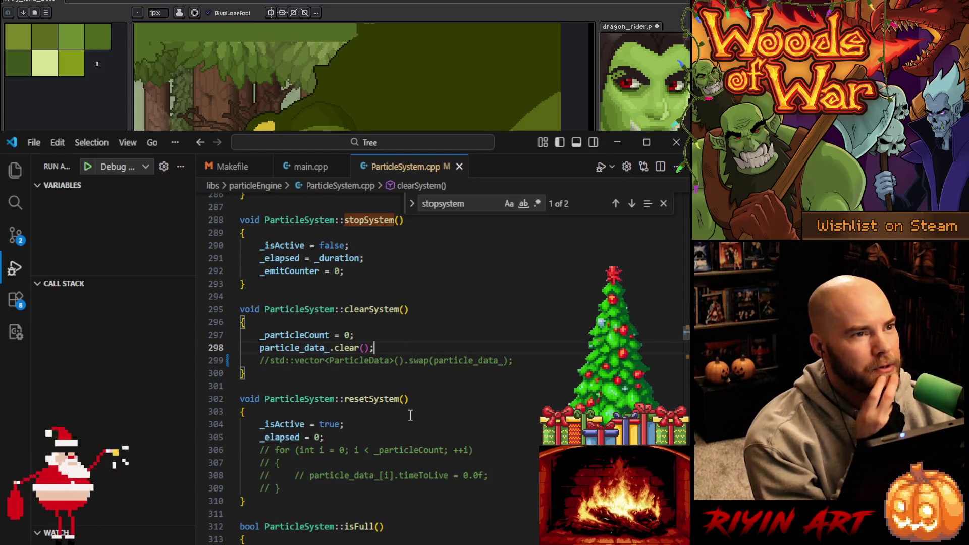
scroll(413, 418, down, 1)
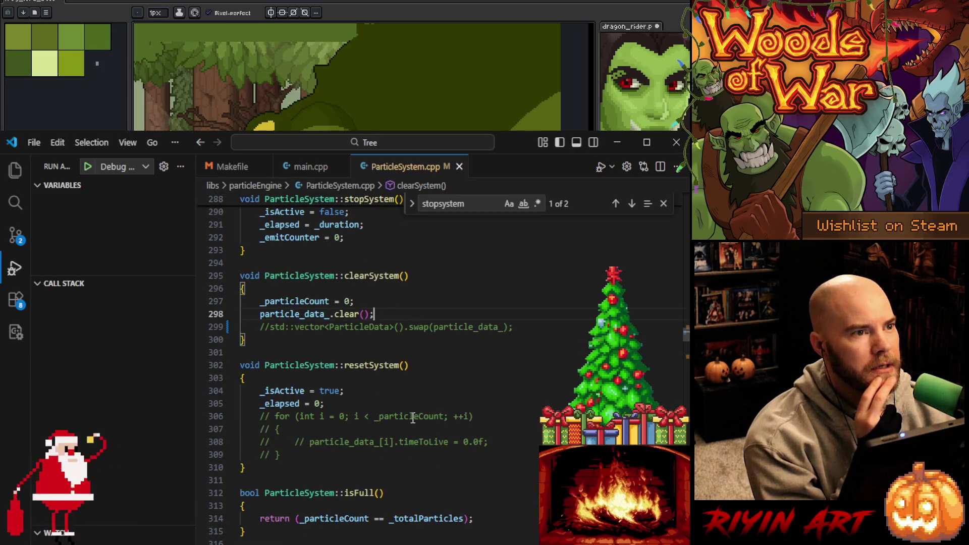
scroll(413, 418, up, 2)
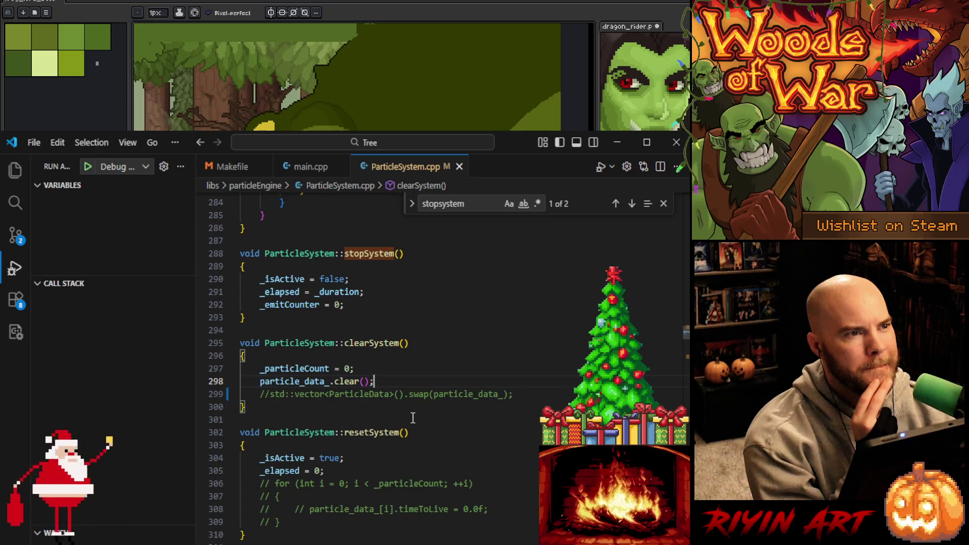
scroll(413, 418, down, 1)
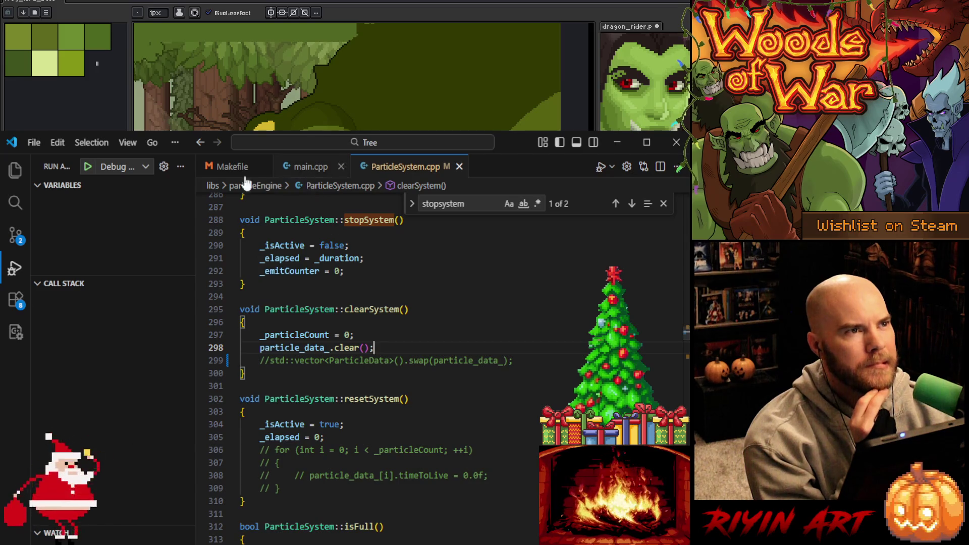
- Open CardSprite.cpp from the Explorer file tree and scroll down to draw()
click(15, 172)
scroll(146, 477, down, 5)
scroll(146, 478, down, 2)
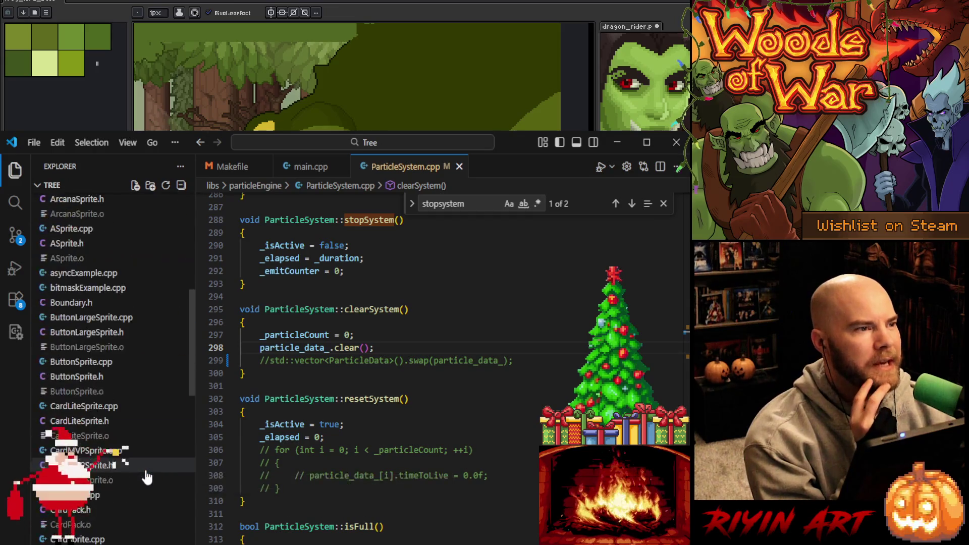
click(130, 538)
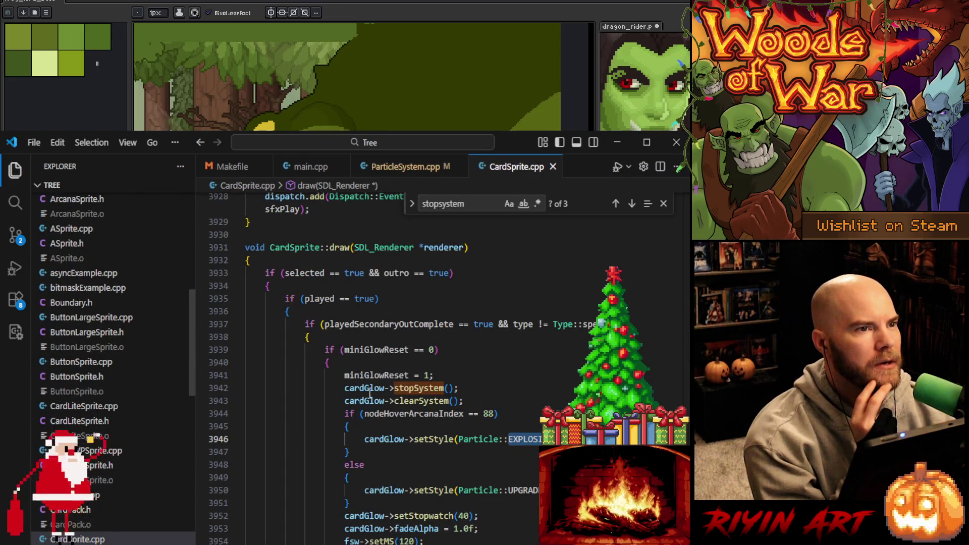
scroll(370, 392, down, 1)
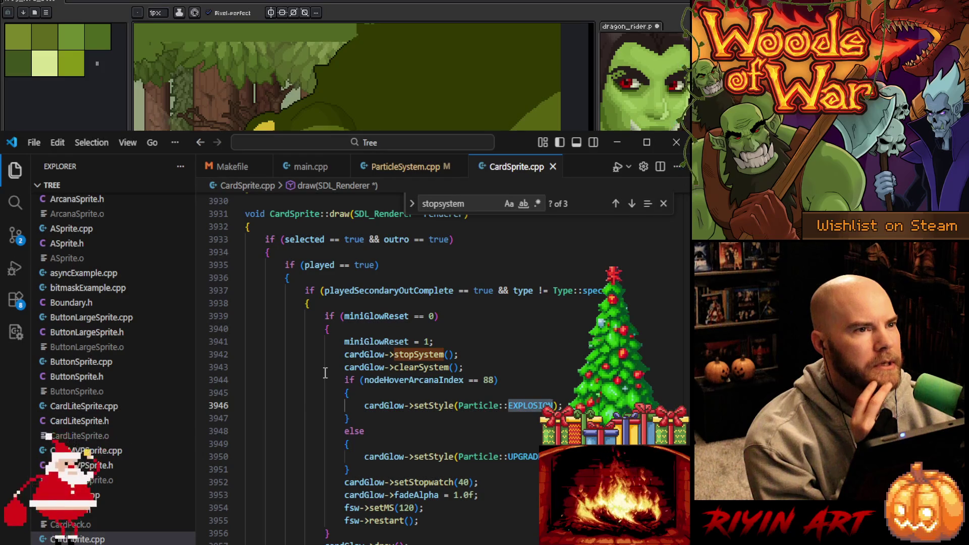
- Highlight the cardGlow clearSystem and setStyle calls in draw(), then return to ParticleSystem.cpp
click(421, 356)
double_click(426, 367)
scroll(427, 374, down, 3)
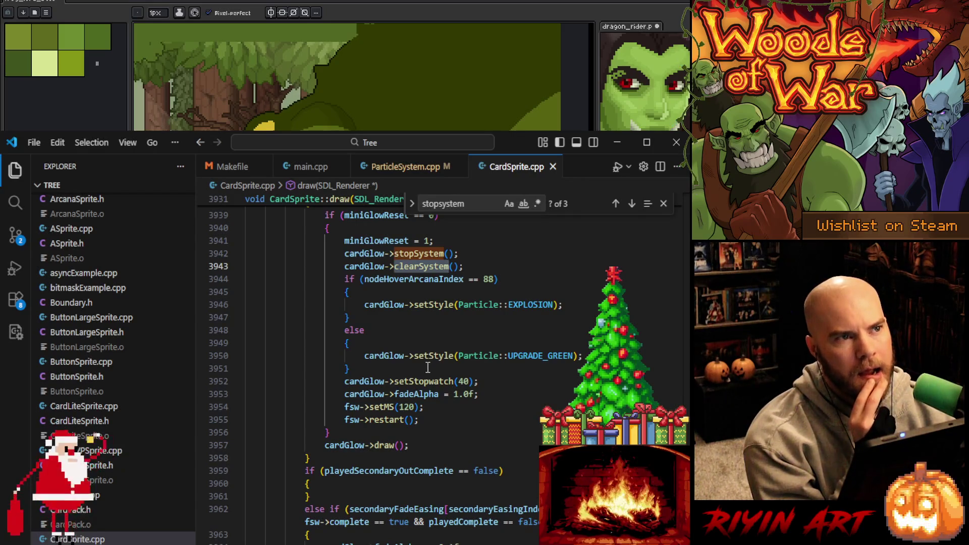
double_click(426, 304)
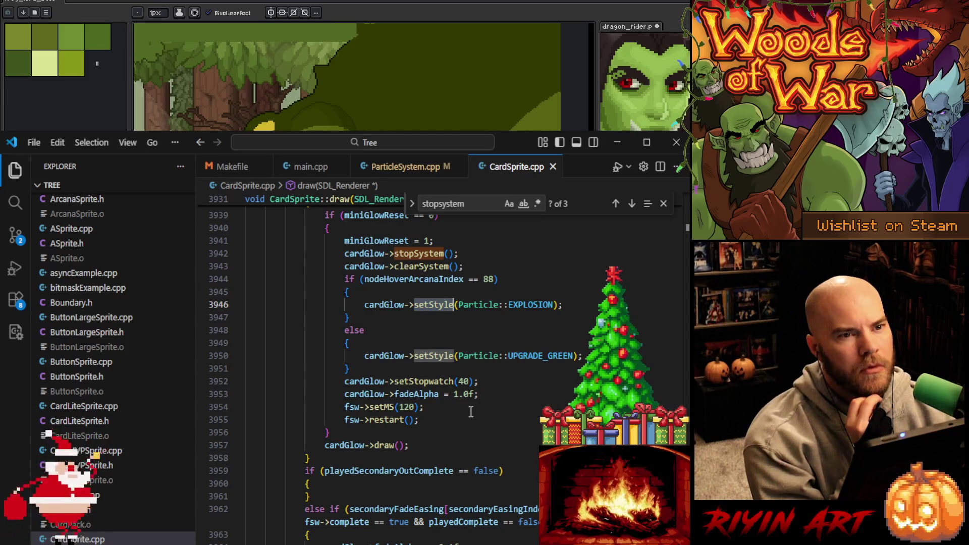
click(398, 169)
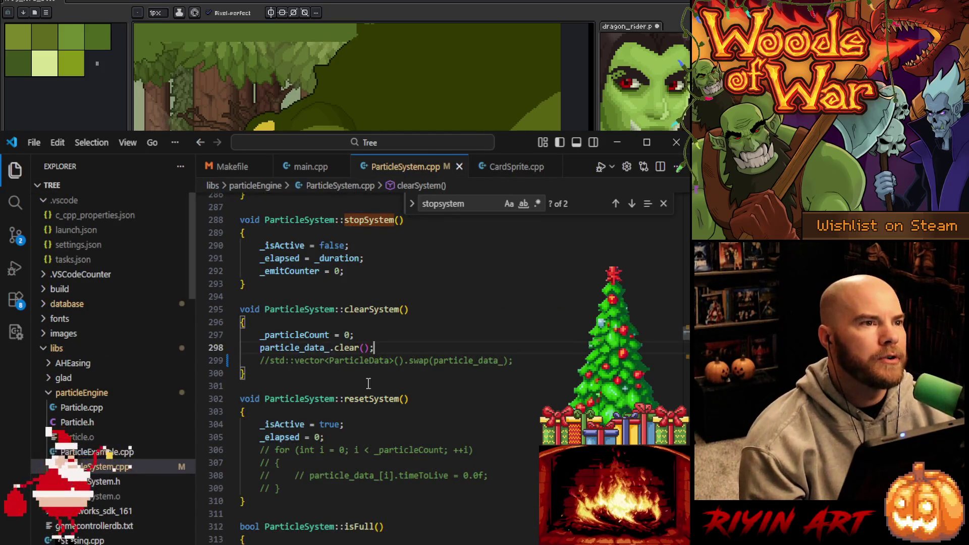
- Inspect clearSystem's commented-out vector swap line, then bring up the terminal's crash output
drag(533, 366, 526, 347)
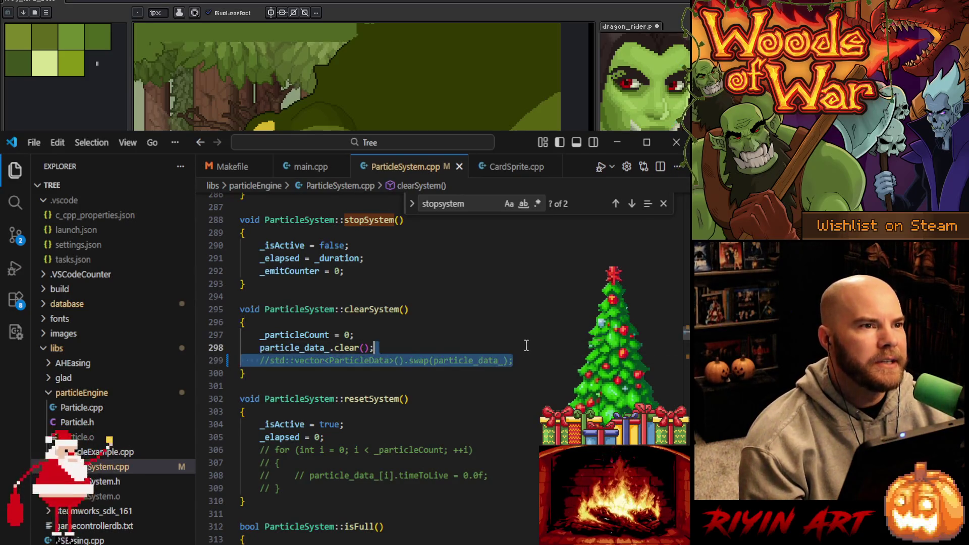
click(439, 341)
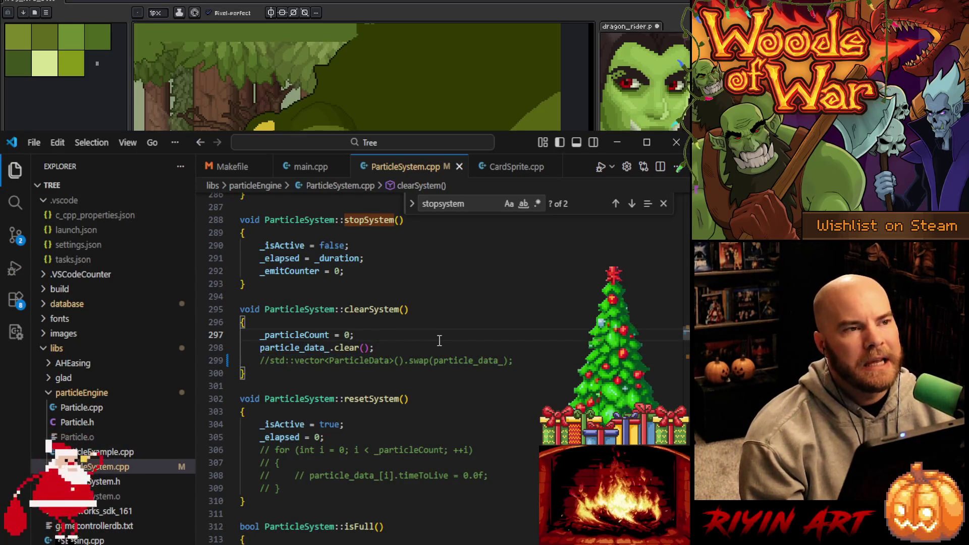
click(404, 352)
click(380, 339)
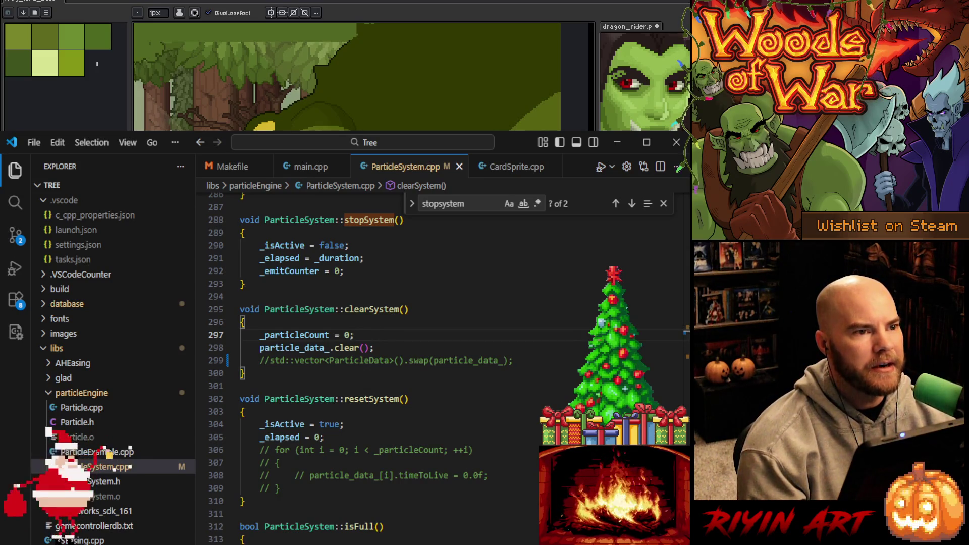
key(ctrl+grave)
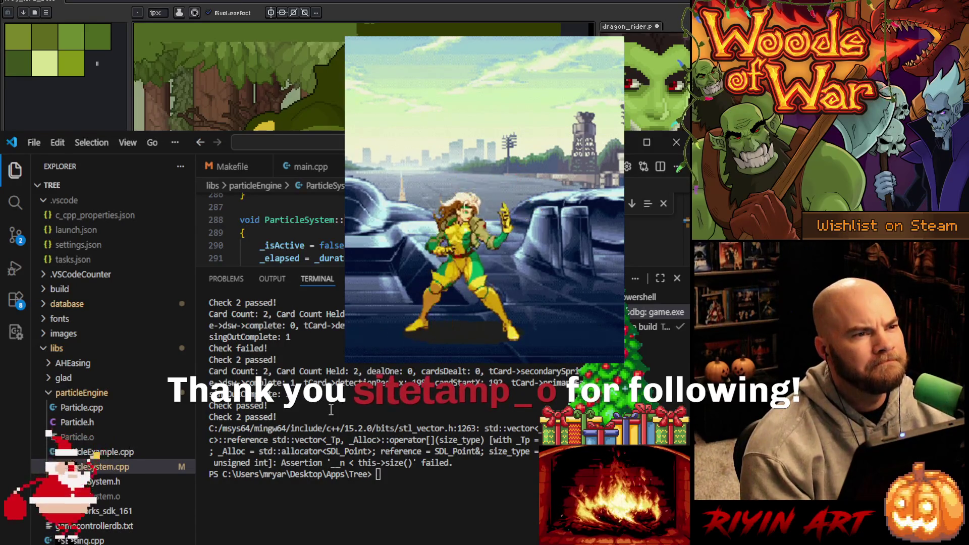
- Select the vector assertion failure message, collapse the terminal, and place the caret in resetSystem
key(Escape)
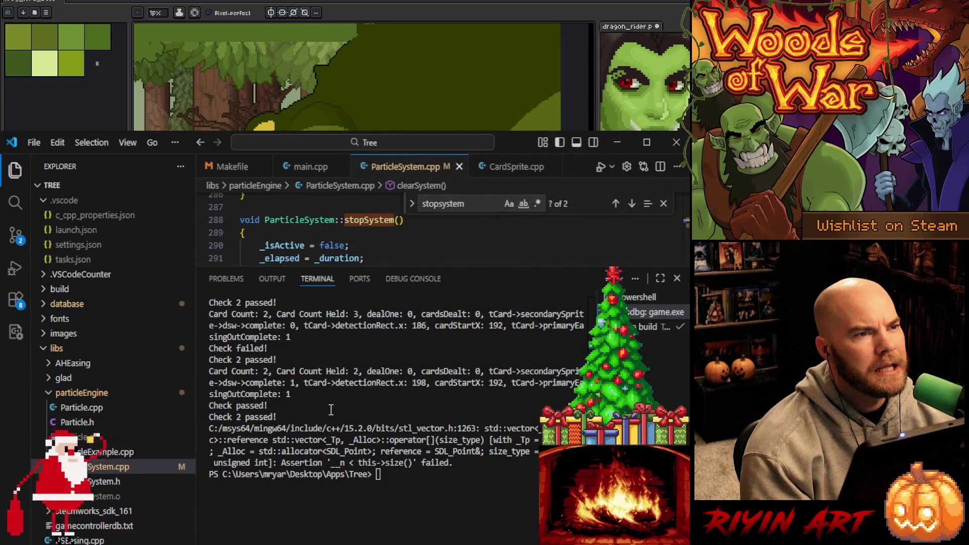
mouse_move(305, 463)
mouse_down()
mouse_move(426, 452)
mouse_move(465, 463)
mouse_up()
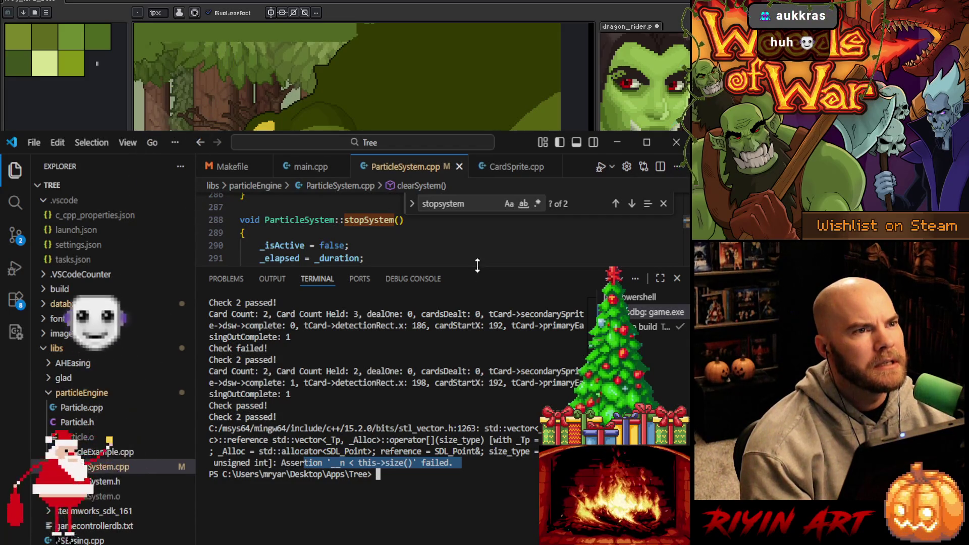
drag(480, 267, 480, 543)
click(486, 429)
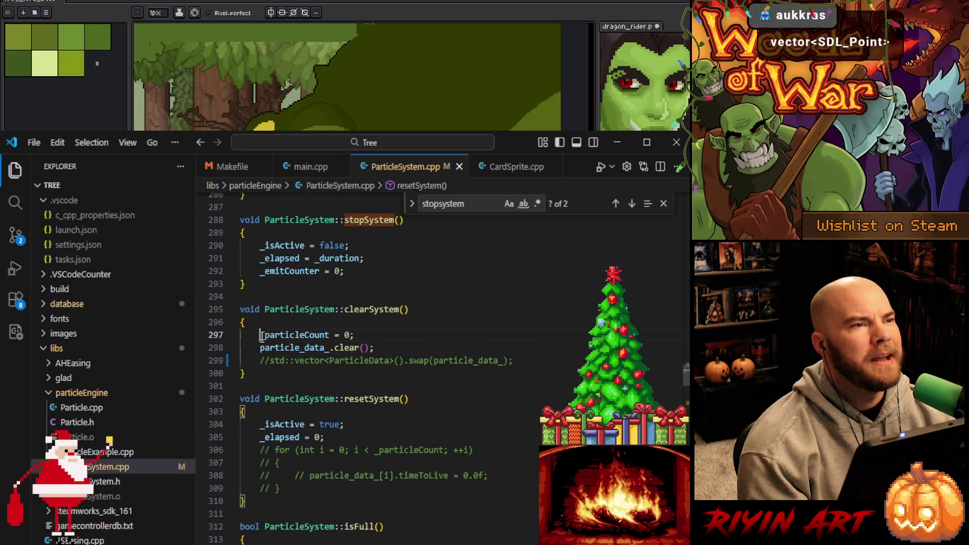
- Select the _particleCount = 0 line, glance at CardSprite.cpp, and search ParticleSystem.cpp for 'setstyle'
drag(260, 334, 384, 333)
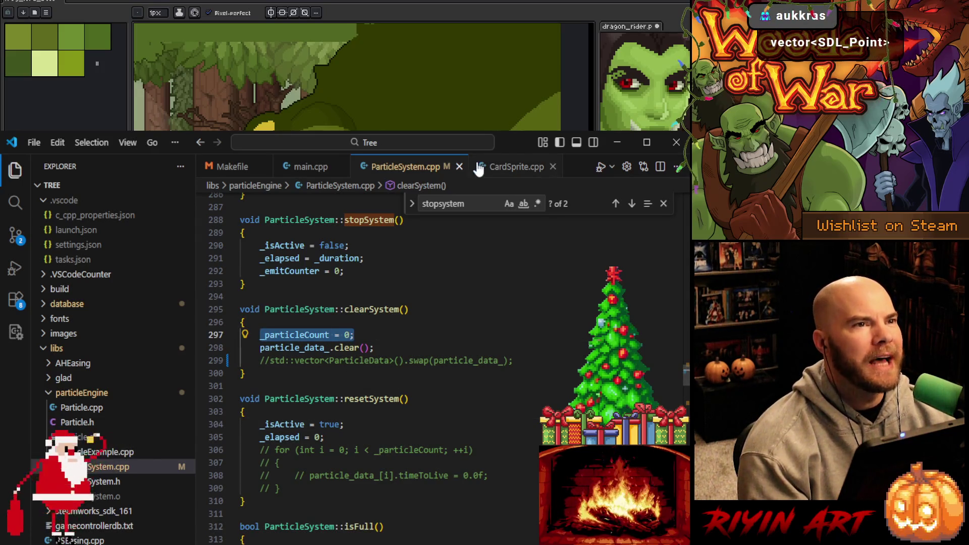
click(513, 168)
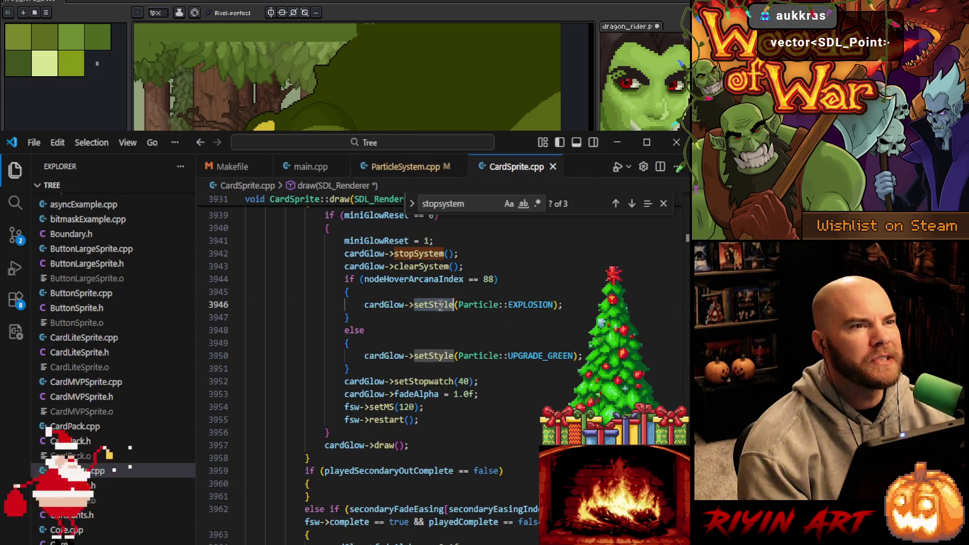
click(406, 167)
click(455, 312)
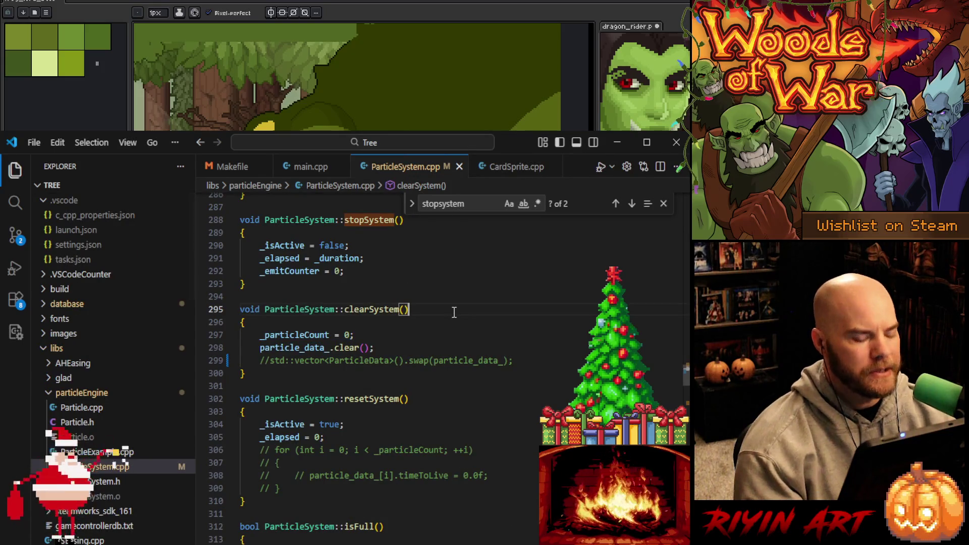
key(ctrl+f)
text(setst)
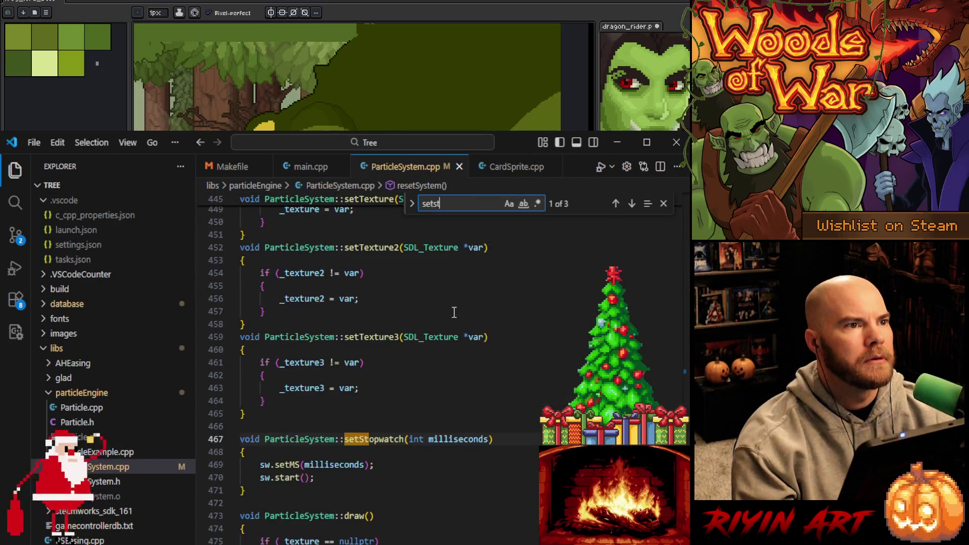
text(yle)
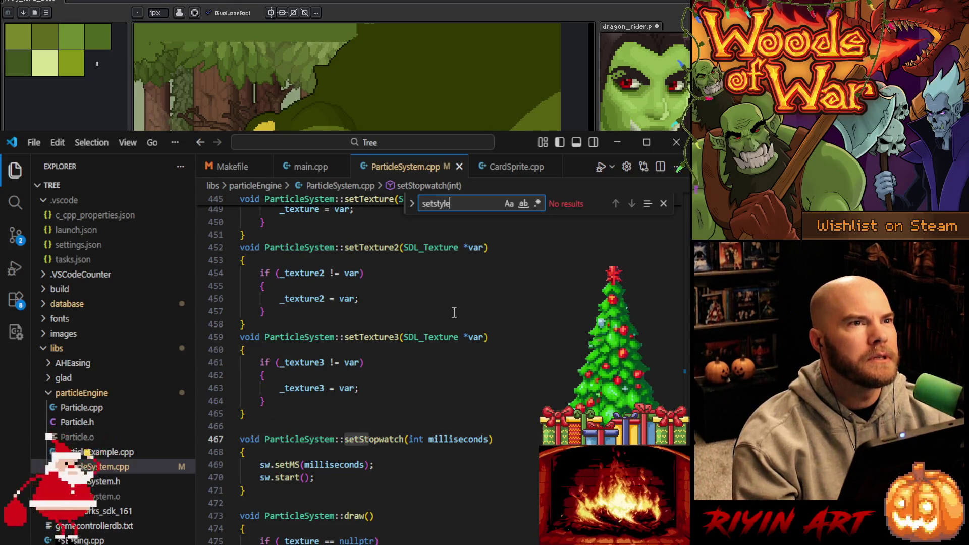
- Open Particle.cpp at its setStyle definition, then check and collapse the terminal
click(81, 409)
click(81, 408)
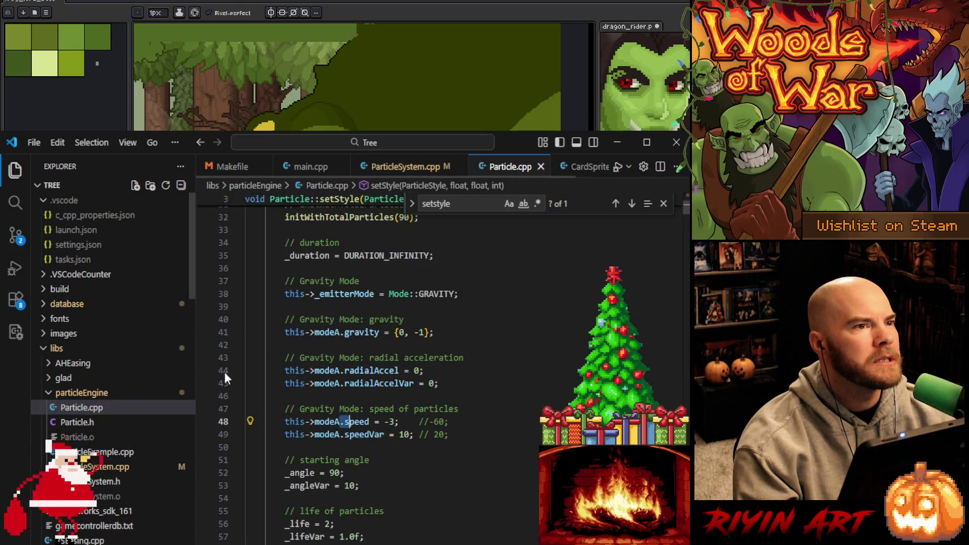
click(633, 204)
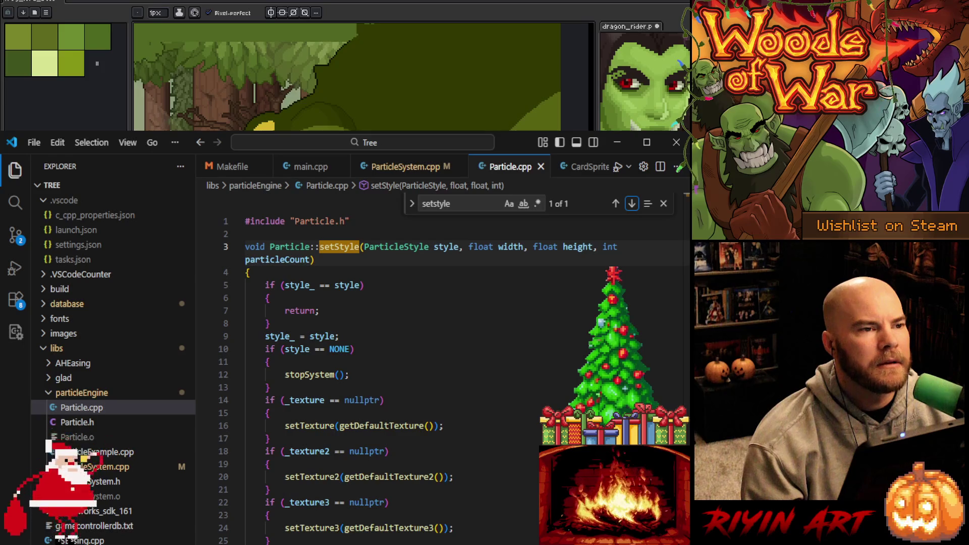
key(ctrl+grave)
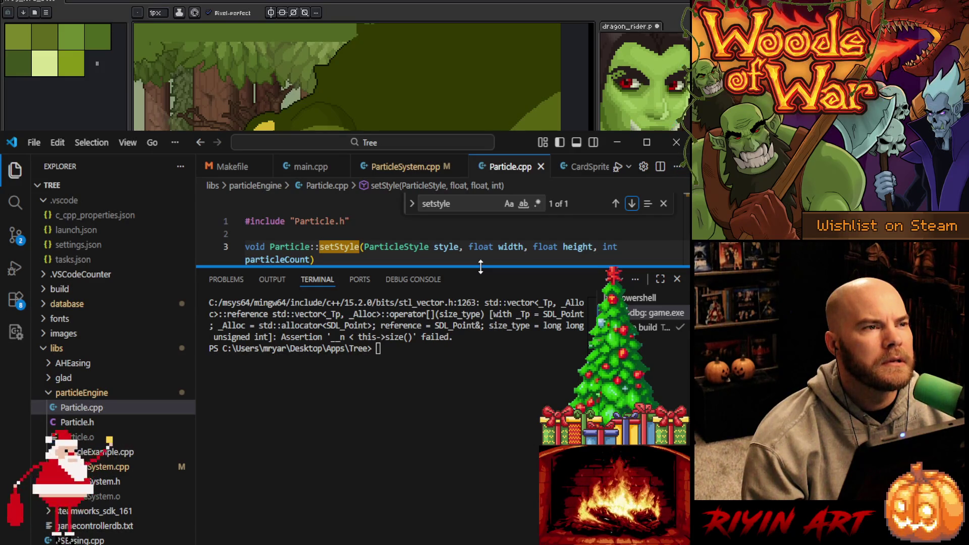
drag(480, 266, 481, 541)
- Search ParticleSystem.cpp's setTexture2 code for 'sdl_point', checking Particle.cpp as well
click(492, 333)
click(406, 166)
click(499, 312)
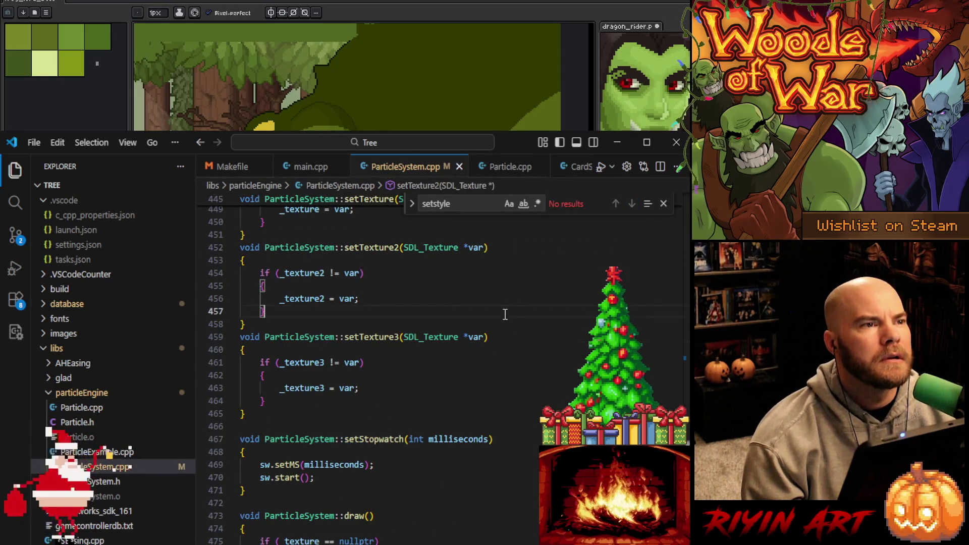
key(ctrl+f)
text(sdl)
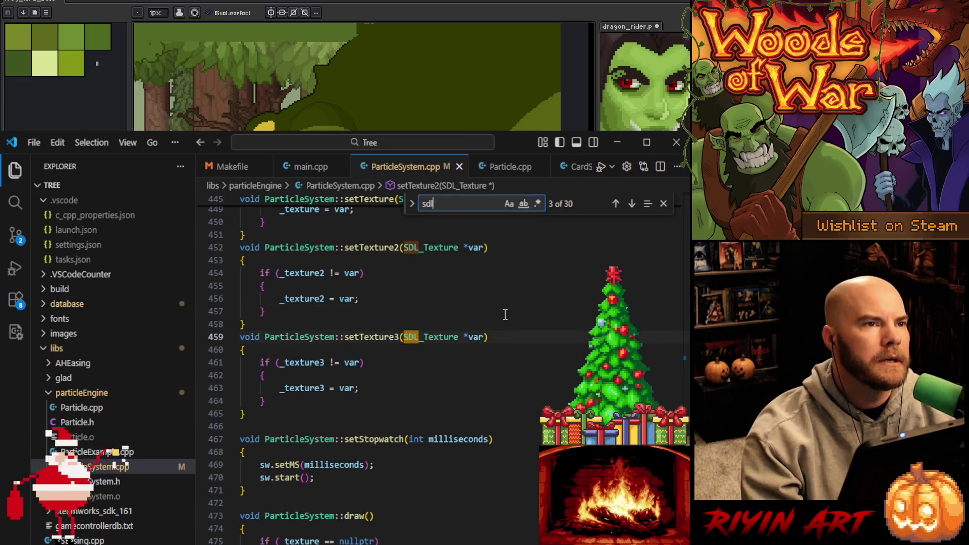
text(_point)
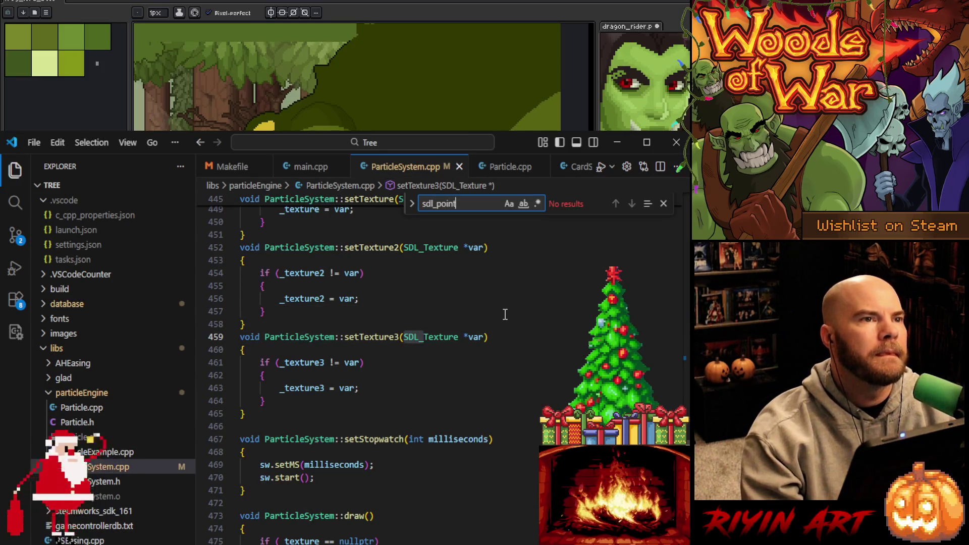
click(509, 174)
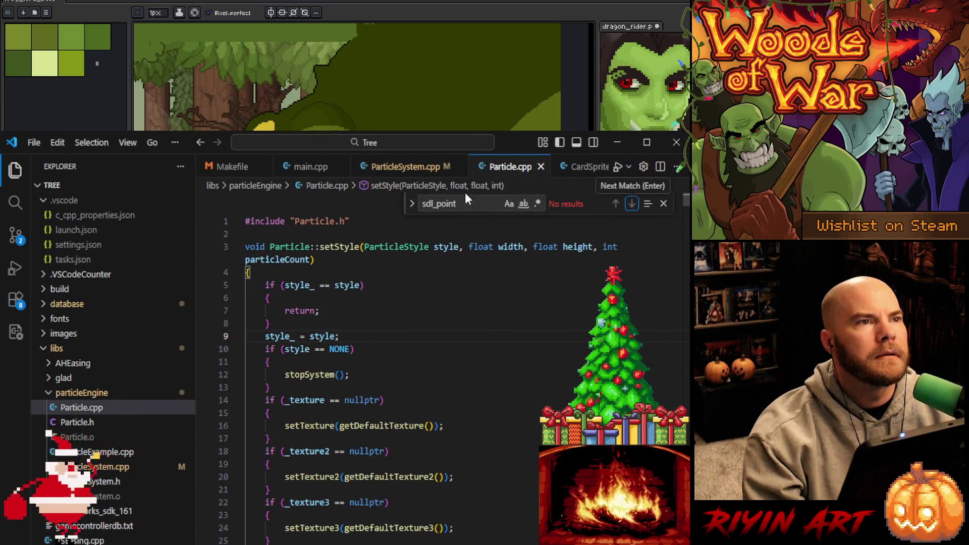
click(406, 167)
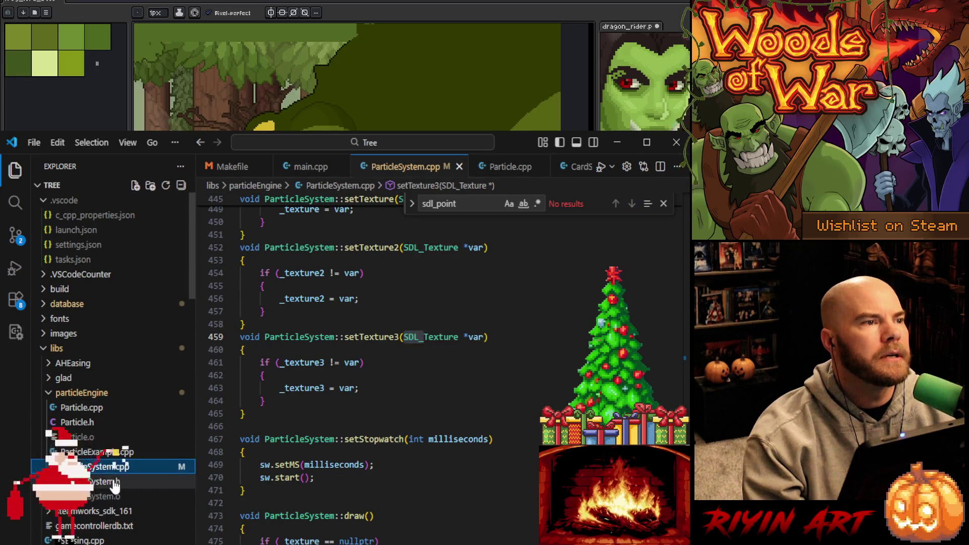
- Open ParticleSystem.h at _particleCount, look for further sdl_point matches, and show the terminal
click(109, 482)
click(633, 205)
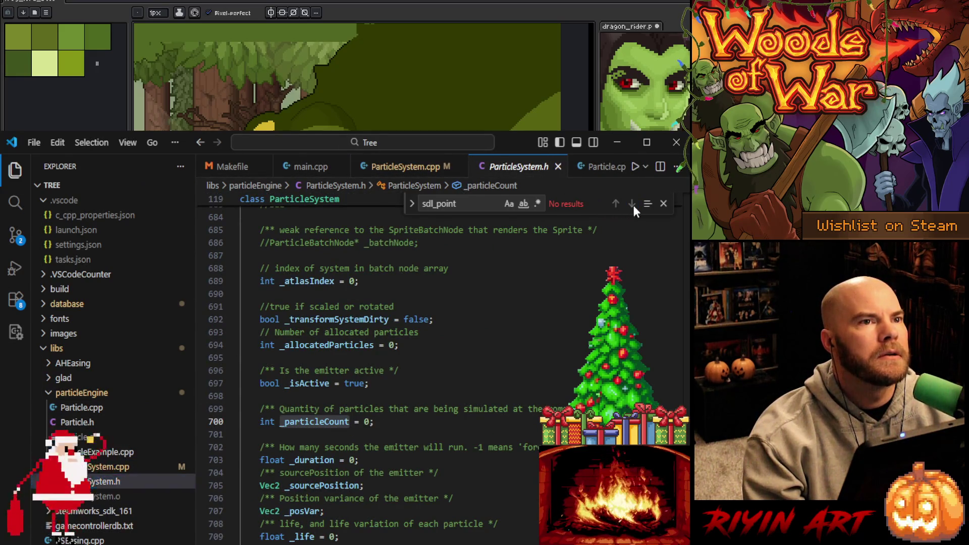
click(631, 205)
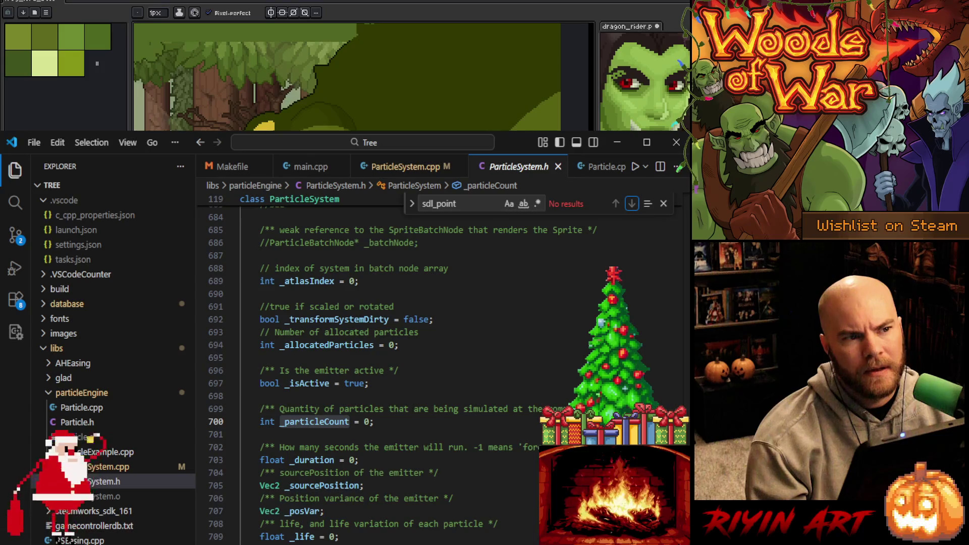
key(ctrl+grave)
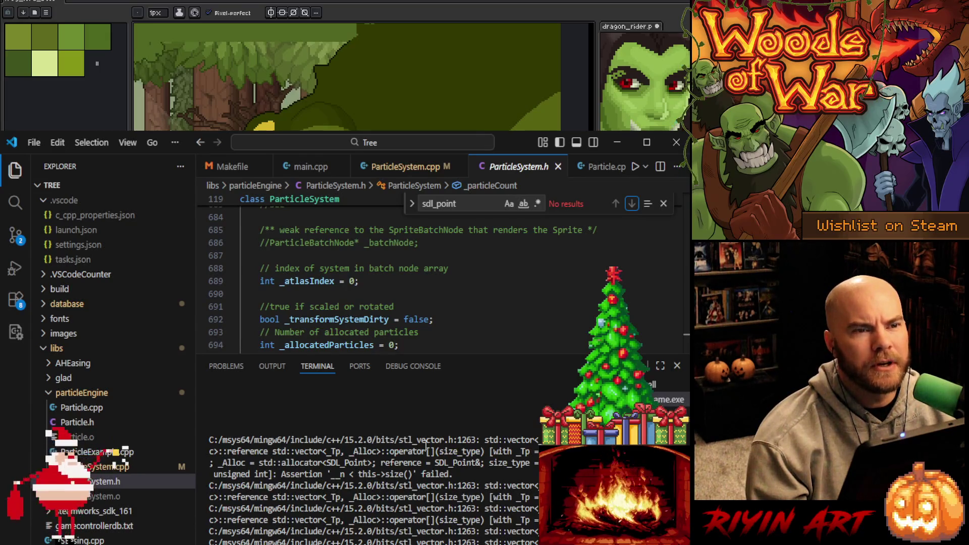
- Close the ParticleSystem.h, Particle.cpp and ParticleSystem.cpp tabs, leaving CardSprite.cpp's EXPLOSION branch
click(557, 168)
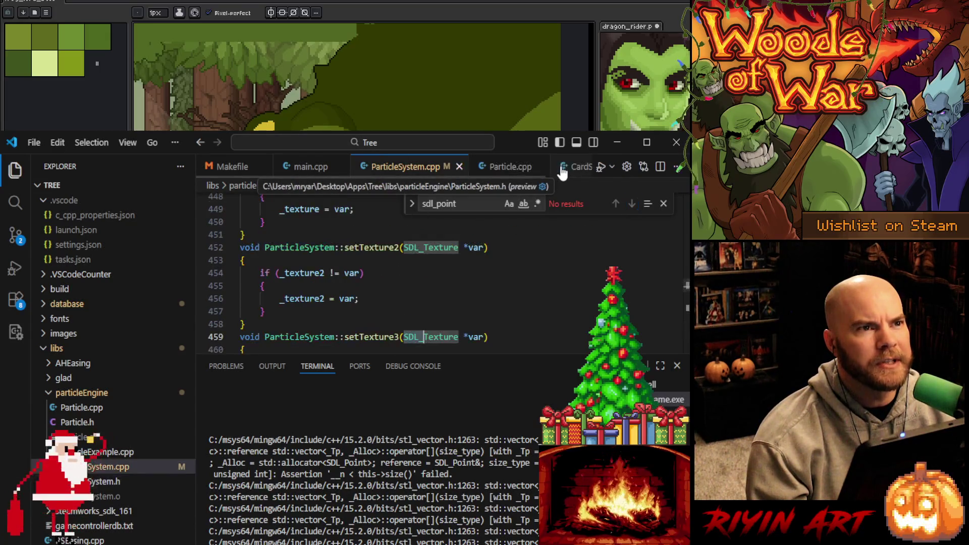
click(541, 167)
click(459, 167)
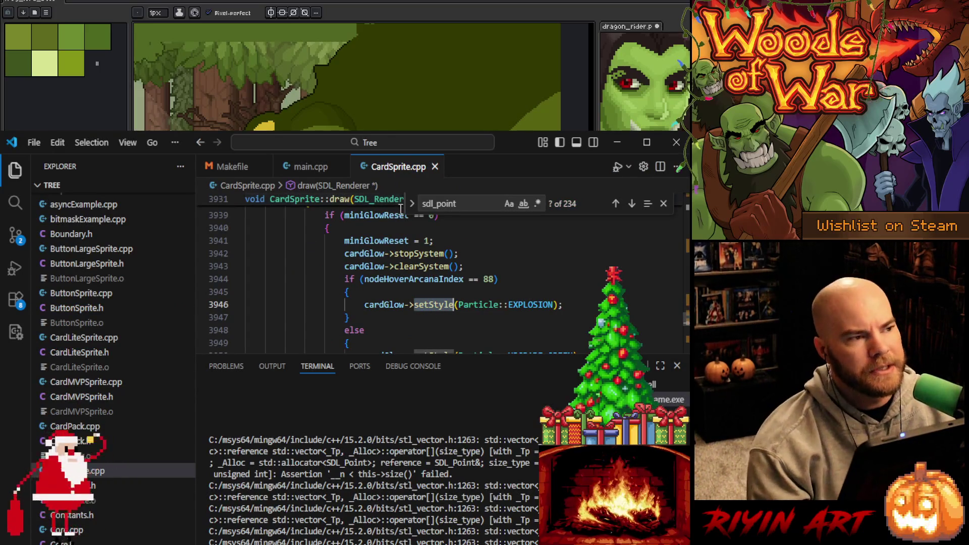
click(424, 318)
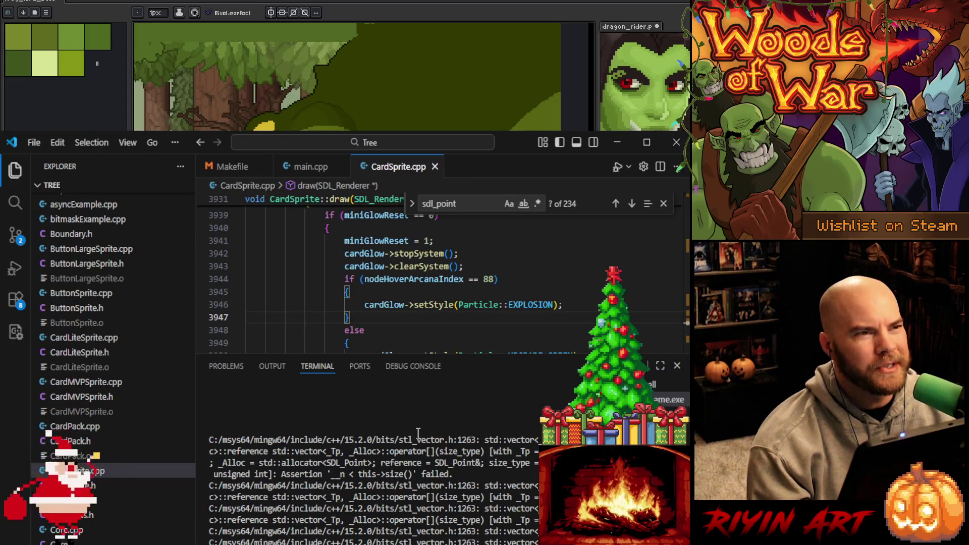
- Collapse the terminal, place the caret after fsw->restart(), and open project-wide search
mouse_move(463, 357)
mouse_down()
mouse_move(470, 478)
mouse_move(470, 237)
mouse_up()
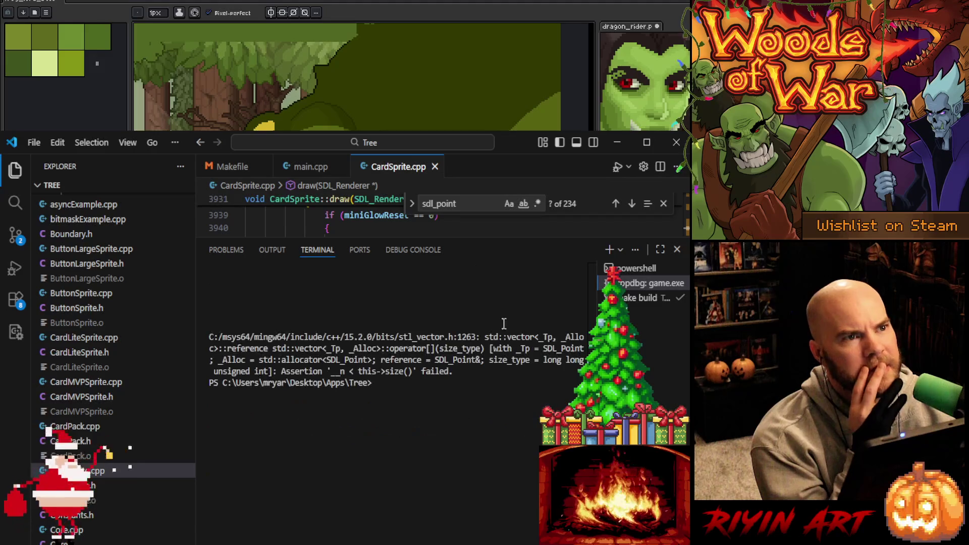
drag(509, 238, 509, 541)
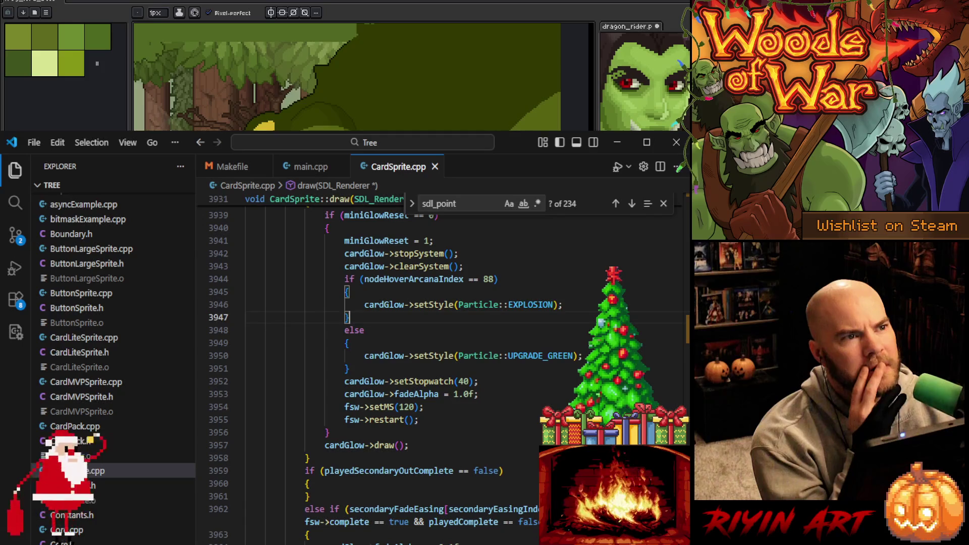
click(479, 420)
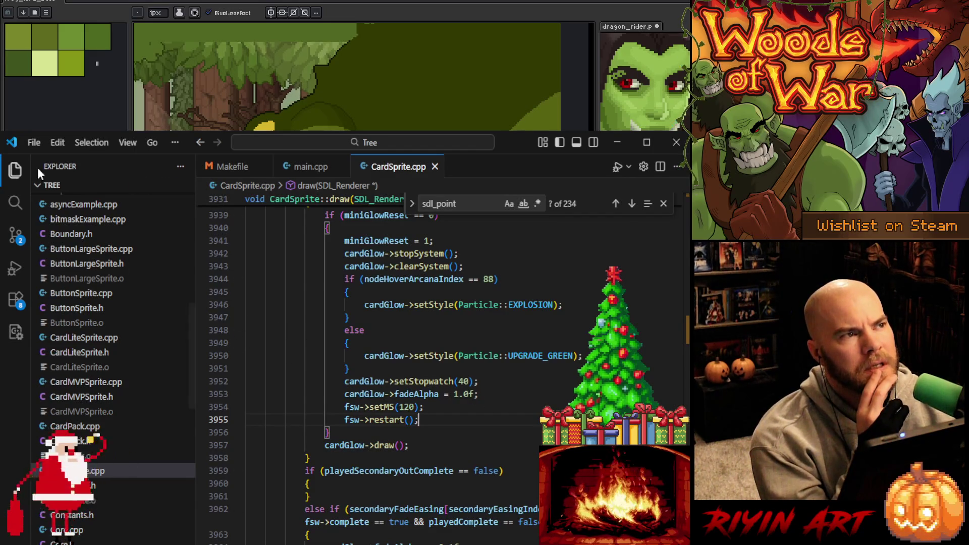
click(15, 205)
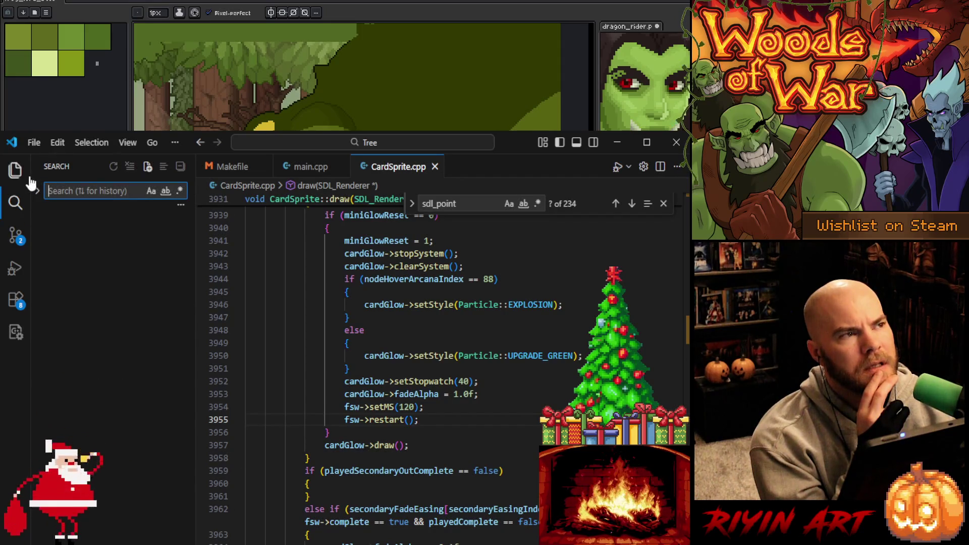
- Search the workspace for '<SDL_Point>' and browse hits in CardSprite.h, Interface.cpp, Interface.h and Level.cpp
text(<SDL_)
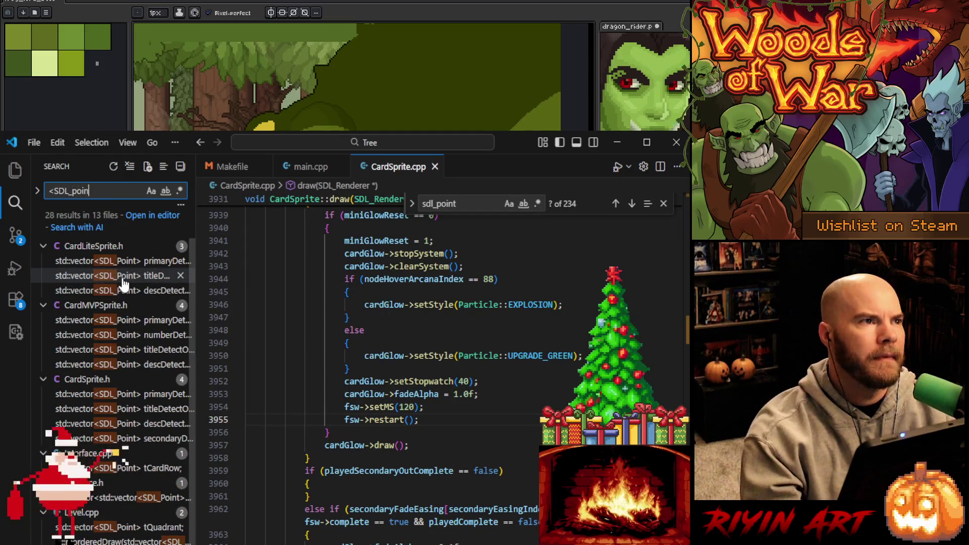
text(Point>)
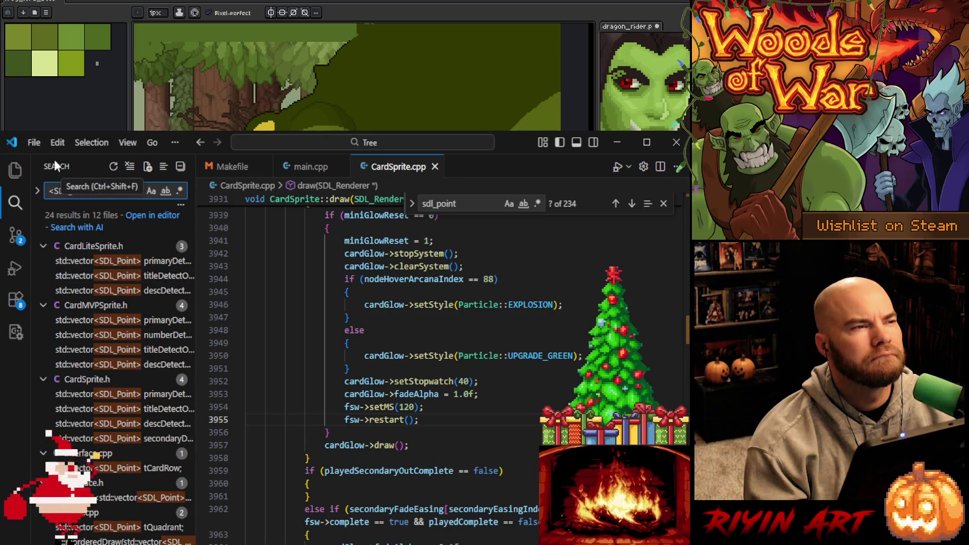
click(119, 401)
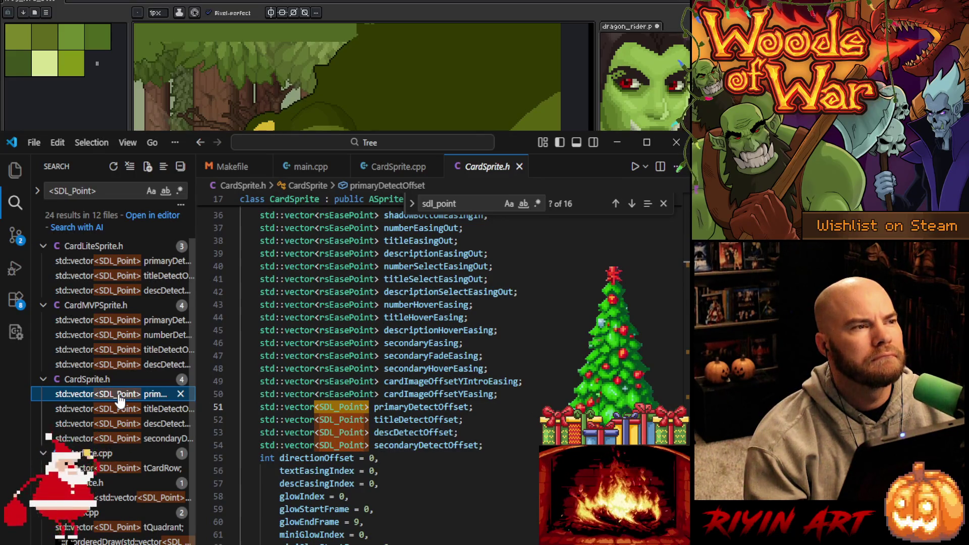
click(124, 469)
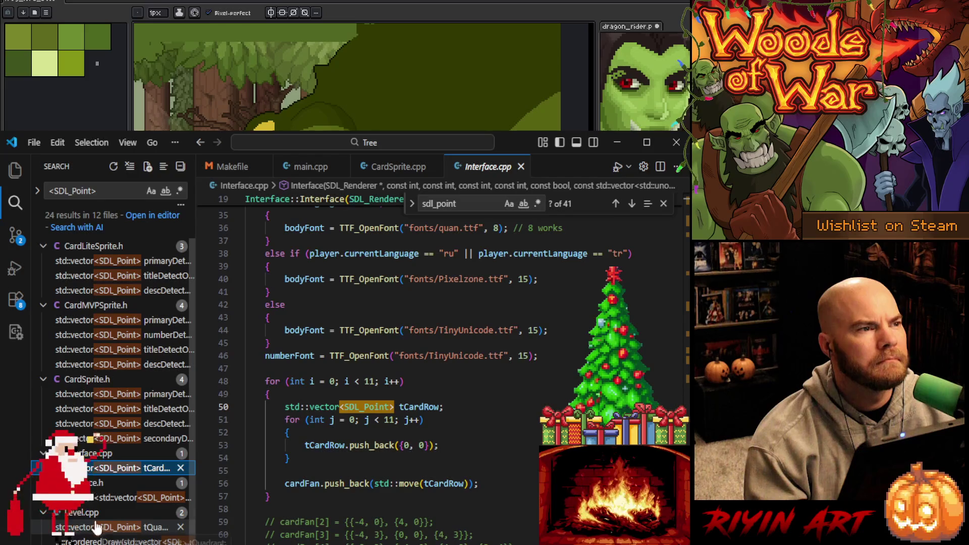
click(110, 499)
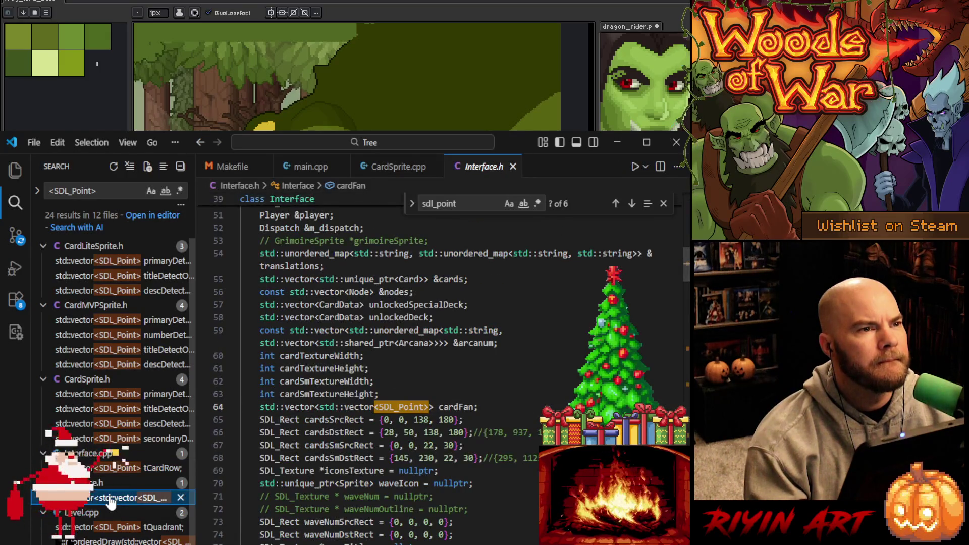
click(117, 529)
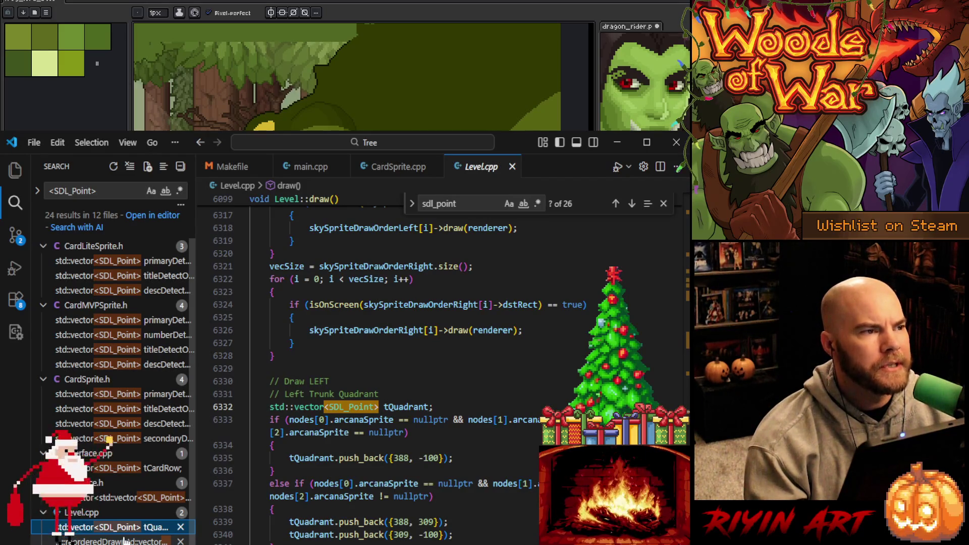
scroll(125, 540, down, 1)
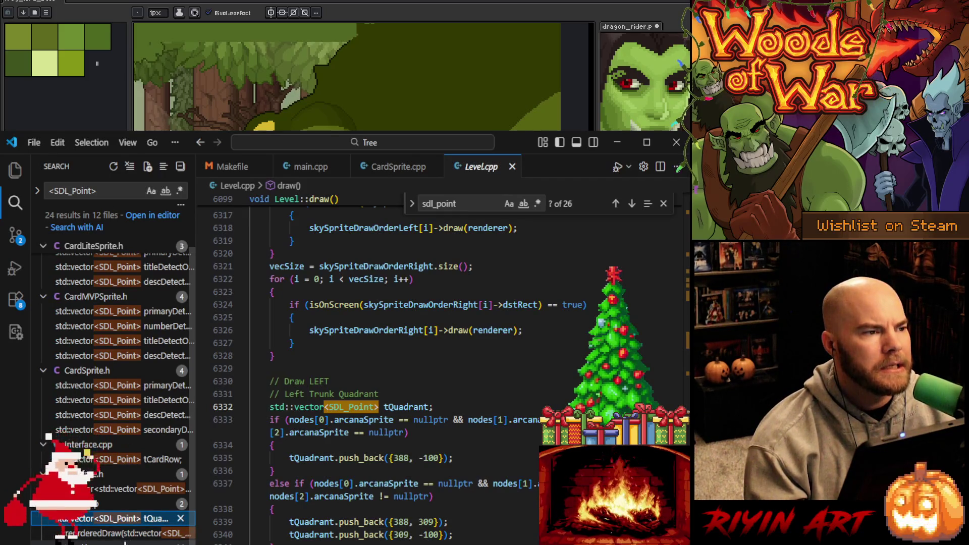
scroll(125, 540, up, 1)
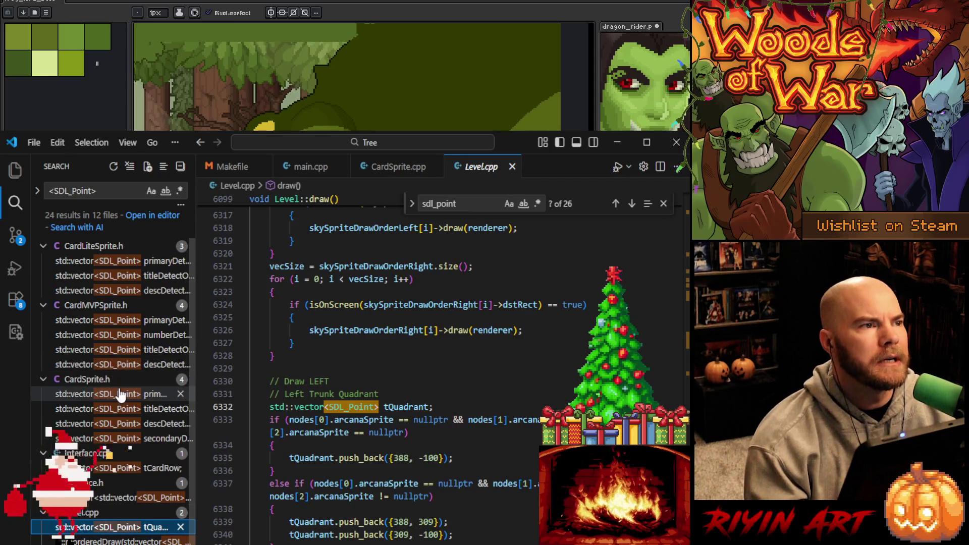
- Return to Interface.cpp's tCardRow code, highlighting its uses and the loop bound 11
click(129, 470)
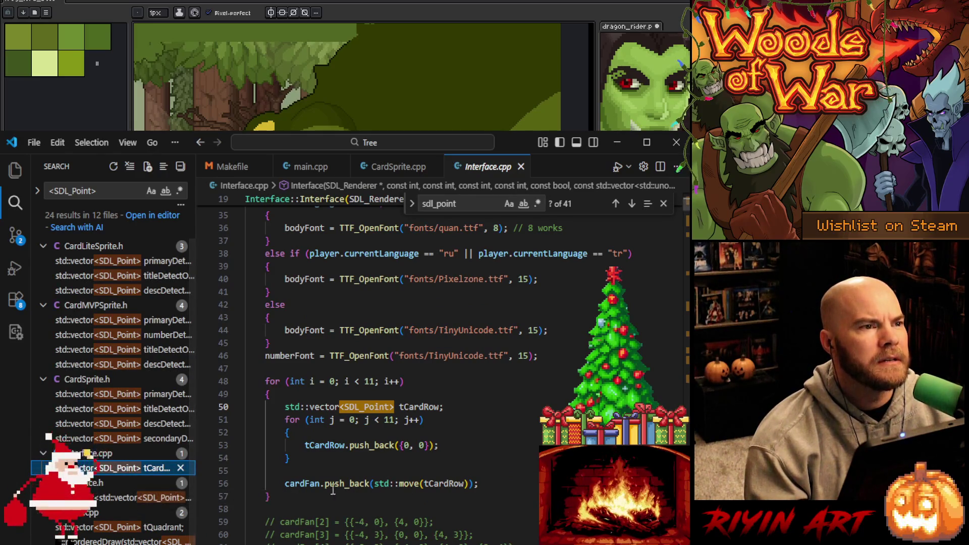
click(306, 483)
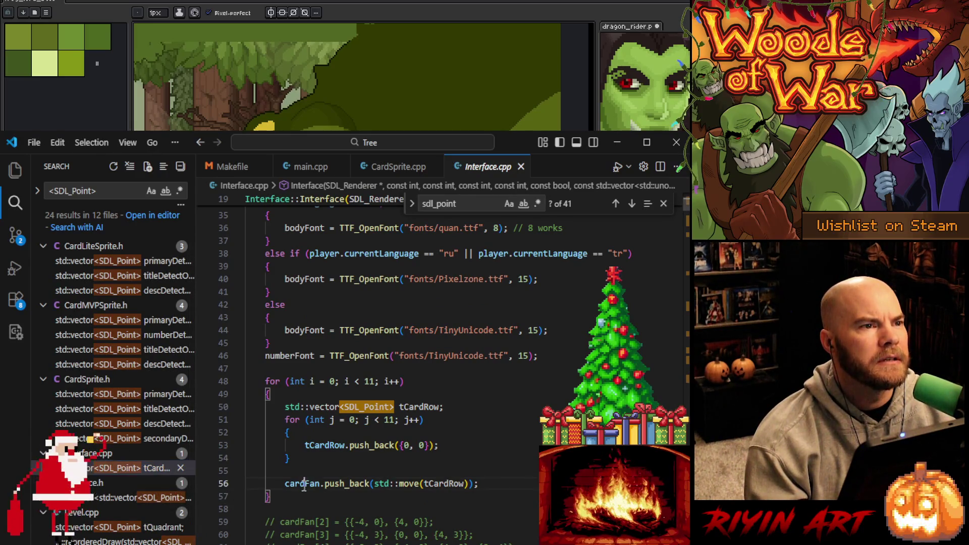
click(433, 407)
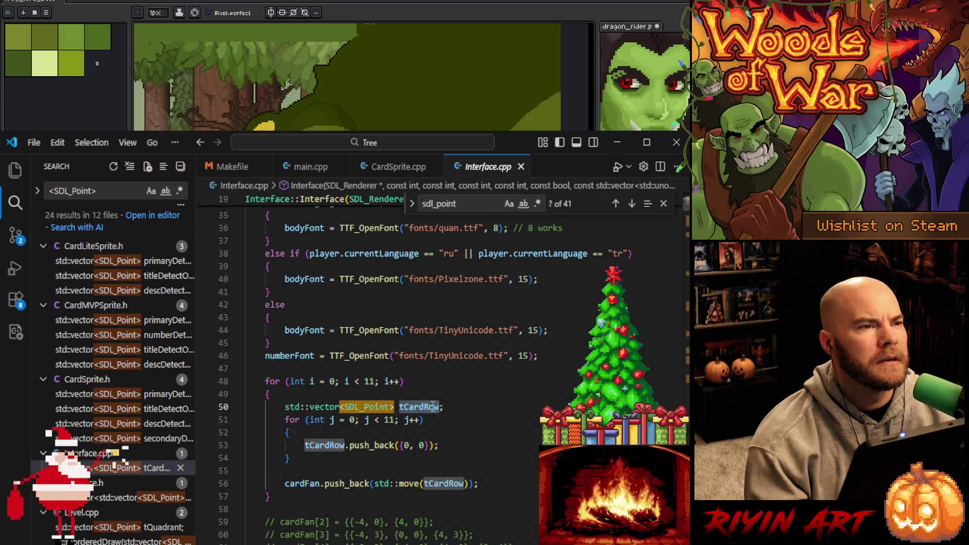
click(389, 421)
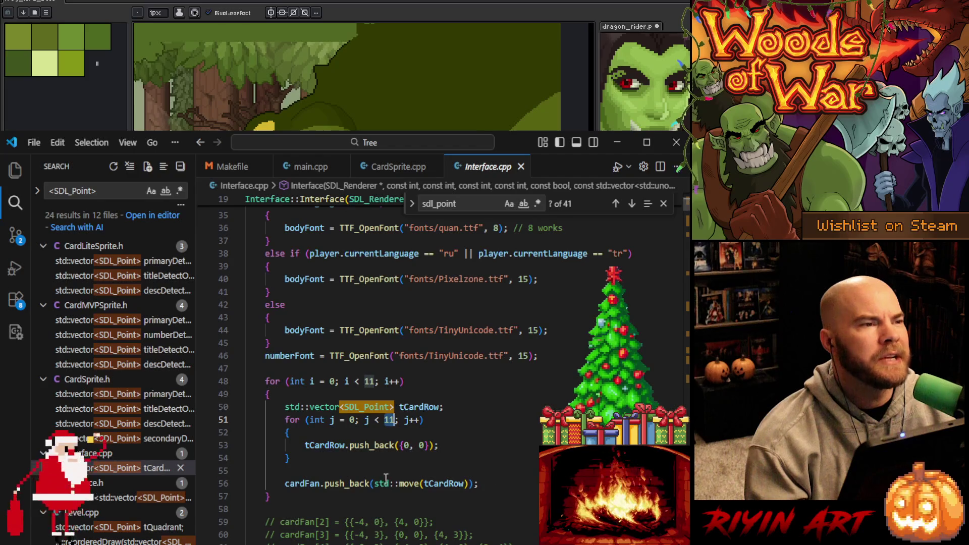
- Open secondaryDetectOffset in CardSprite.h, select primaryDetectOffset, and go back to CardSprite.cpp
click(152, 468)
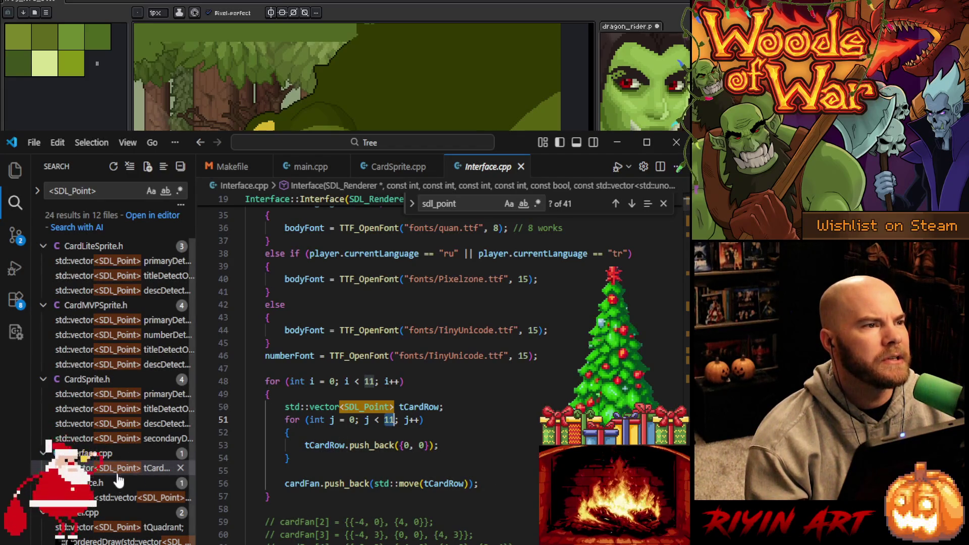
click(119, 499)
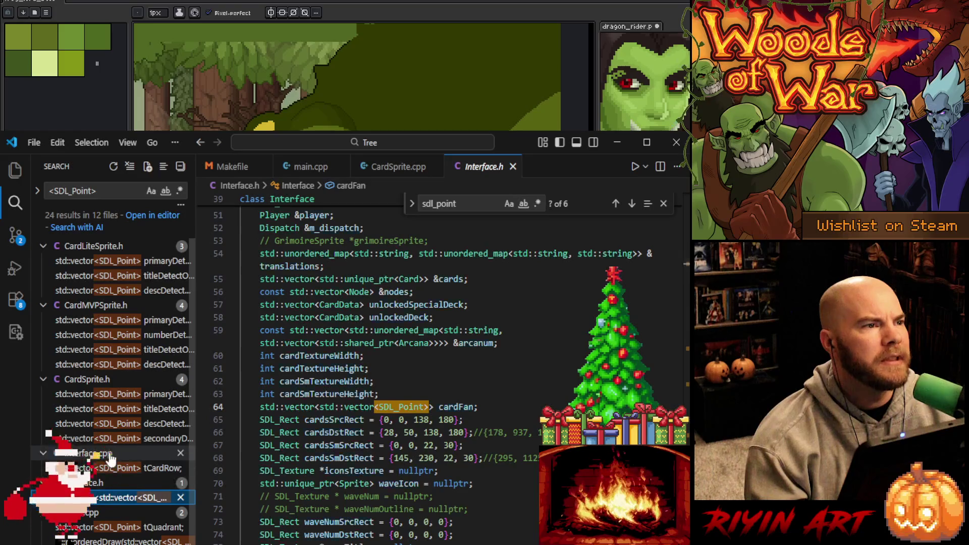
click(107, 439)
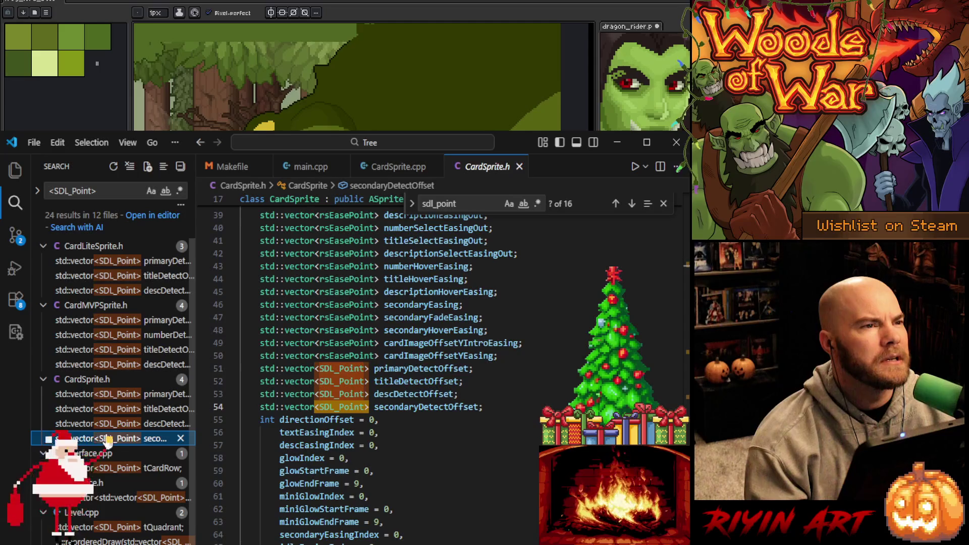
double_click(407, 370)
key(ctrl+c)
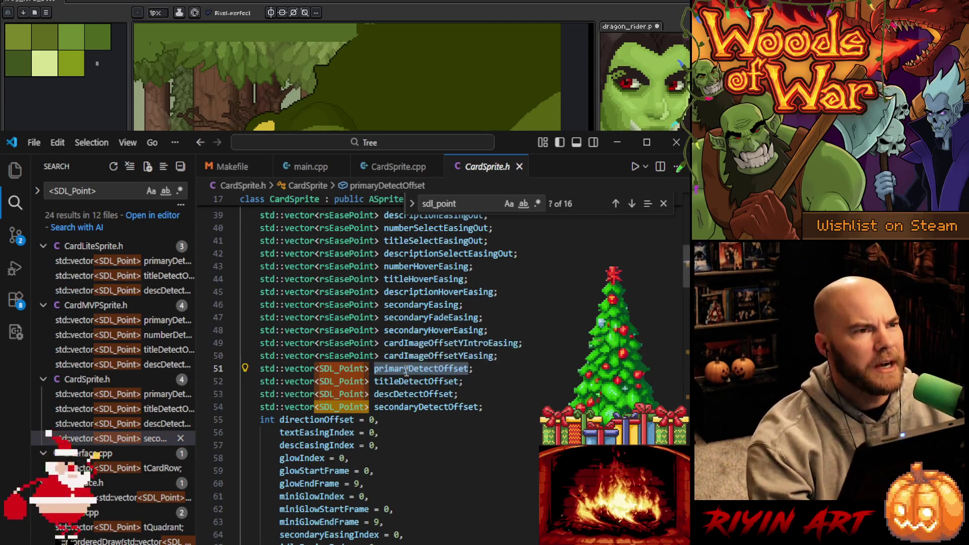
click(406, 171)
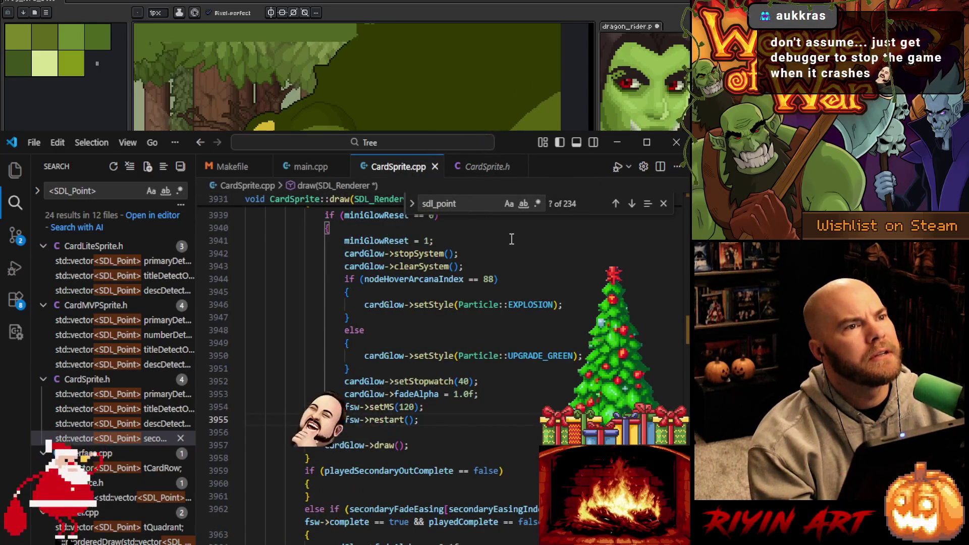
- Find the pasted primaryDetectOffset in CardSprite.cpp and cycle matches to adjustCard at line 4447
key(ctrl+f)
key(ctrl+v)
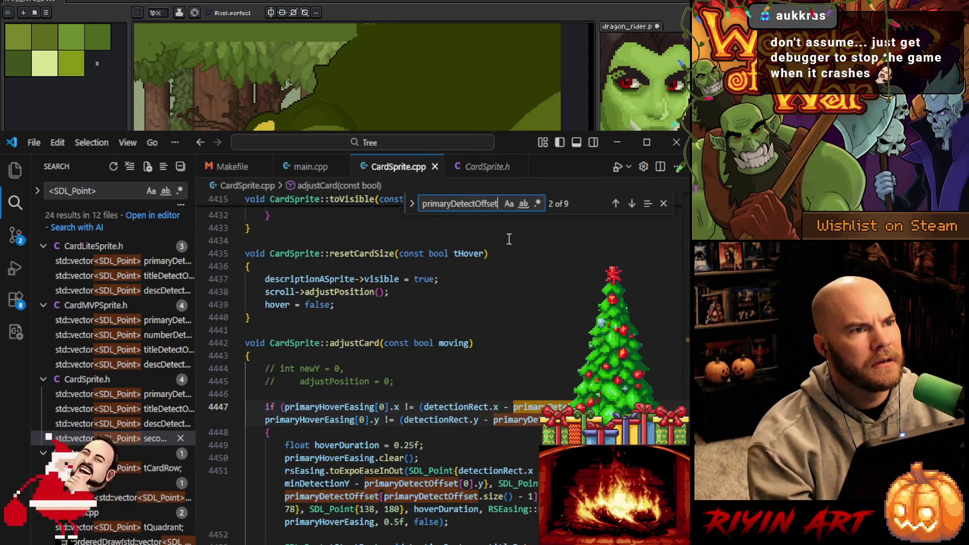
scroll(485, 334, down, 5)
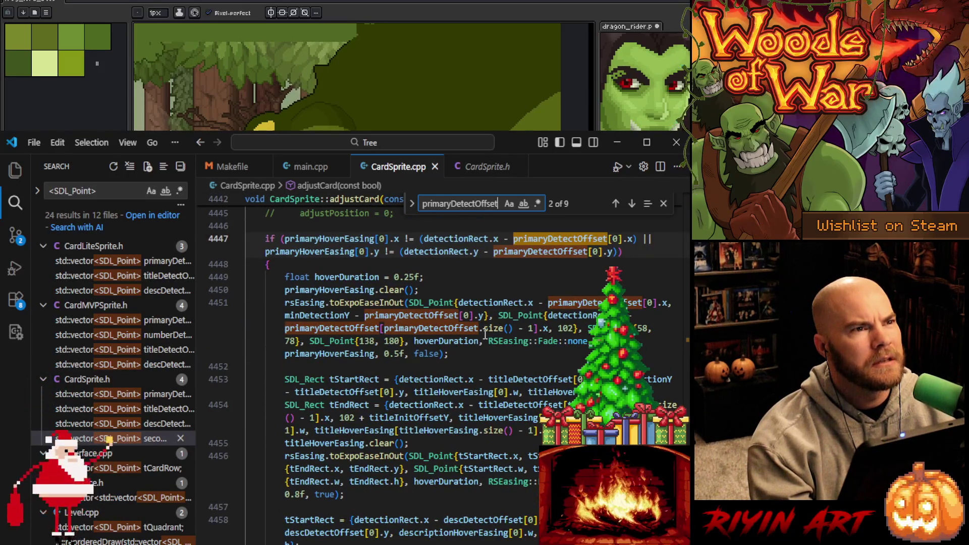
scroll(485, 334, up, 4)
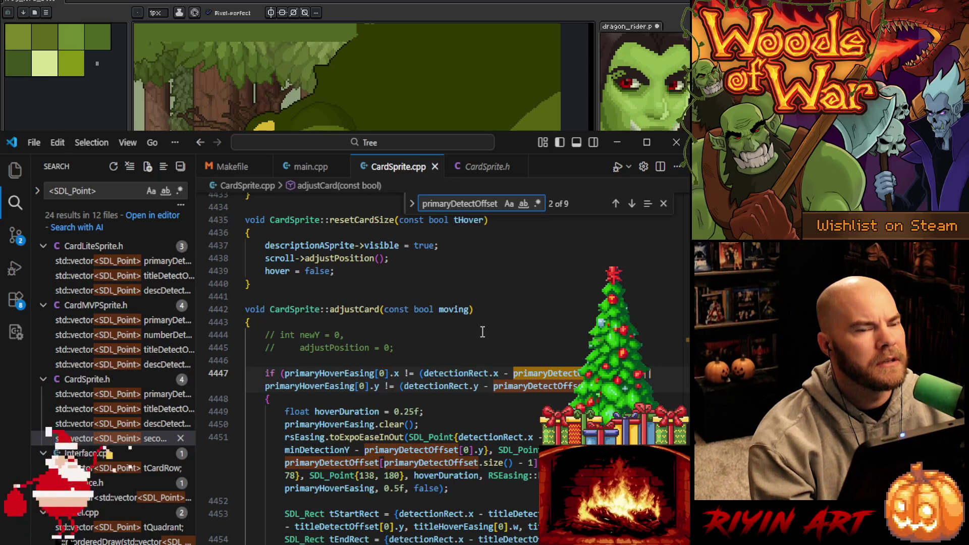
scroll(482, 332, down, 1)
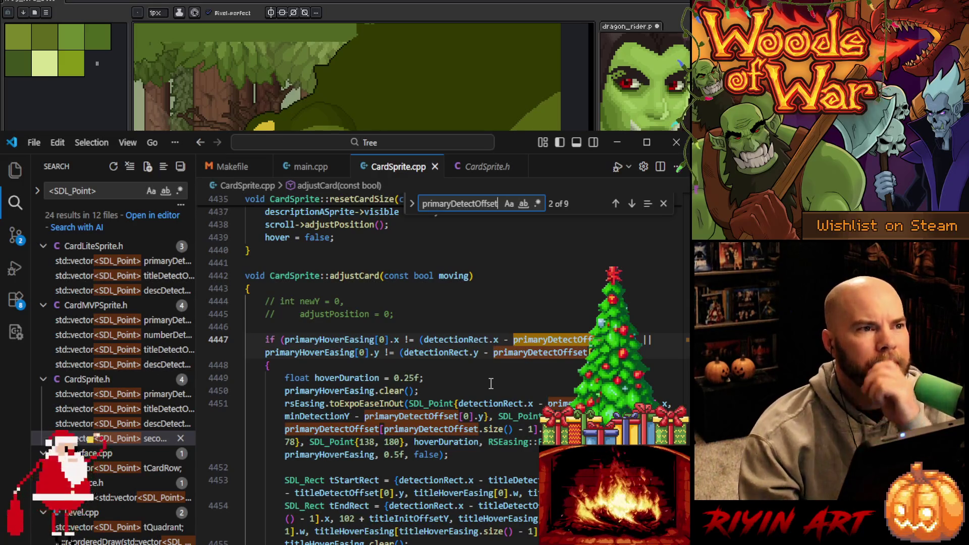
key(Return)
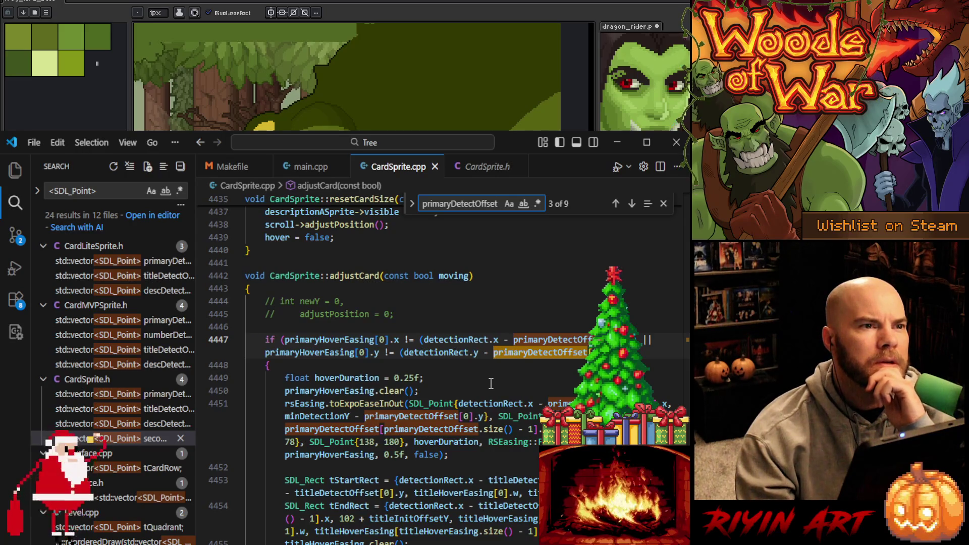
key(Return)
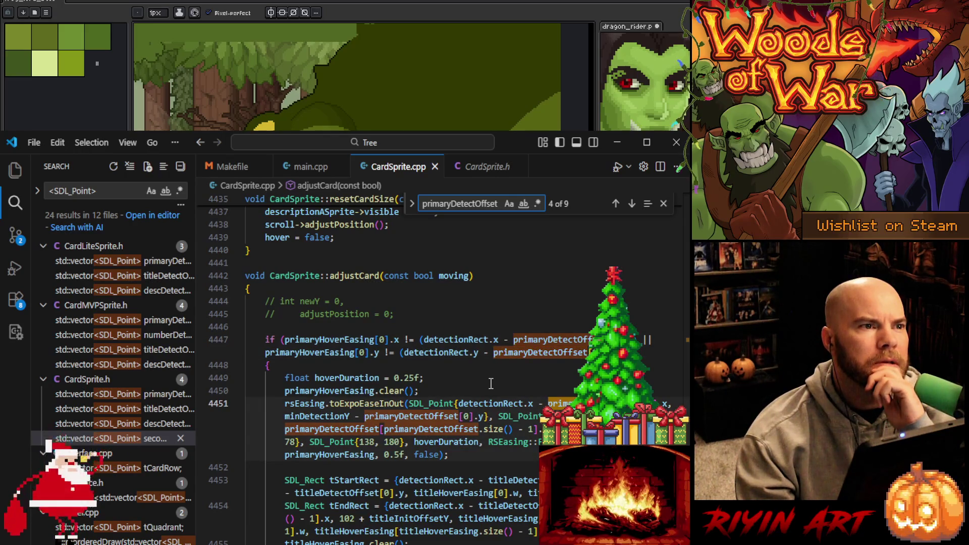
key(Return)
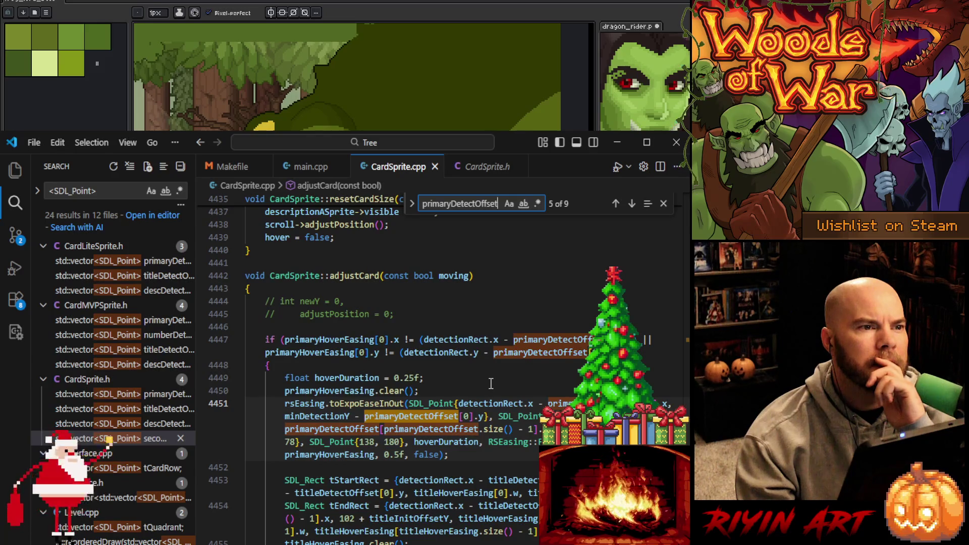
key(Return)
key(Return)
key(Return)
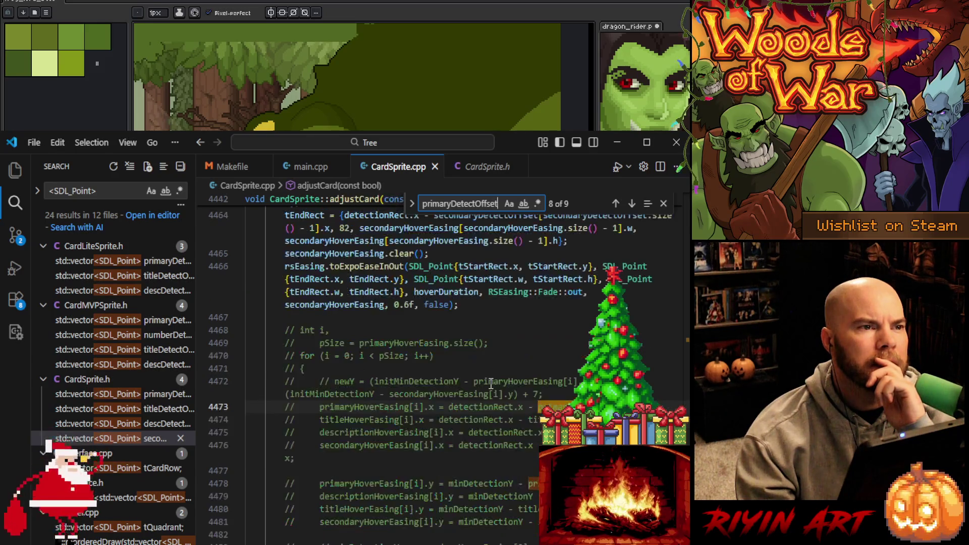
key(Return)
key(Return)
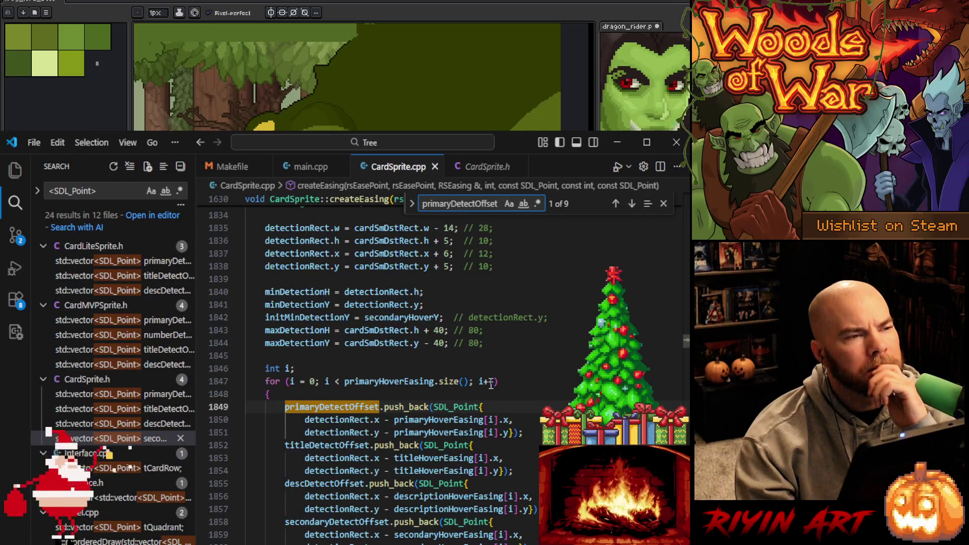
key(Return)
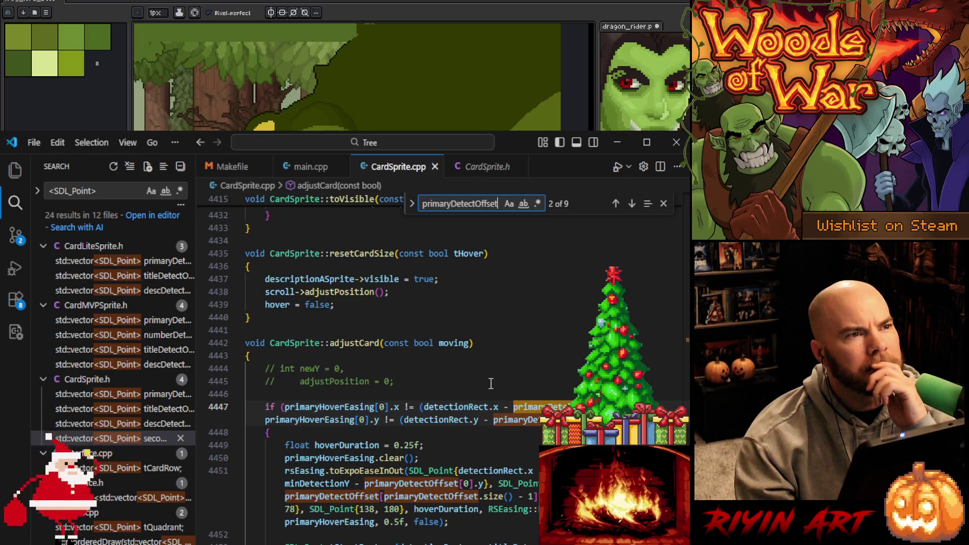
- Cycle through all nine primaryDetectOffset matches back to adjustCard, then refocus the SDL_Point results
scroll(491, 384, down, 10)
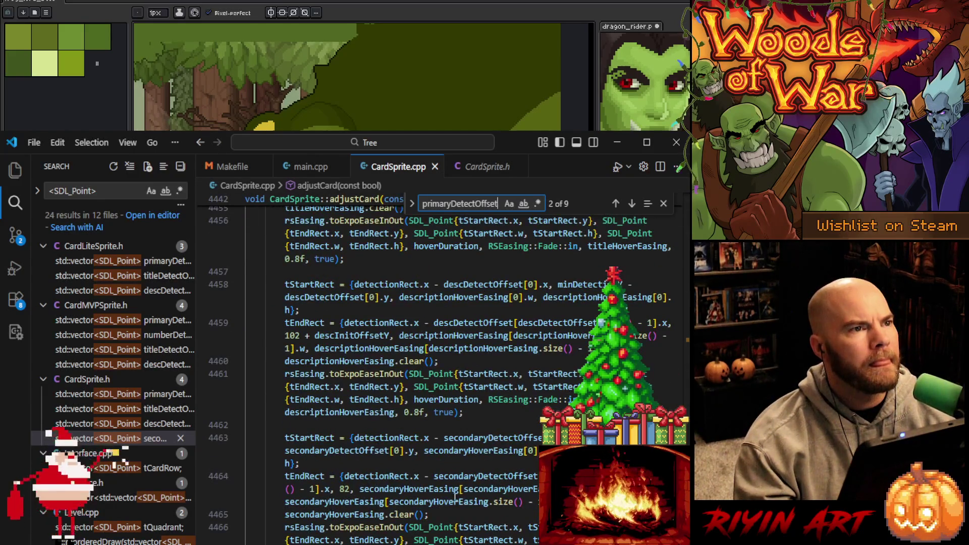
scroll(462, 496, up, 2)
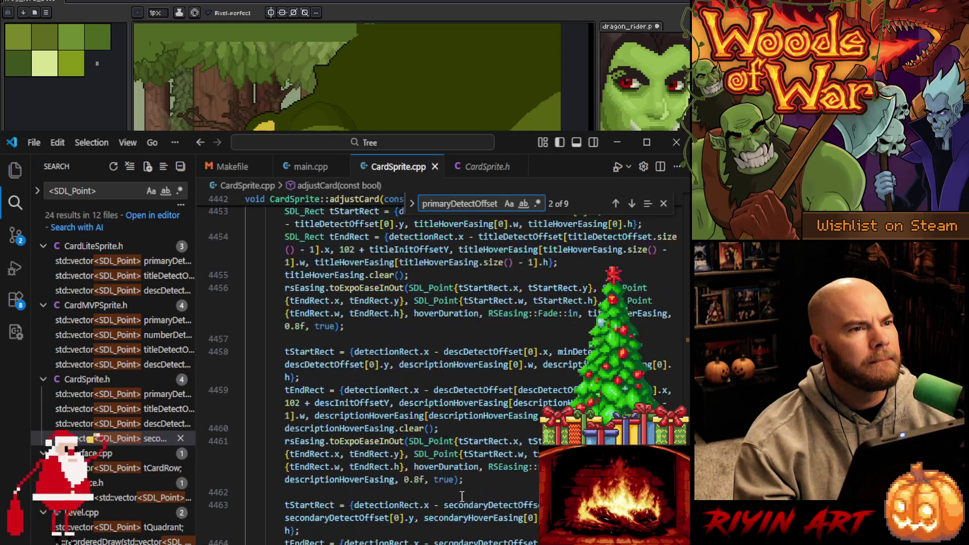
scroll(462, 496, up, 4)
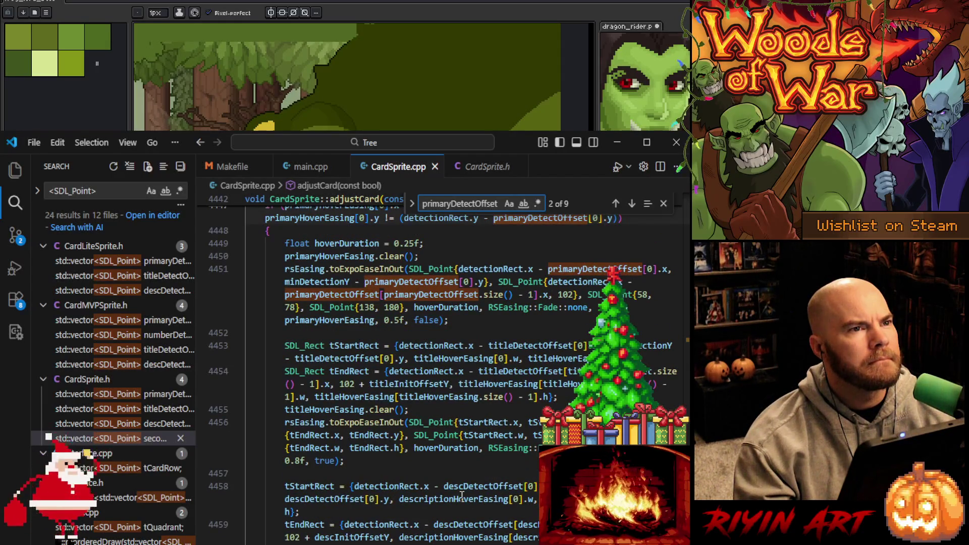
scroll(462, 495, down, 10)
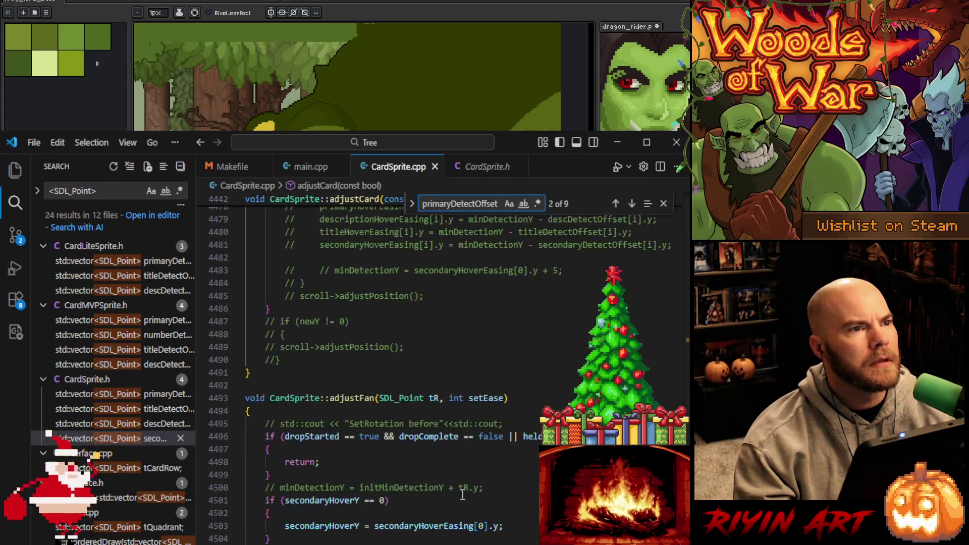
scroll(463, 495, down, 3)
scroll(464, 493, up, 10)
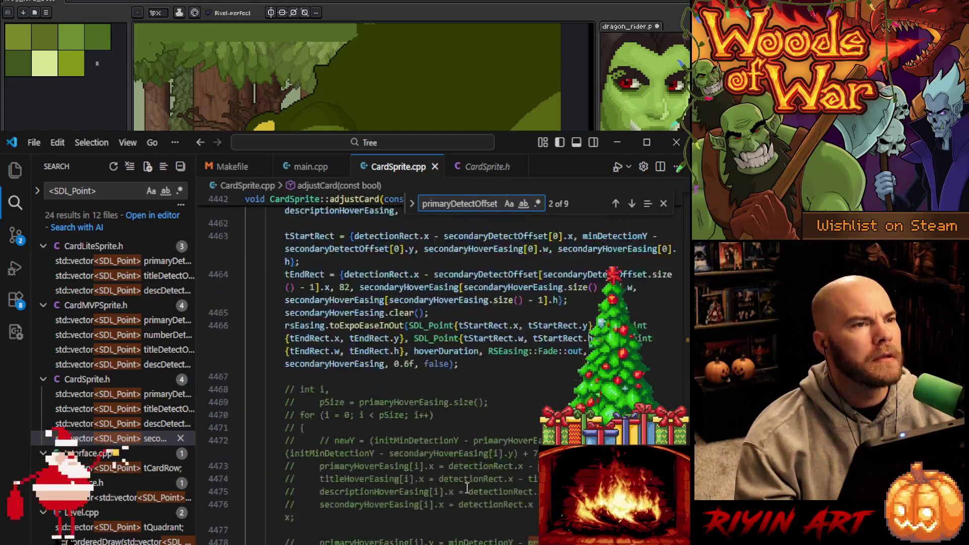
scroll(469, 486, up, 5)
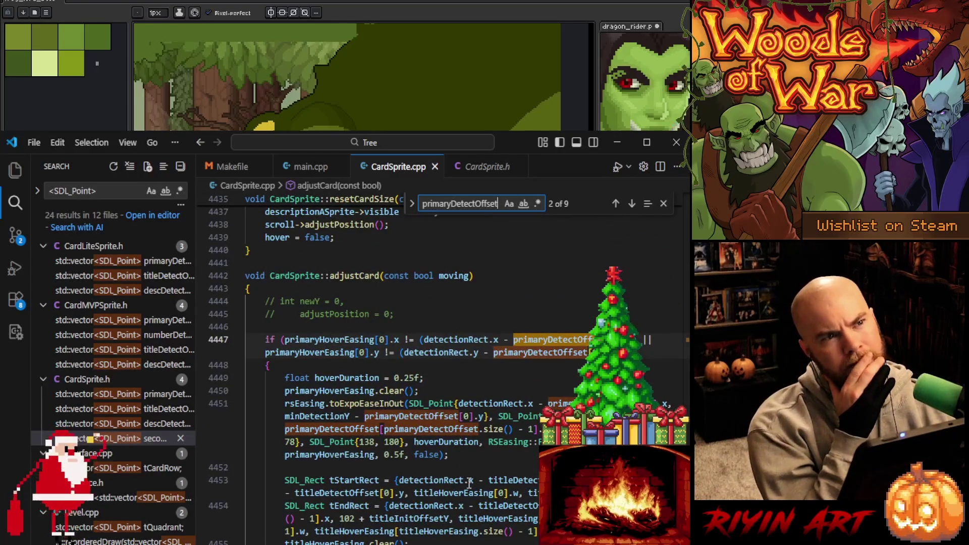
scroll(470, 482, up, 3)
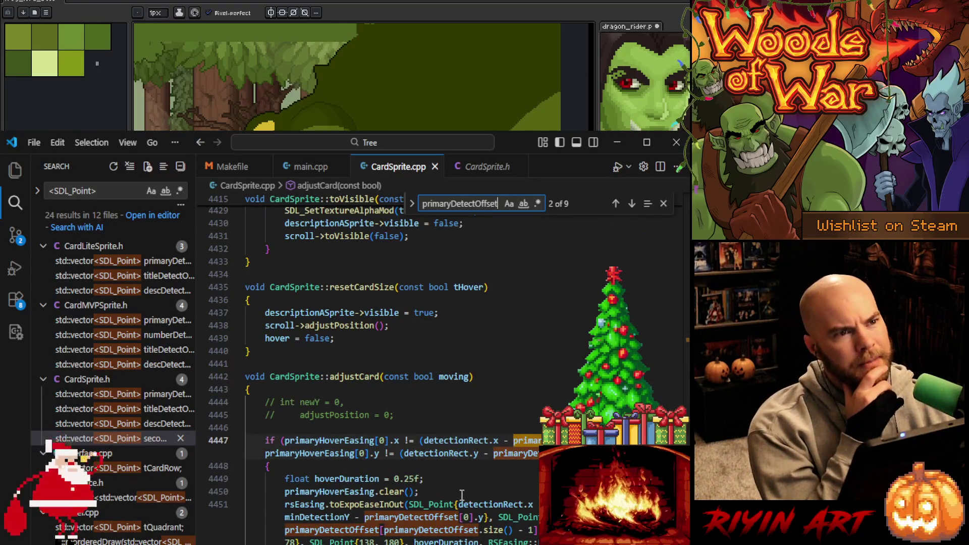
key(ctrl+f)
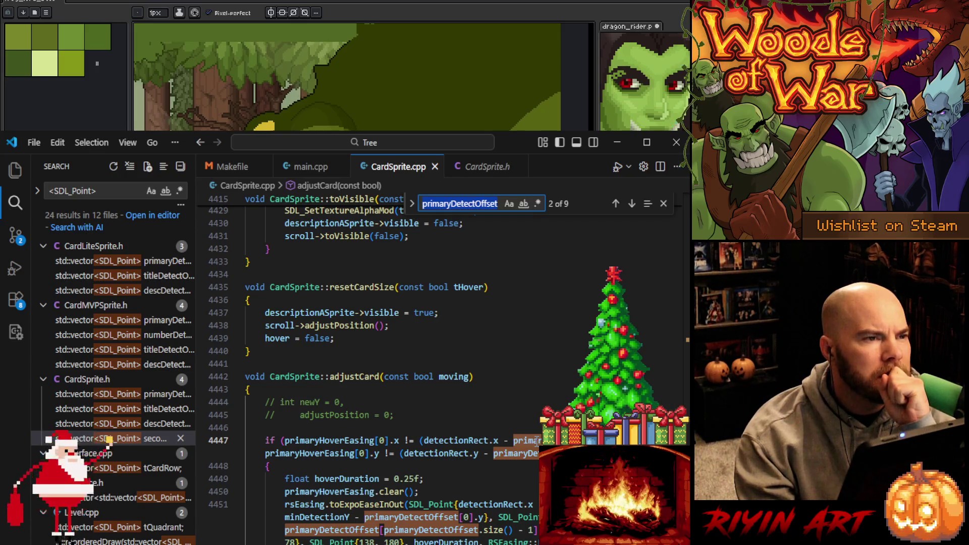
key(Return)
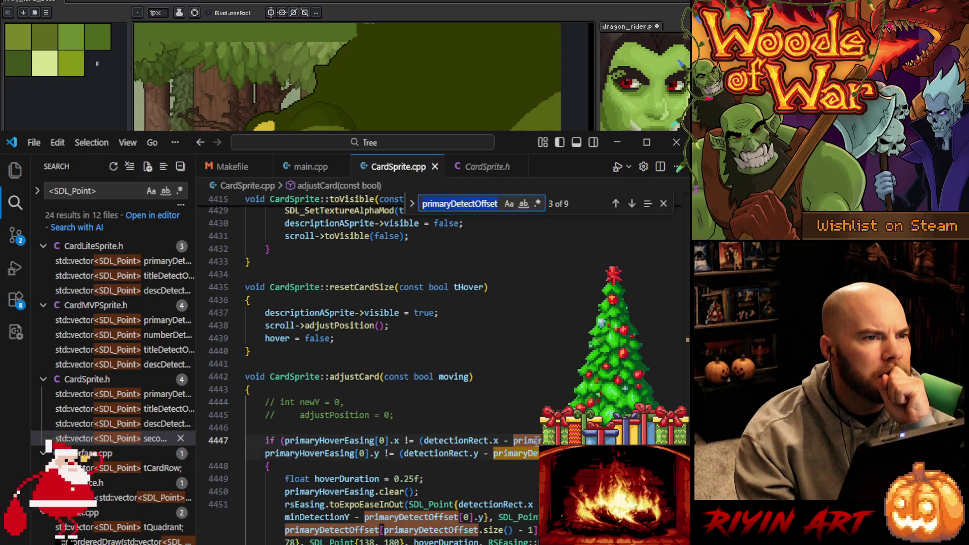
key(Return)
key(Return)
key(Return)
key(Return)
key(Return)
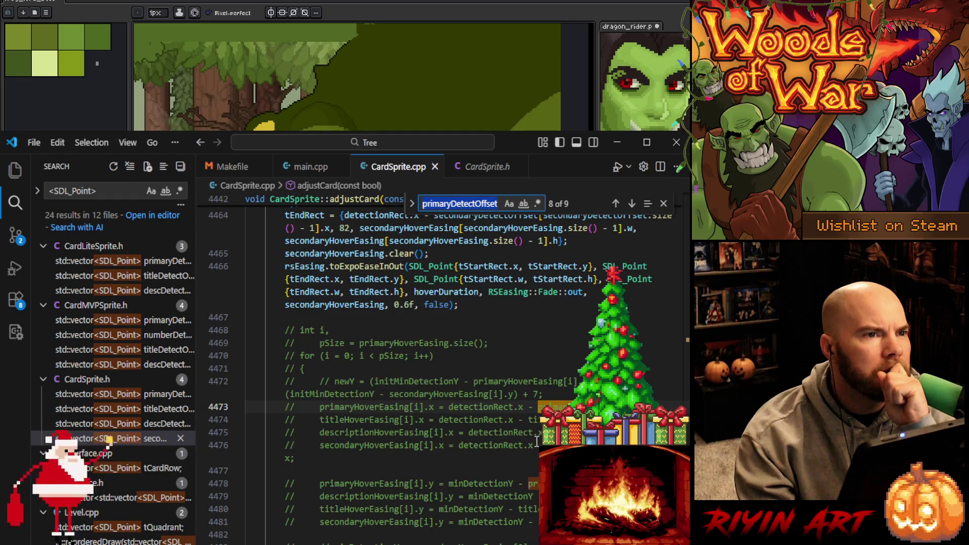
key(Return)
key(Return)
key(Return)
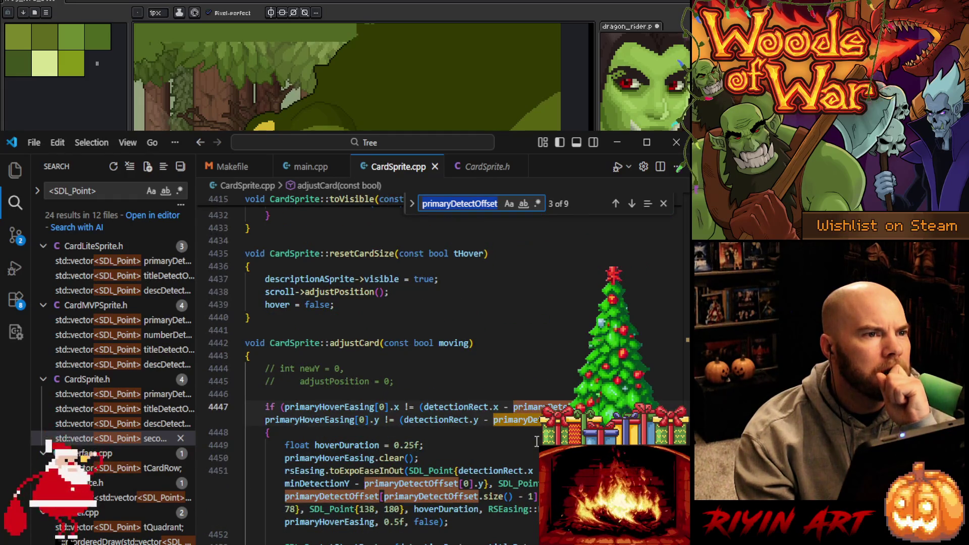
key(Return)
key(Return)
key(Return)
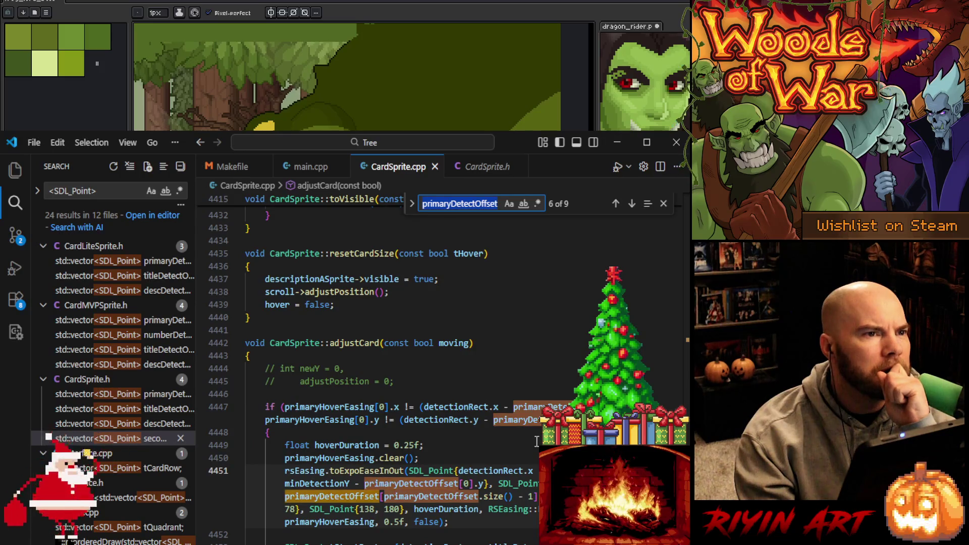
key(Return)
key(Return)
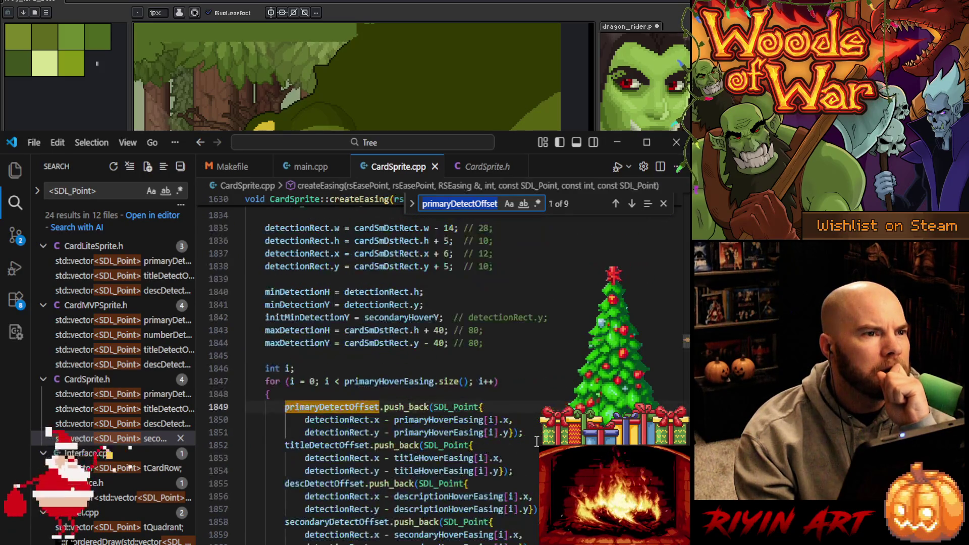
key(Return)
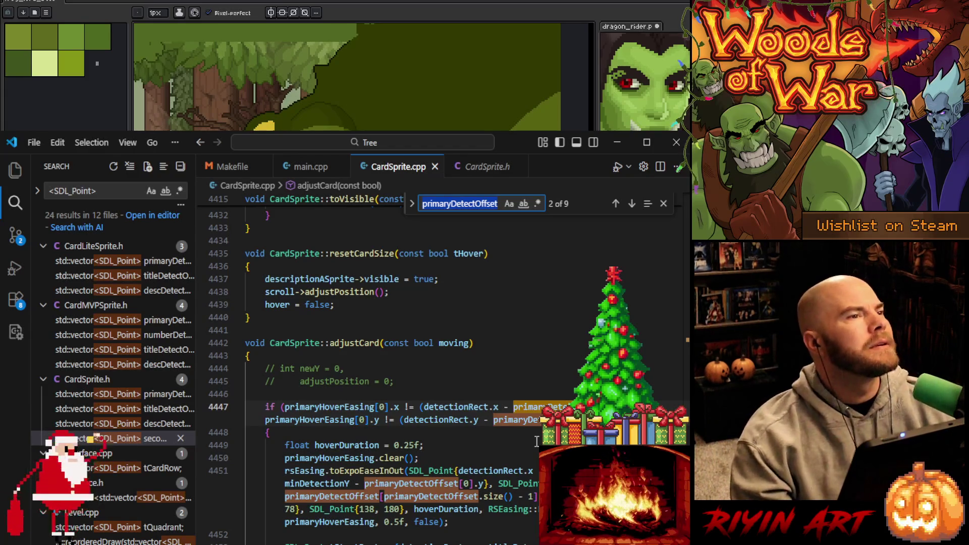
click(98, 434)
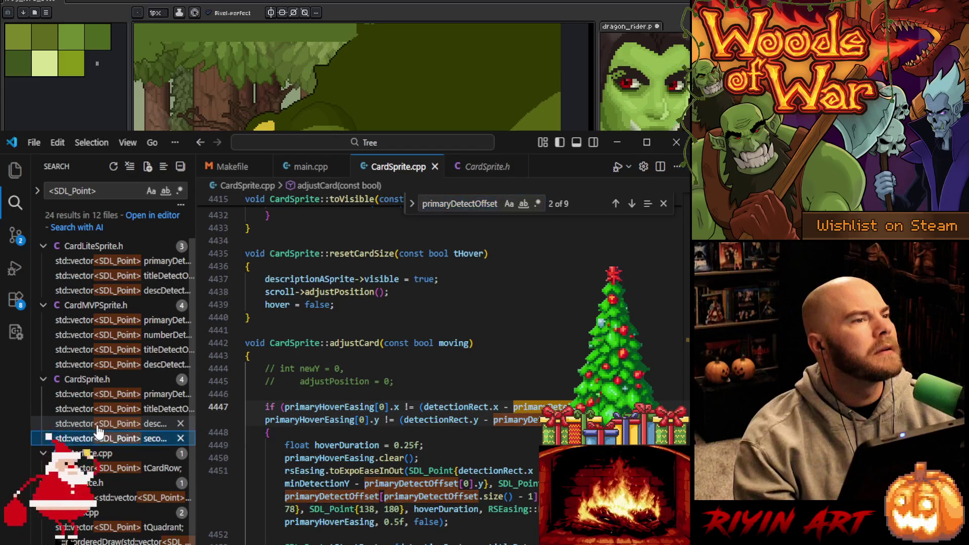
- Open the descDetectOffset result in CardSprite.h, then the tQuadrant declaration in Level.cpp's draw()
click(98, 427)
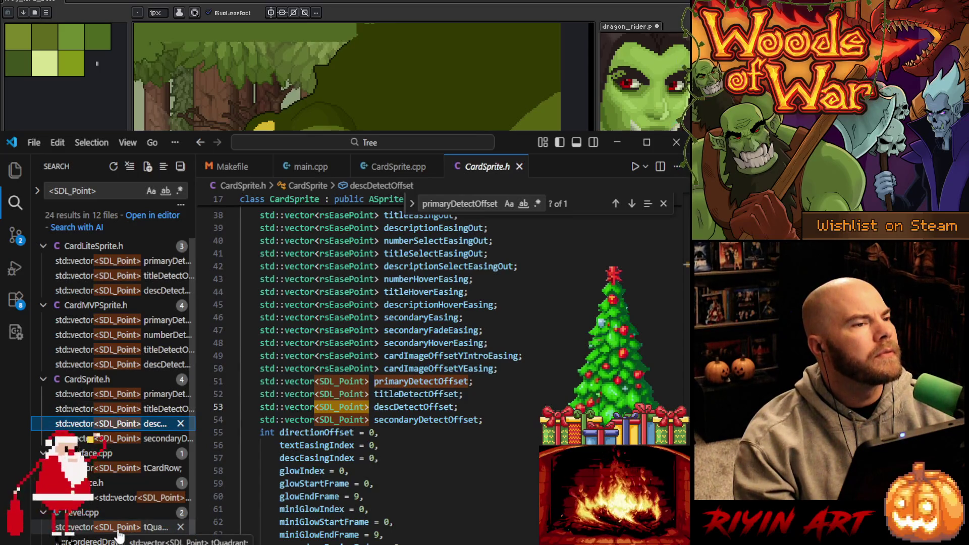
click(99, 531)
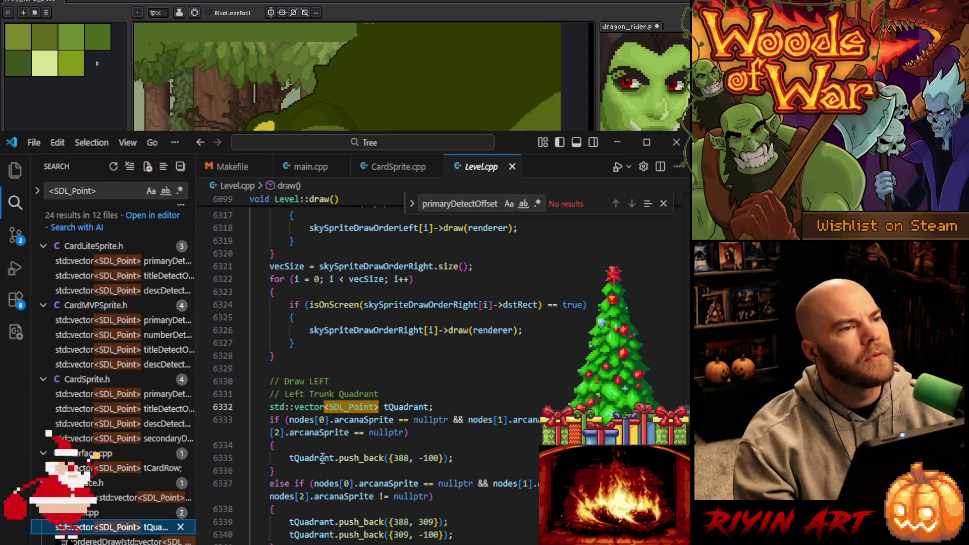
- Scroll through Level::draw's tQuadrant branches and highlight every use of tQuadrant
scroll(323, 458, down, 8)
scroll(323, 457, down, 1)
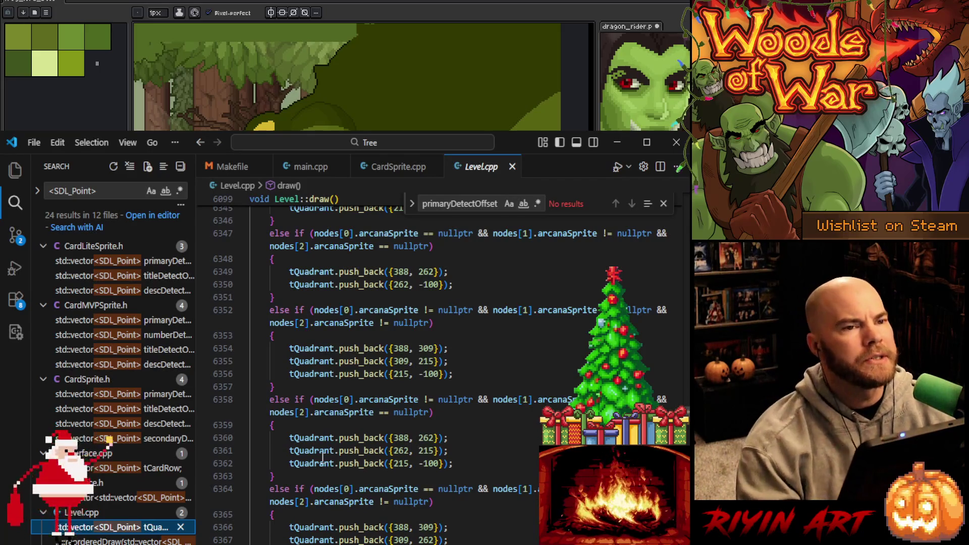
scroll(323, 458, up, 4)
scroll(323, 458, up, 8)
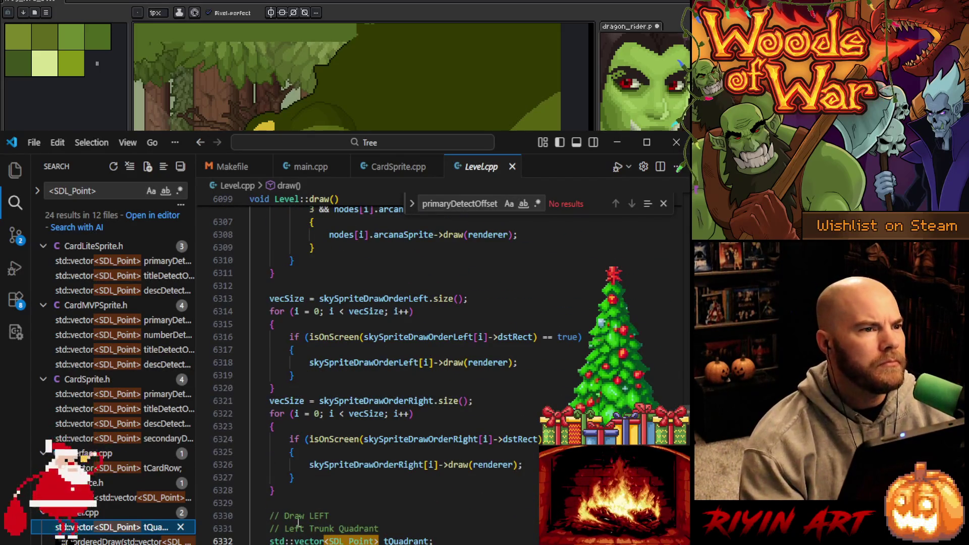
scroll(297, 522, down, 8)
scroll(313, 466, up, 5)
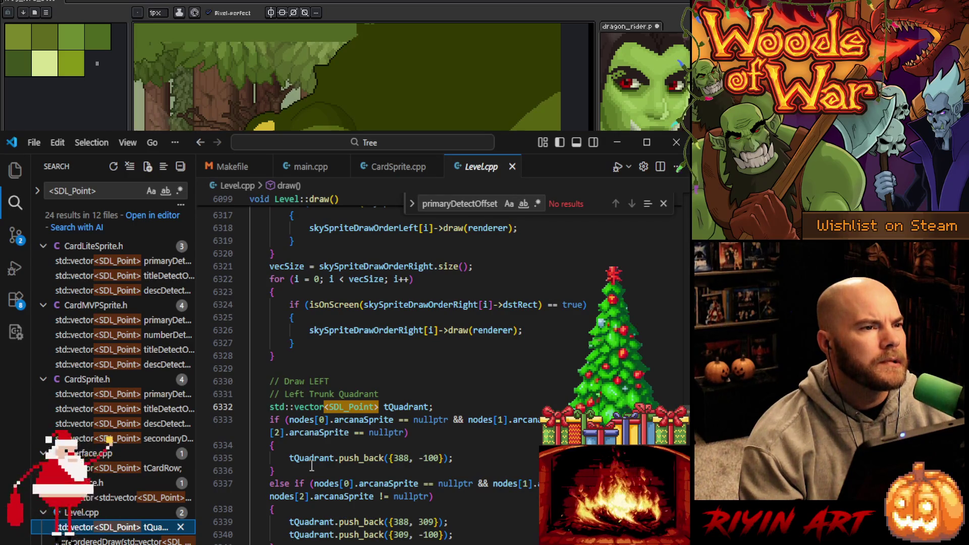
scroll(312, 465, down, 1)
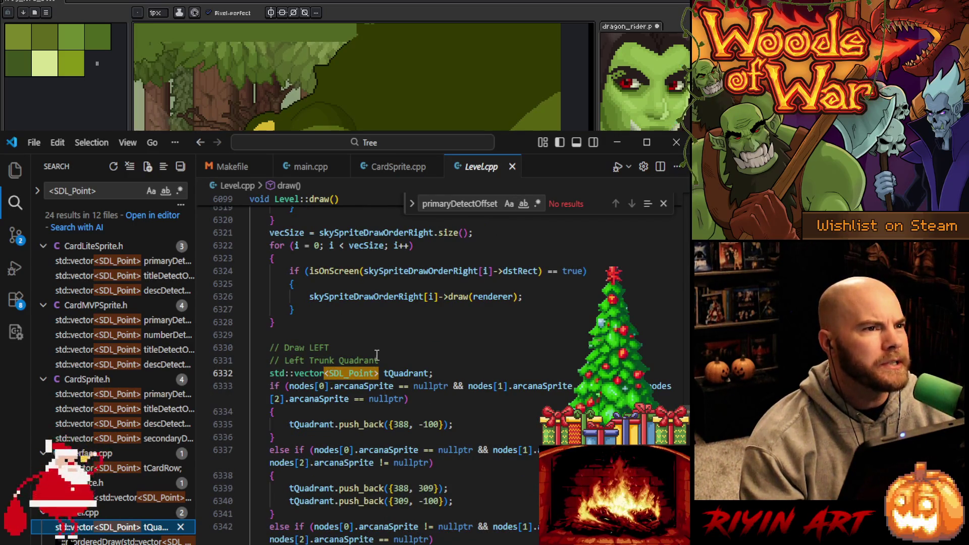
mouse_move(361, 382)
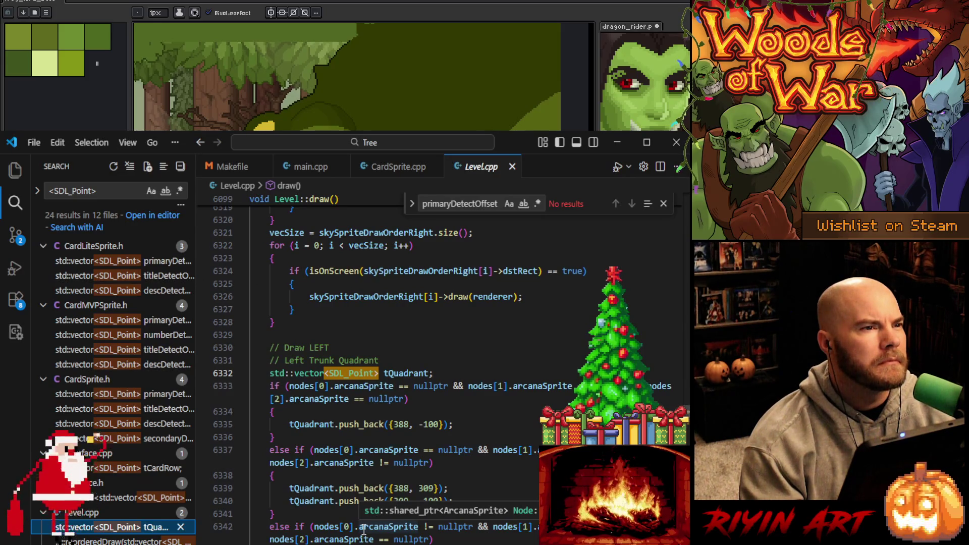
click(408, 325)
click(414, 373)
- Find reorderedDraw in Level.cpp (3 matches) and jump to its quadrant-looping definition
scroll(404, 403, down, 10)
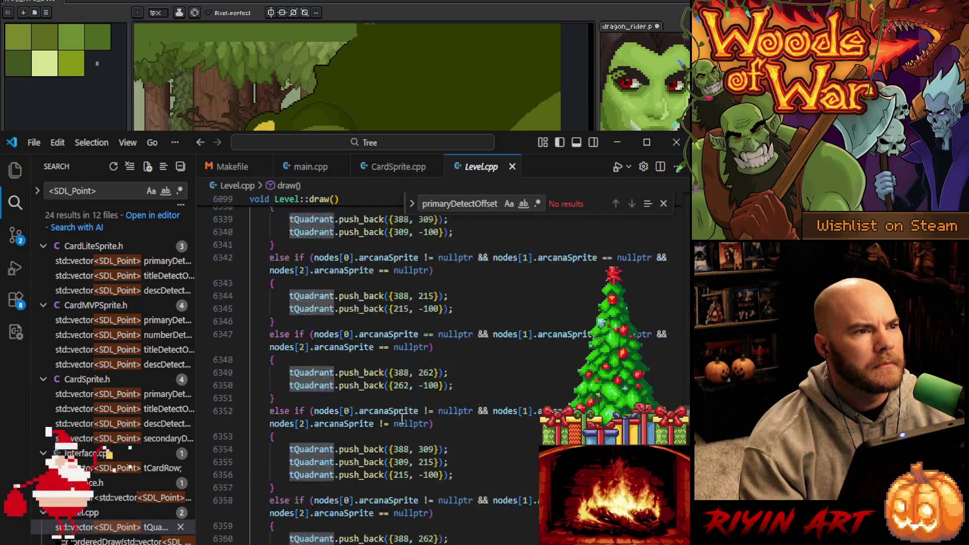
scroll(402, 418, down, 6)
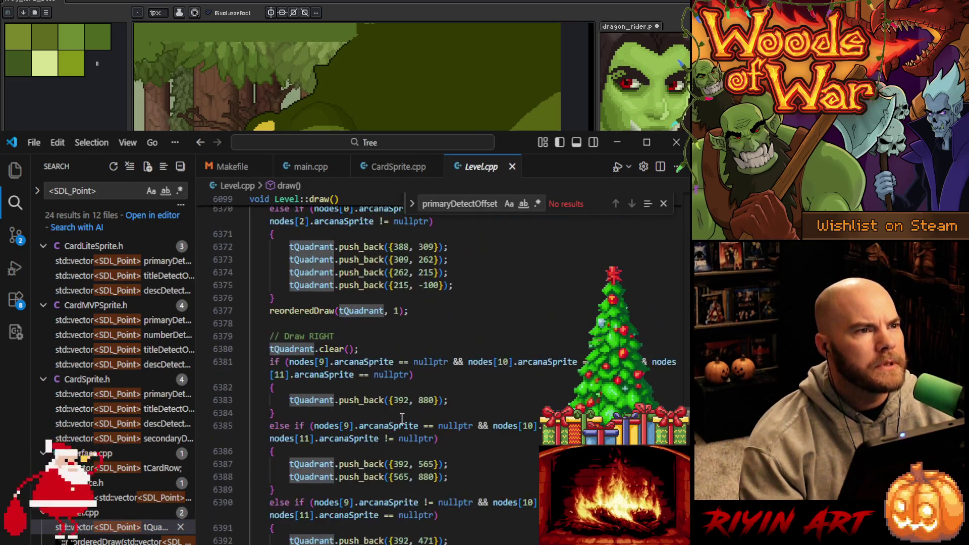
click(303, 305)
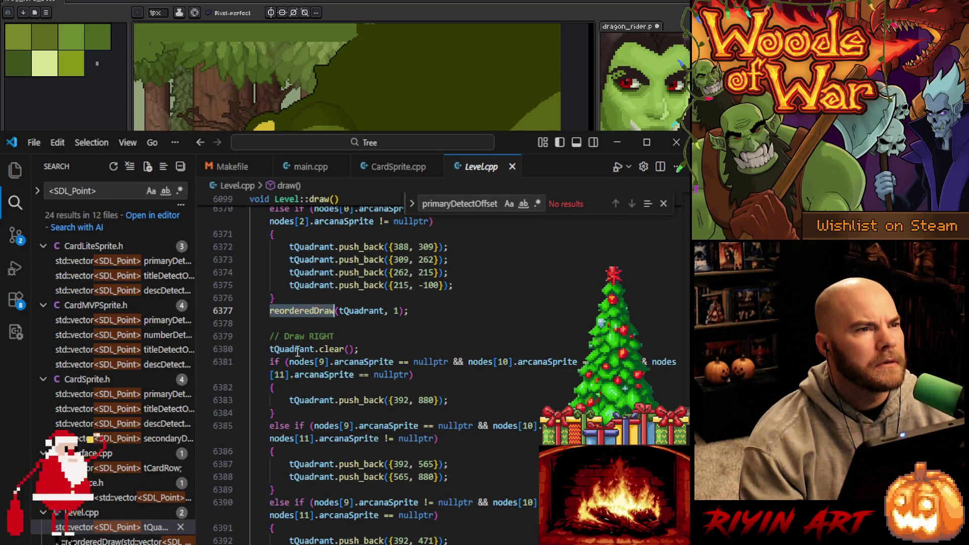
scroll(381, 505, down, 5)
key(ctrl+f)
key(Return)
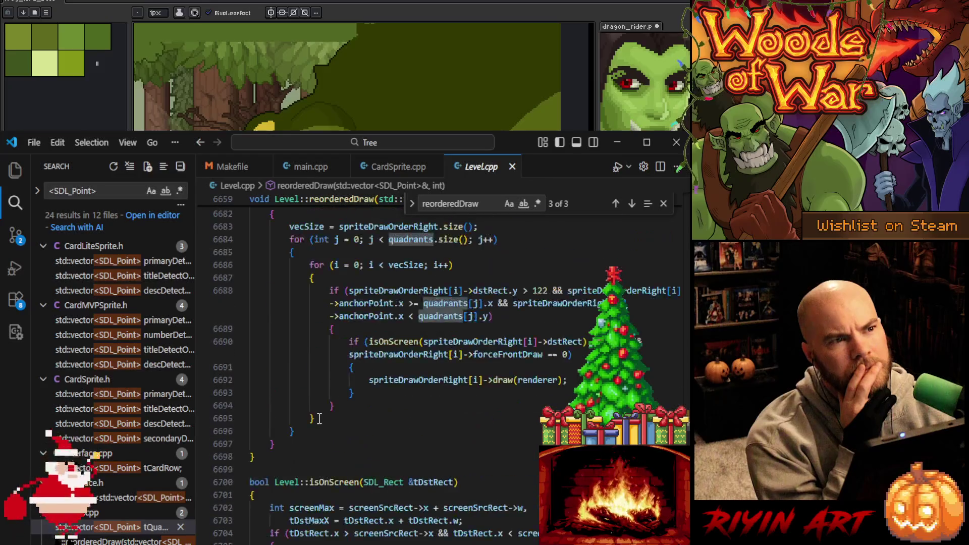
- Review the left- and right-side quadrant loops in reorderedDraw, then close Level.cpp to return to CardSprite.cpp
scroll(318, 419, up, 10)
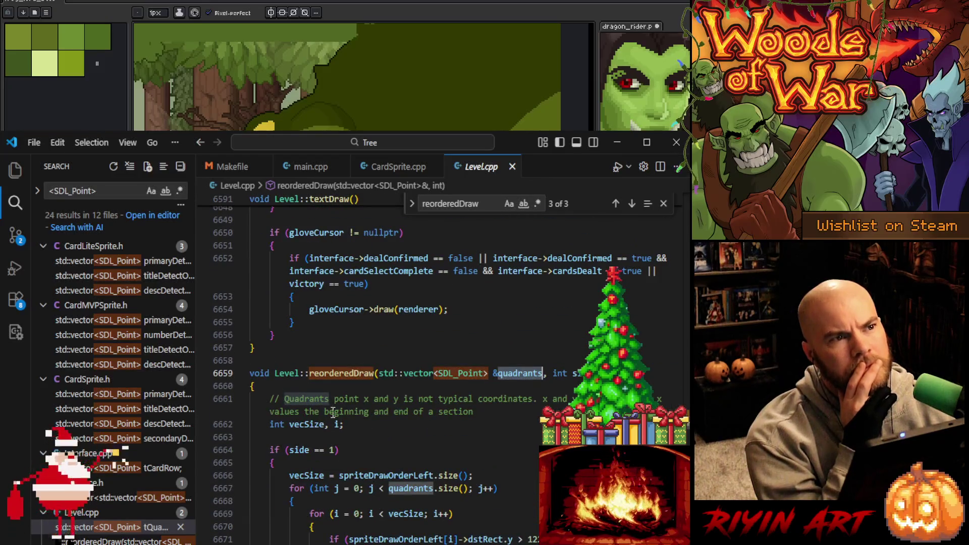
mouse_move(322, 417)
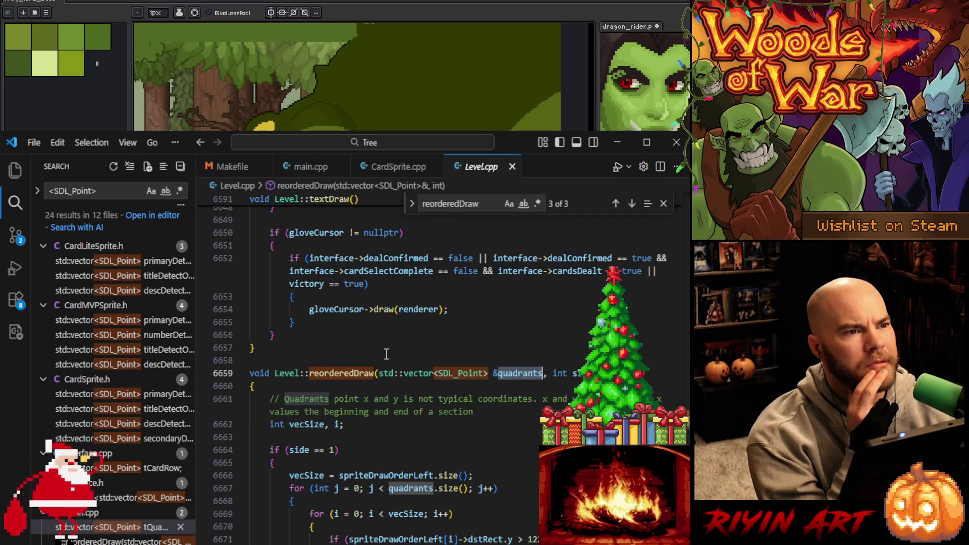
scroll(404, 461, down, 2)
click(415, 423)
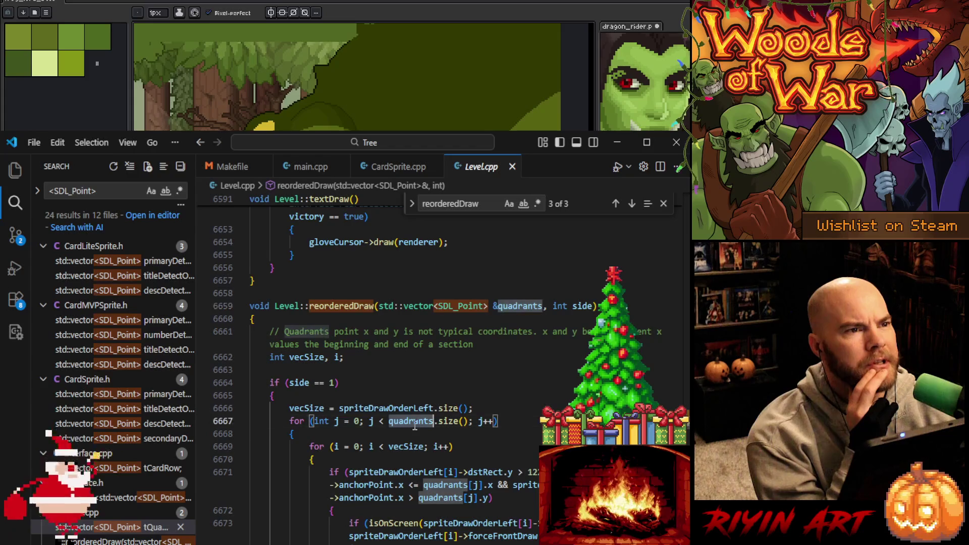
scroll(450, 430, down, 5)
click(412, 442)
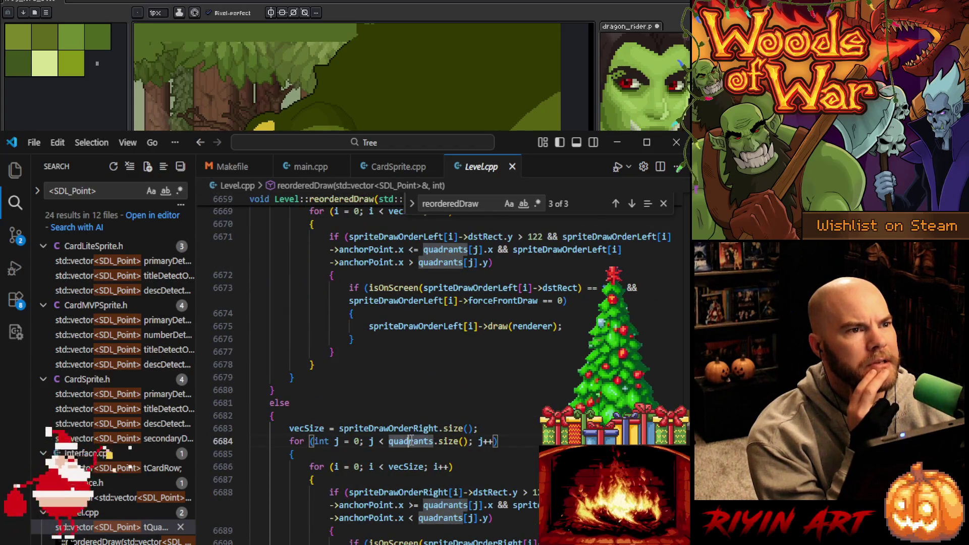
click(512, 167)
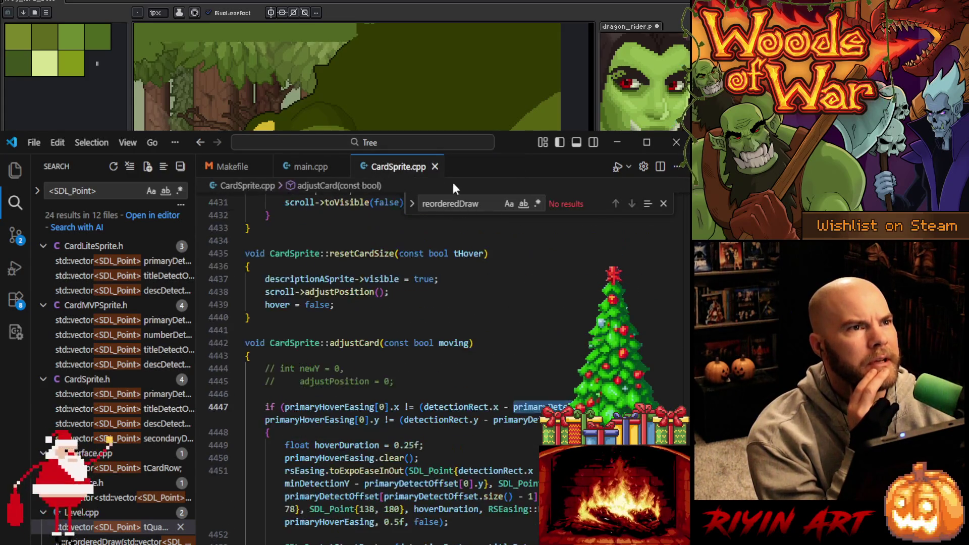
click(265, 411)
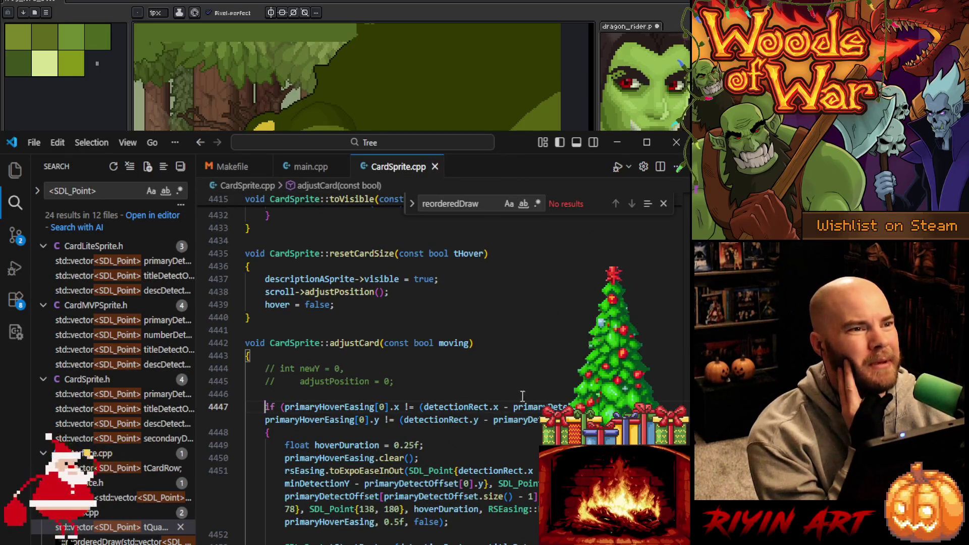
click(559, 407)
double_click(558, 407)
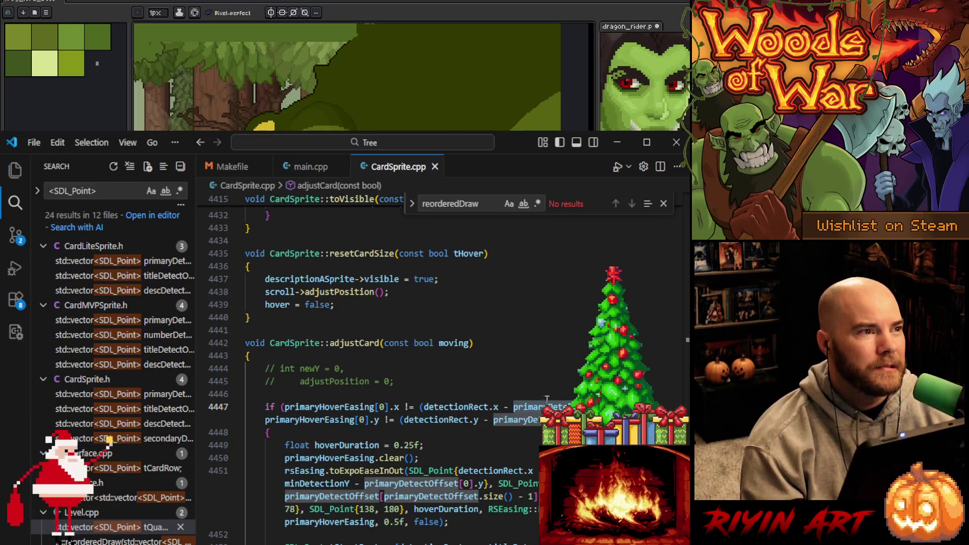
mouse_move(343, 403)
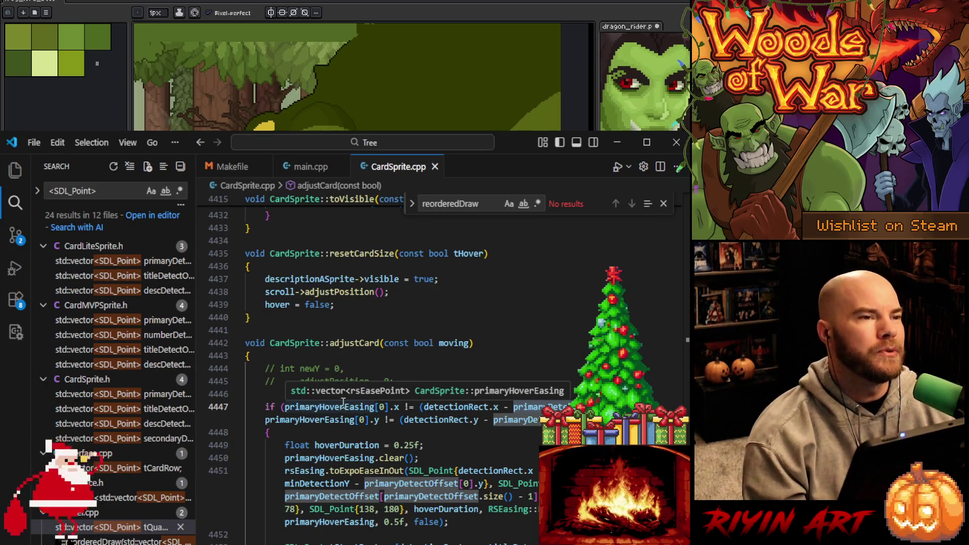
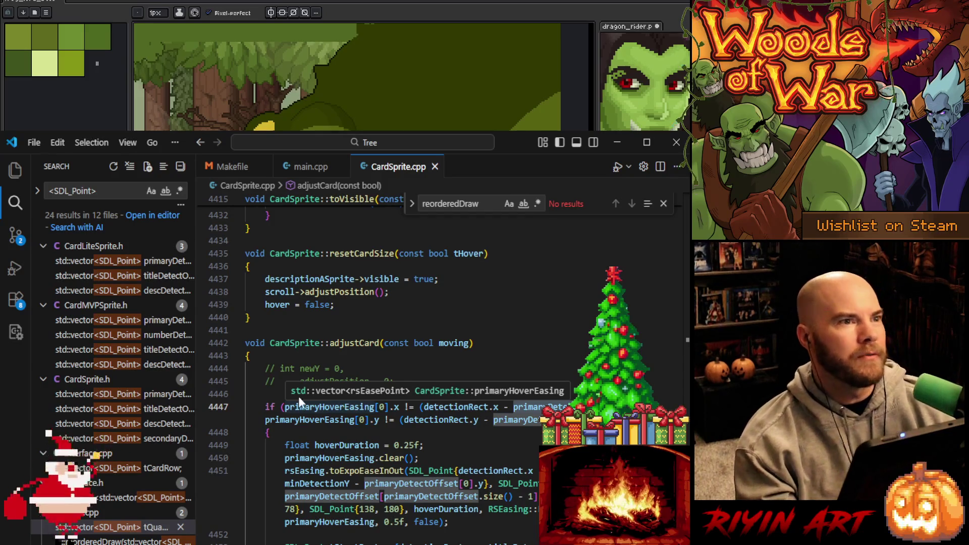
- Set a breakpoint on line 4447 of adjustCard and jump to Interface.cpp's tCardRow search result
click(202, 407)
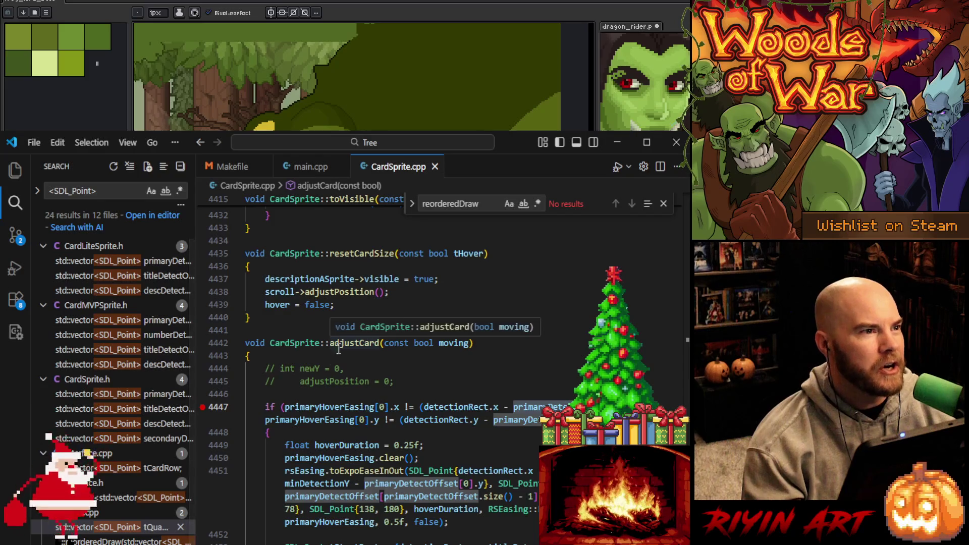
scroll(120, 407, down, 1)
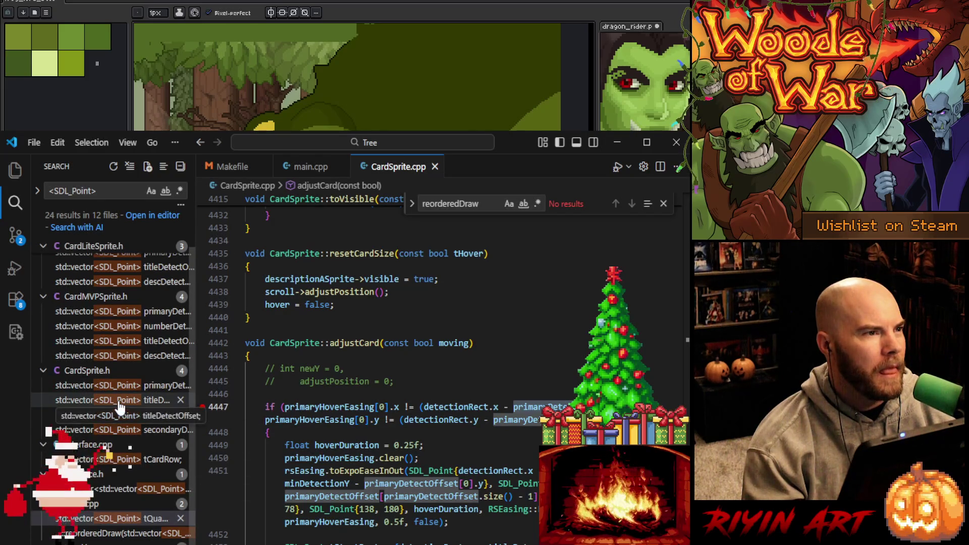
click(120, 461)
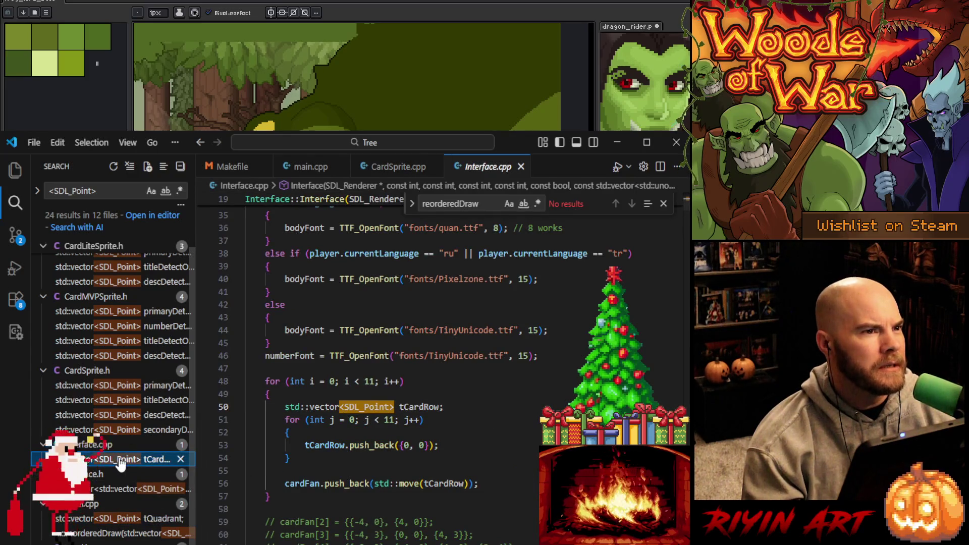
- Confirm cardFan's declaration in Interface.h, search its occurrences, and return to Interface.cpp
click(122, 493)
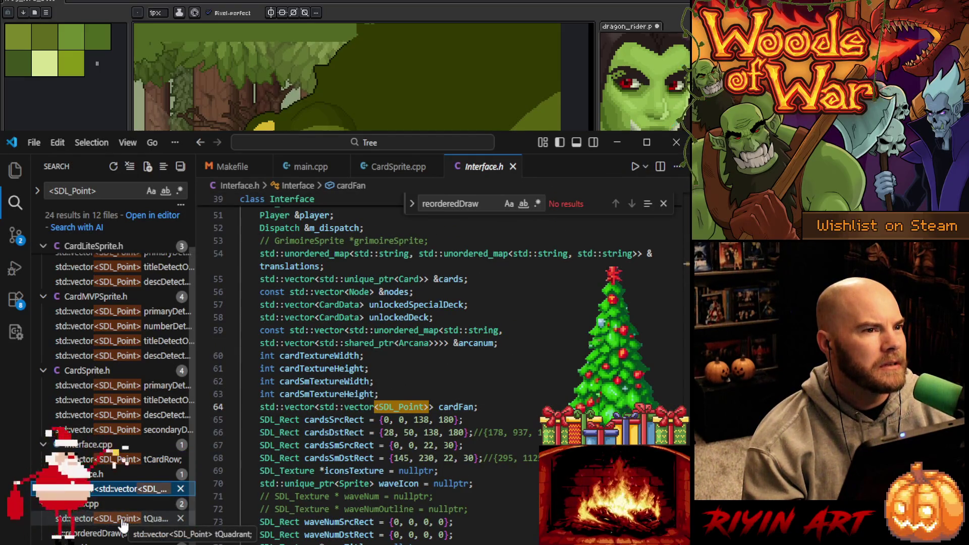
click(464, 407)
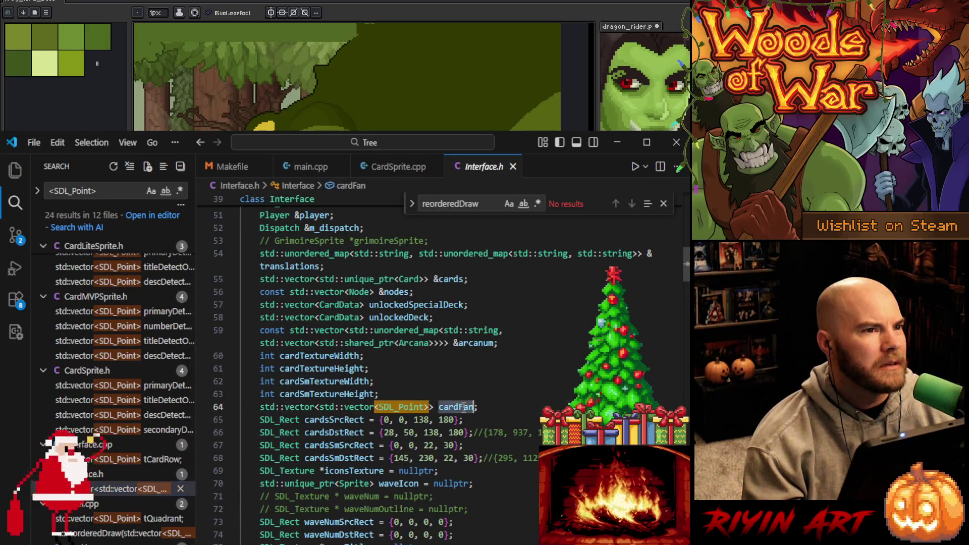
key(ctrl+f)
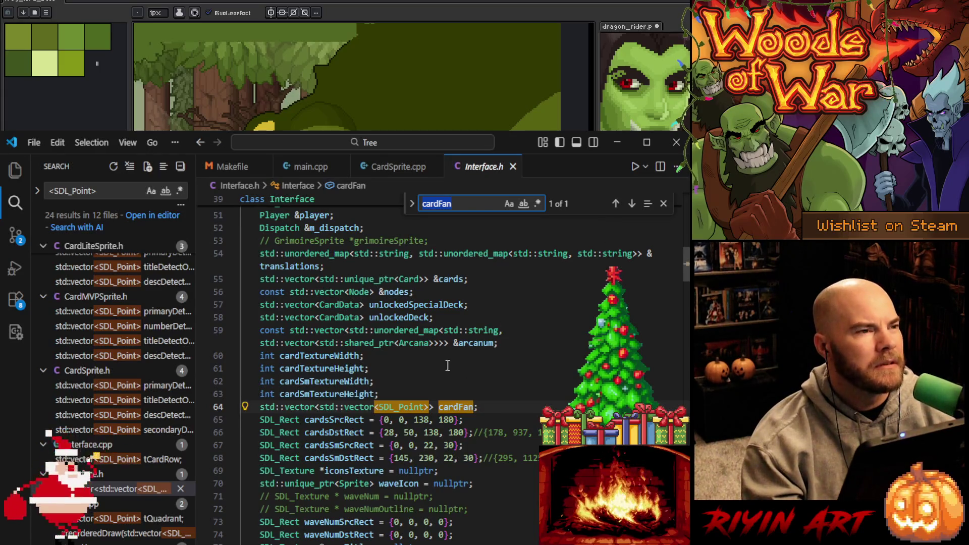
click(94, 461)
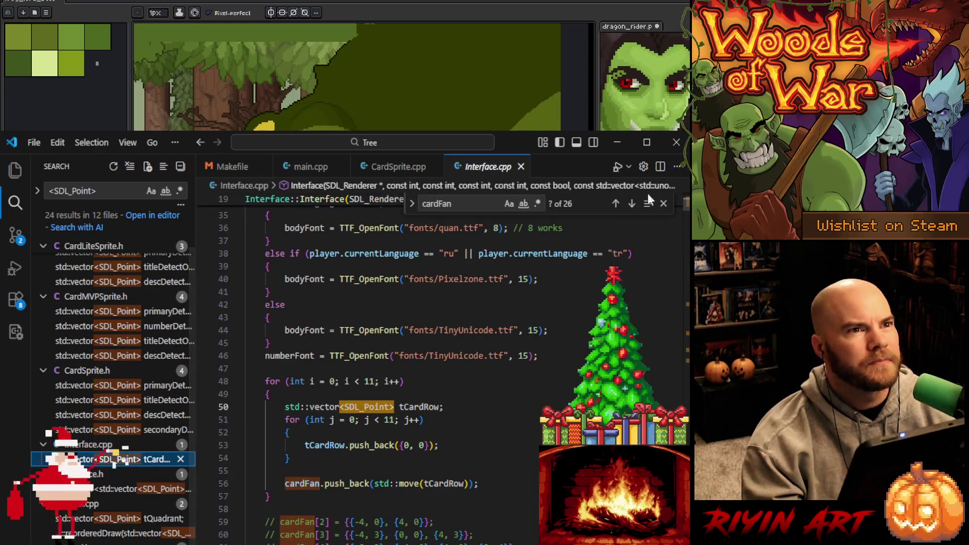
- Step through the cardFan matches to the one at line 2735
click(632, 204)
click(632, 204)
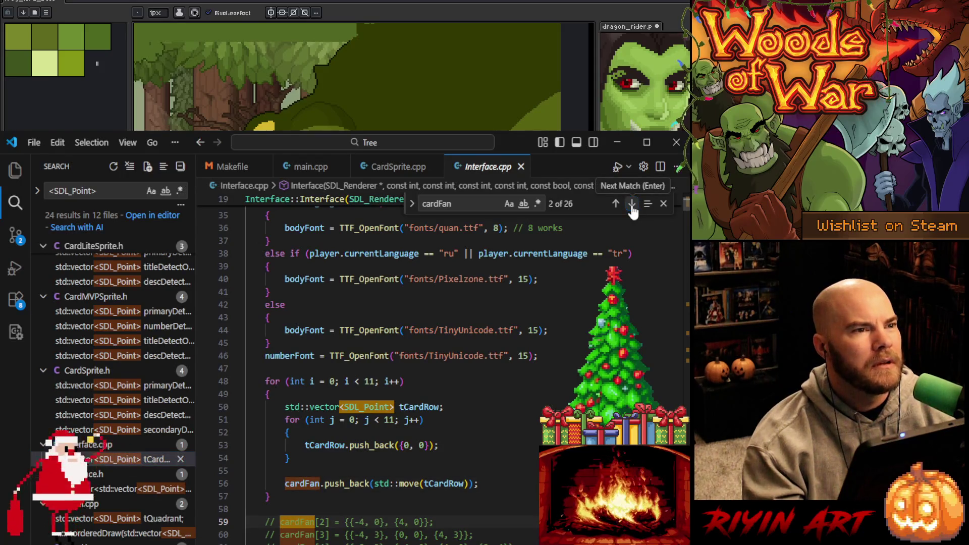
click(632, 204)
click(617, 206)
click(617, 206)
click(616, 206)
click(616, 206)
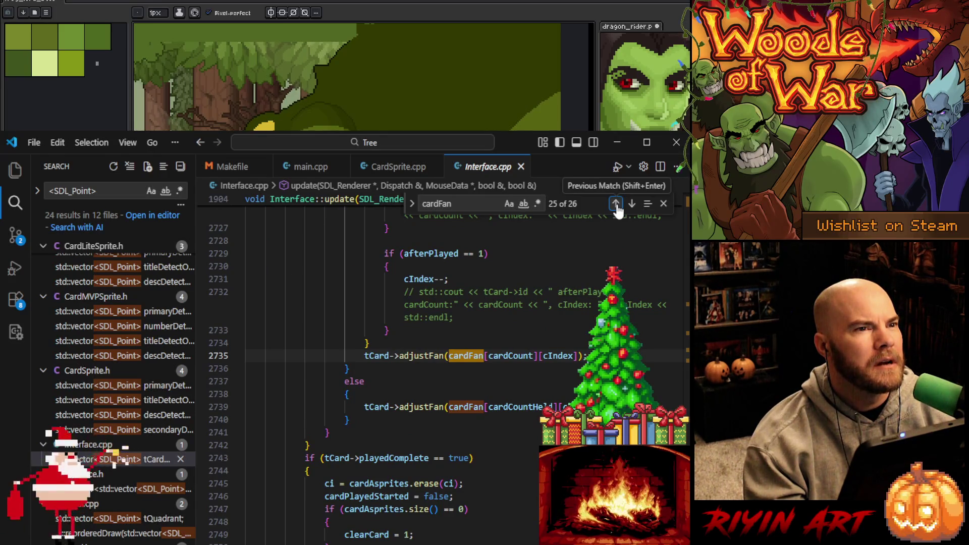
scroll(439, 354, up, 5)
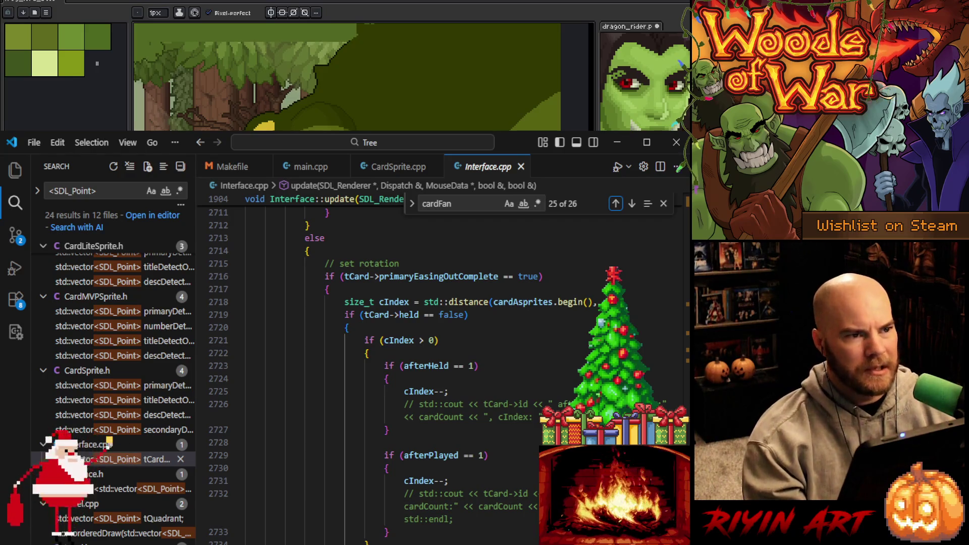
- Insert a blank line after the closing brace on line 2734, above the adjustFan call
click(458, 542)
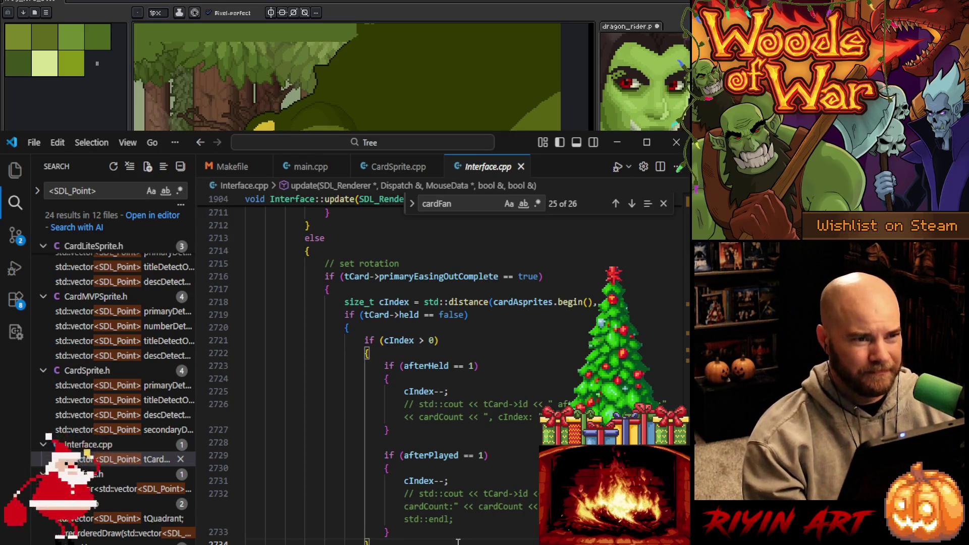
scroll(458, 542, down, 4)
scroll(458, 542, up, 1)
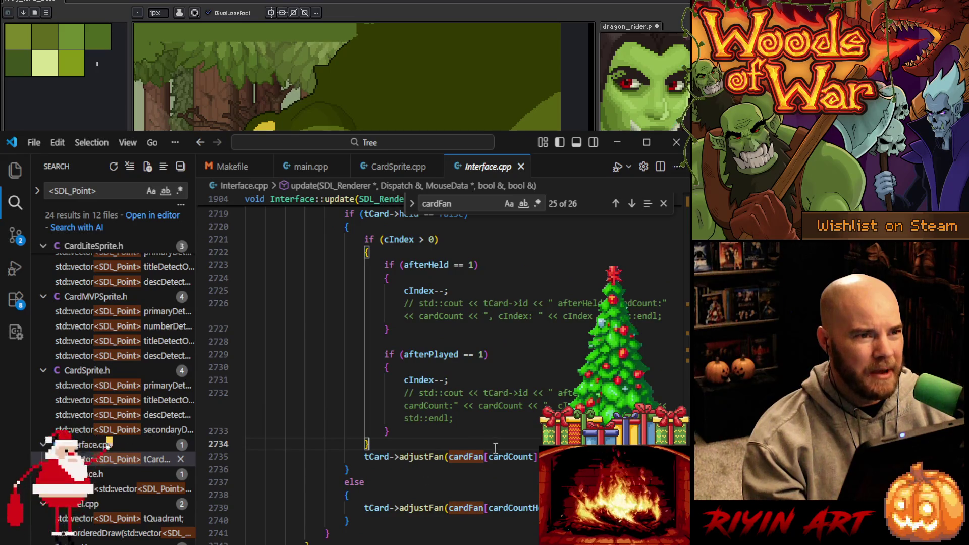
key(shift+Down)
key(shift+Down)
key(shift+Down)
shift+click(502, 508)
scroll(500, 508, up, 1)
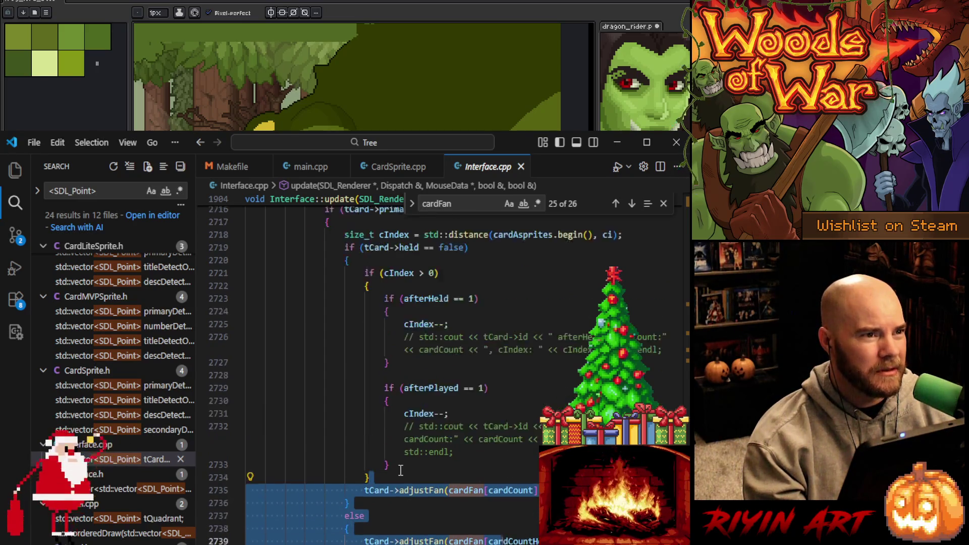
click(397, 476)
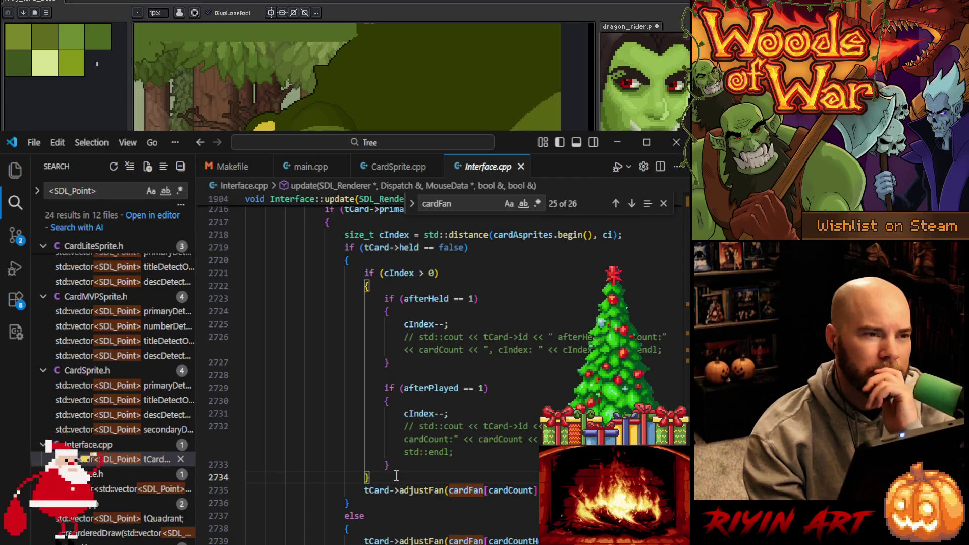
key(Return)
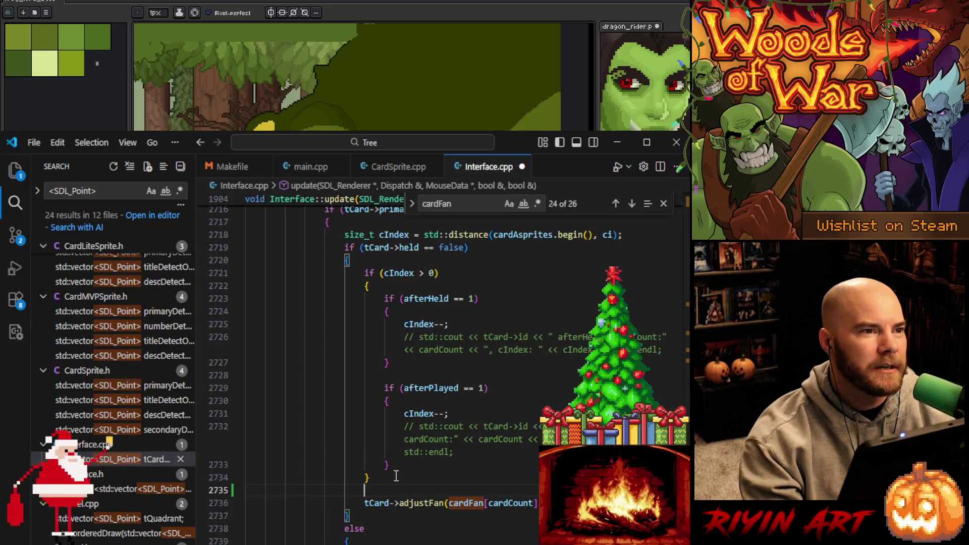
- Write the condition checking cardCount < cardFan.size() and cIndex against the cardFan row size
text(t)
key(BackSpace)
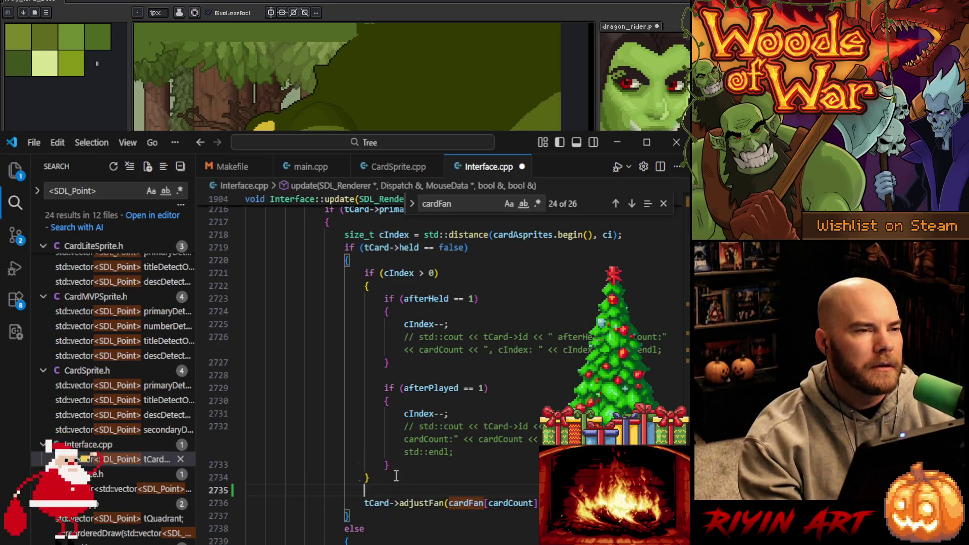
text(tC)
key(BackSpace)
key(BackSpace)
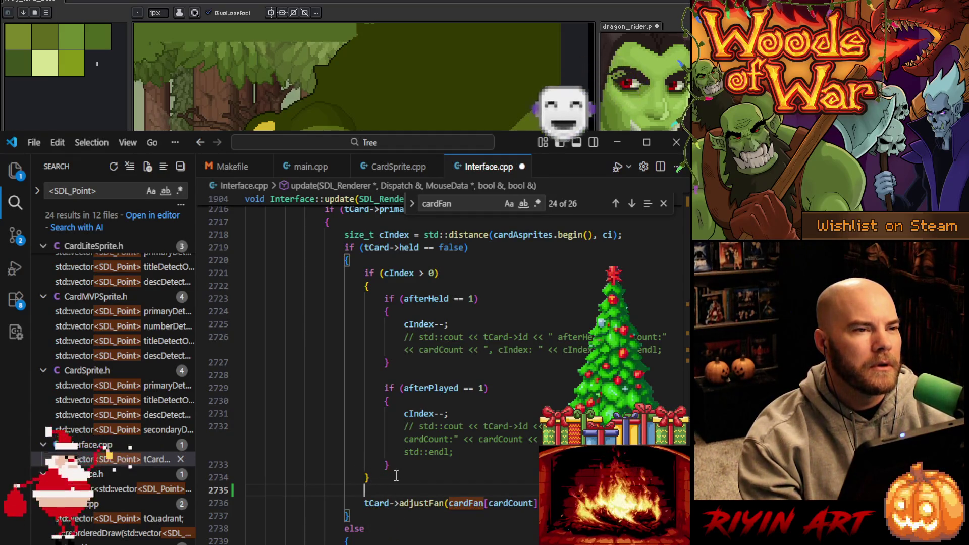
text(if()
text(cardF)
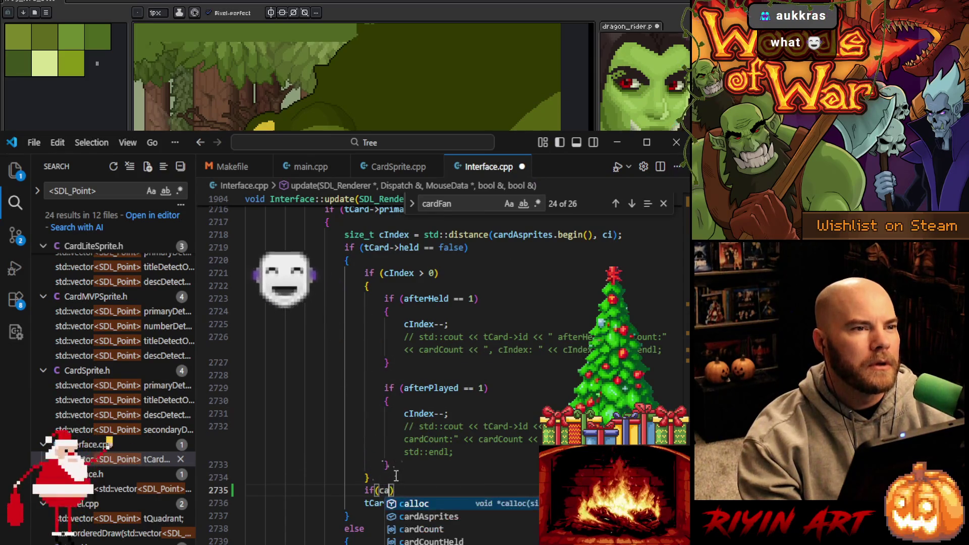
text(an.)
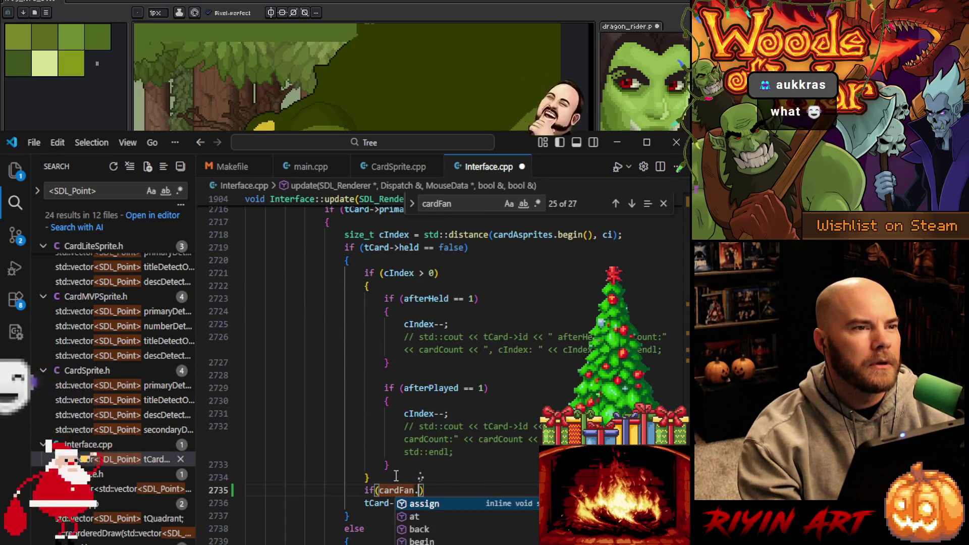
text(size())
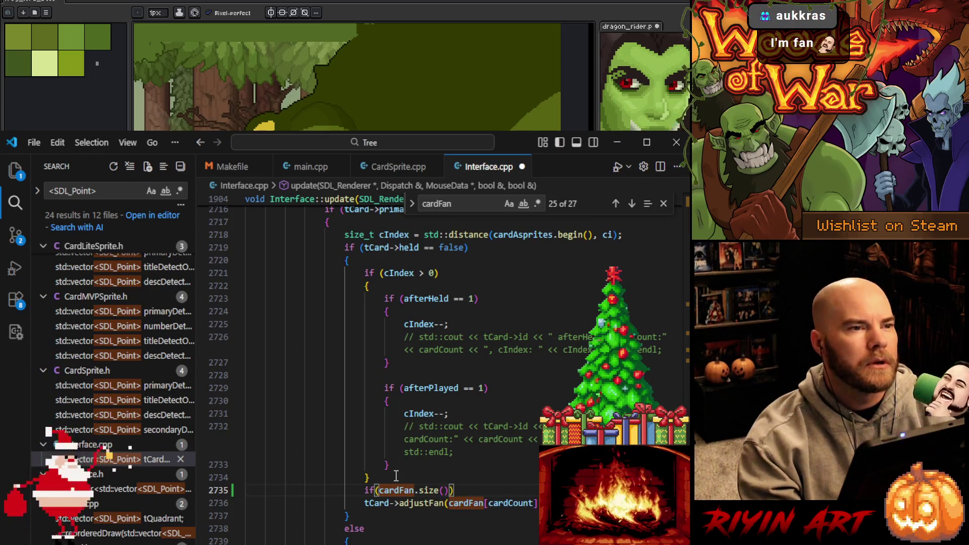
click(379, 489)
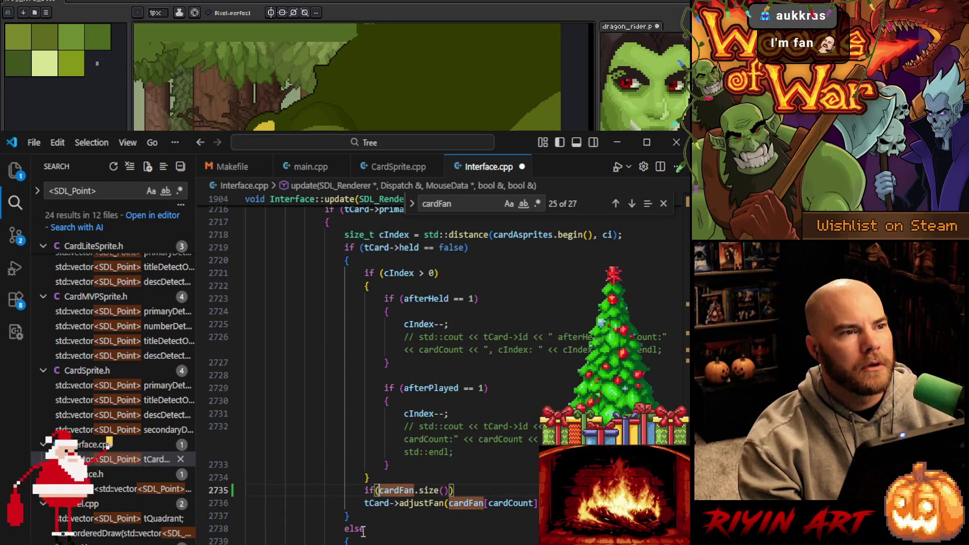
text(cardCount <)
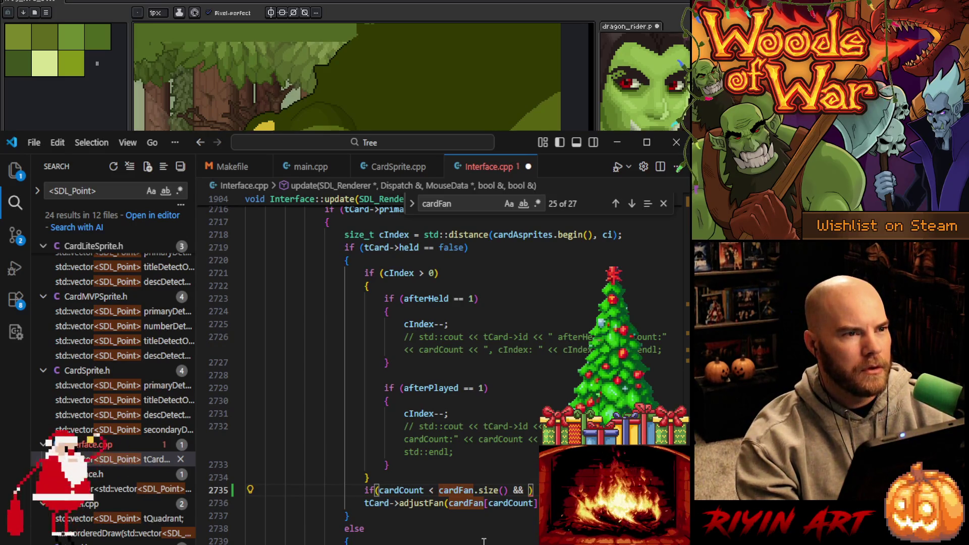
text(card)
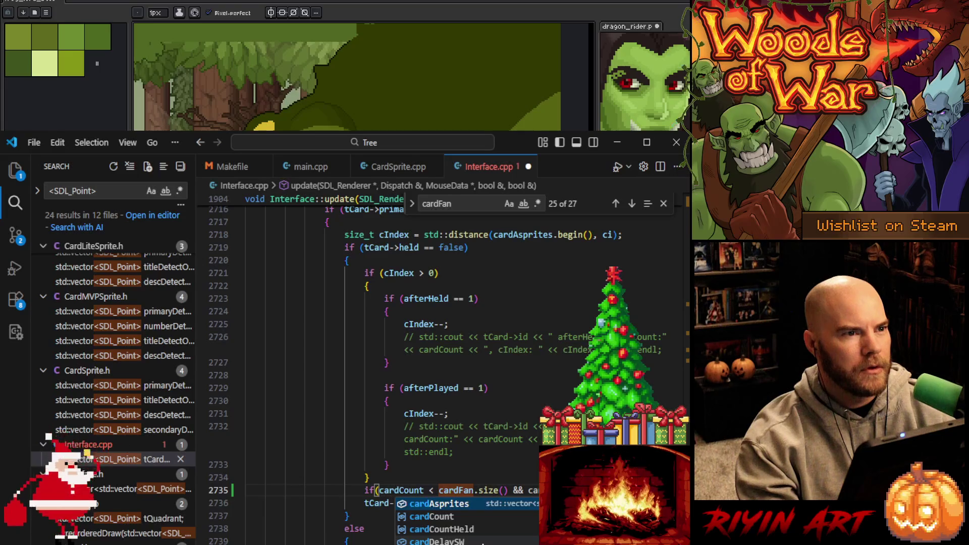
text(Fan)
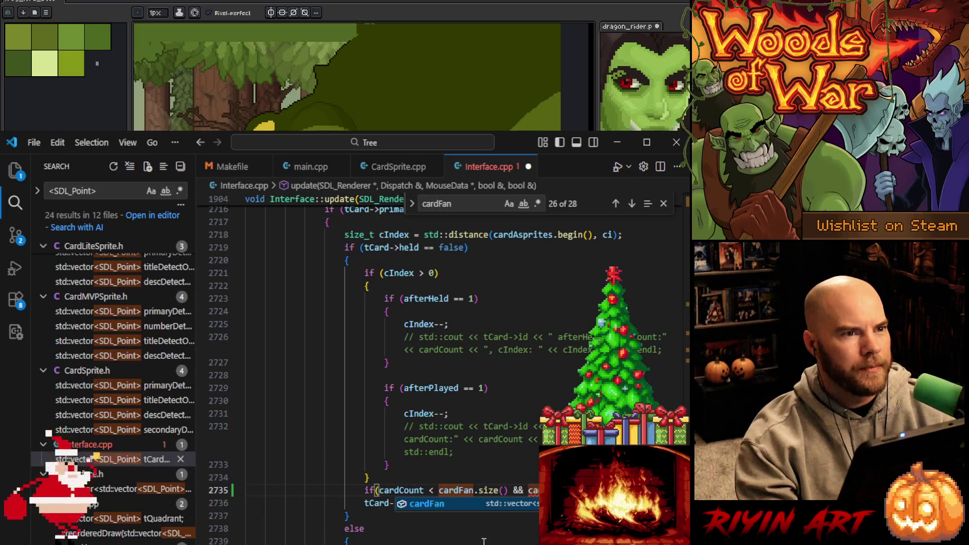
text([card)
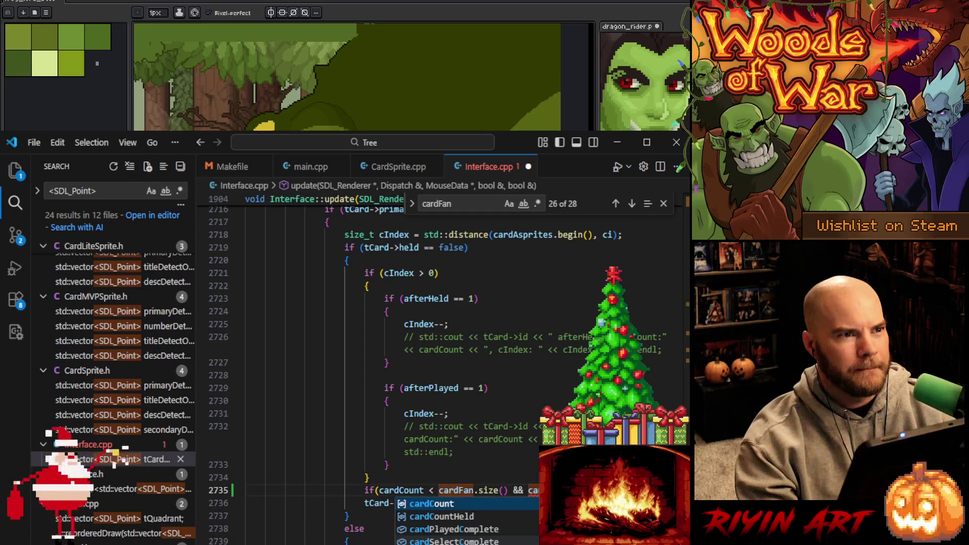
key(Tab)
text(,)
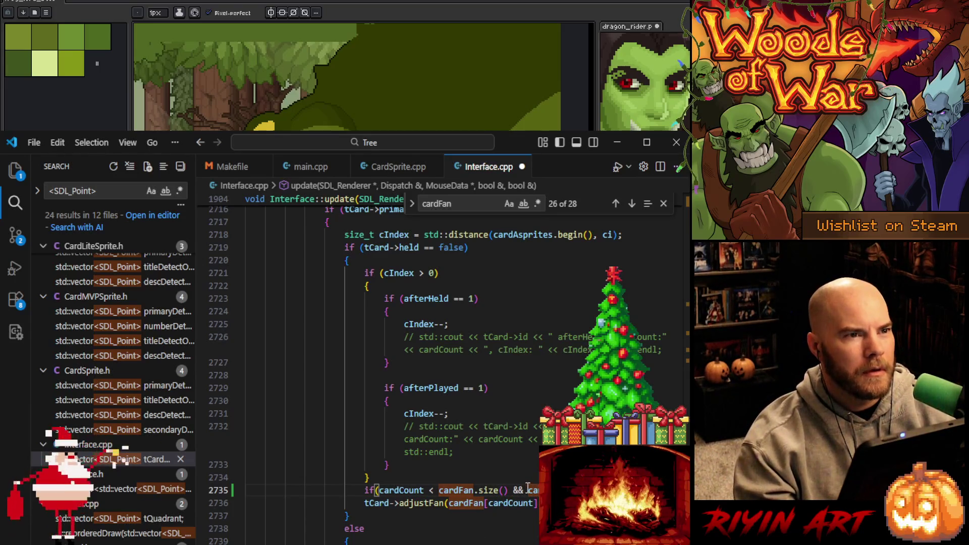
text(Index < cardFan.size())
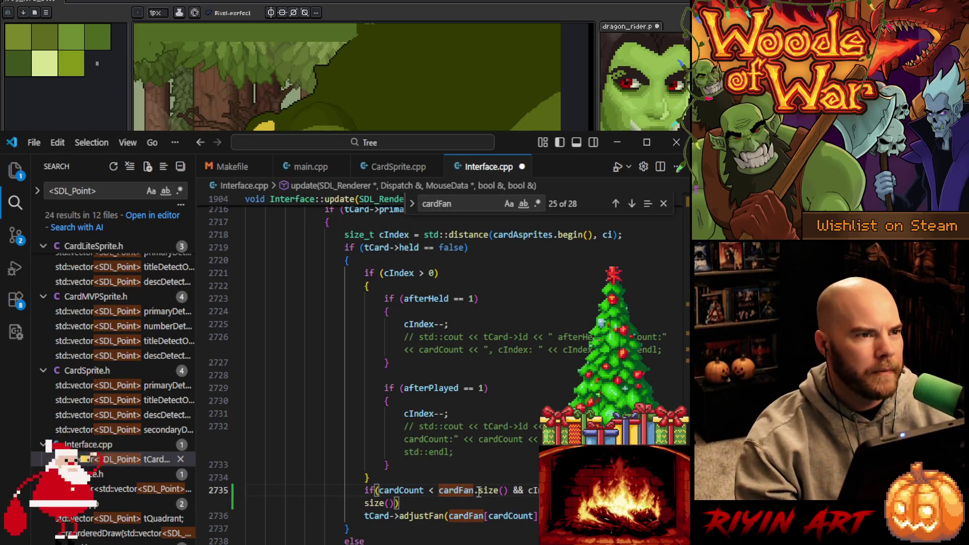
- Wrap the adjustFan call in braces under the new bounds-check condition
key(Return)
text({)
key(Delete)
click(426, 504)
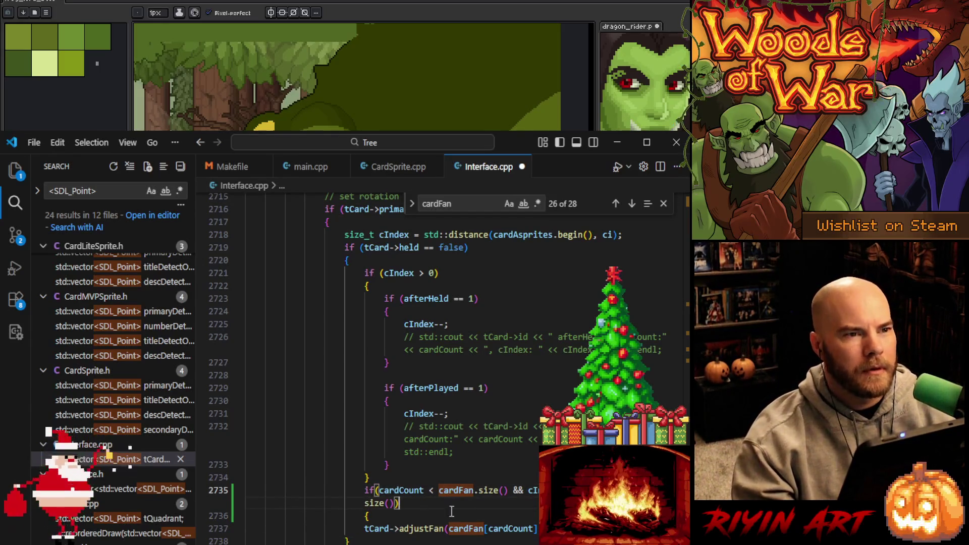
key(Down)
key(Down)
key(End)
key(Return)
text(})
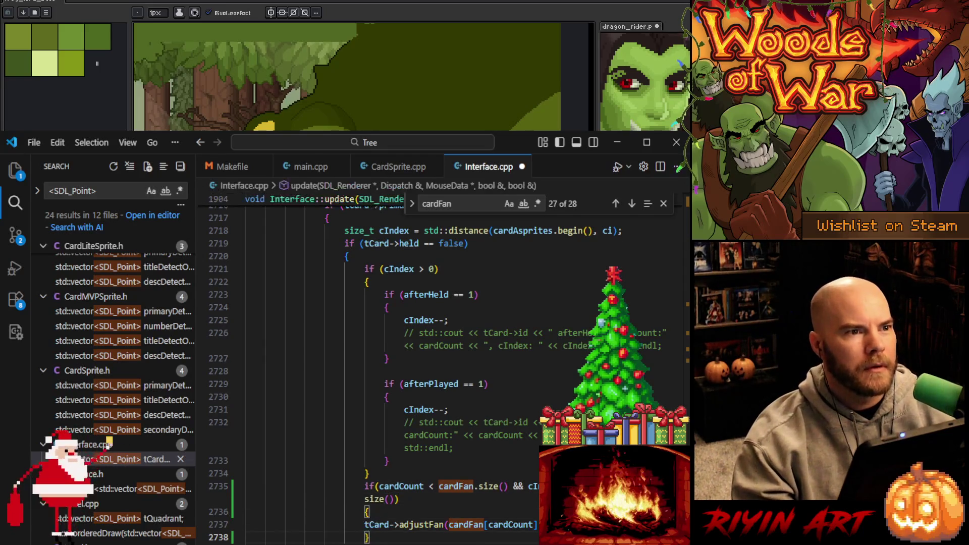
- Copy the guarded adjustFan block into the else branch
drag(382, 511, 384, 476)
key(ctrl+c)
key(Down)
key(Down)
key(Down)
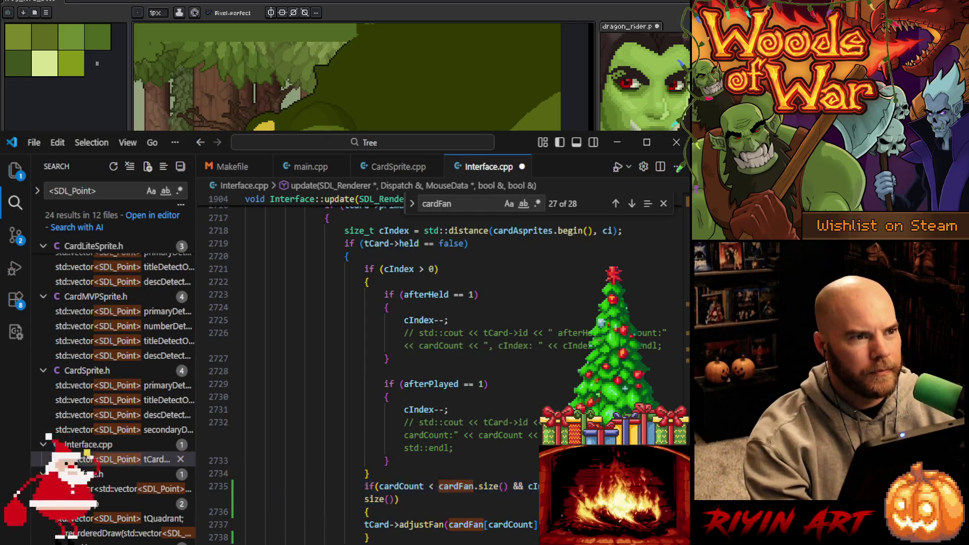
key(ctrl+v)
key(Down)
key(Down)
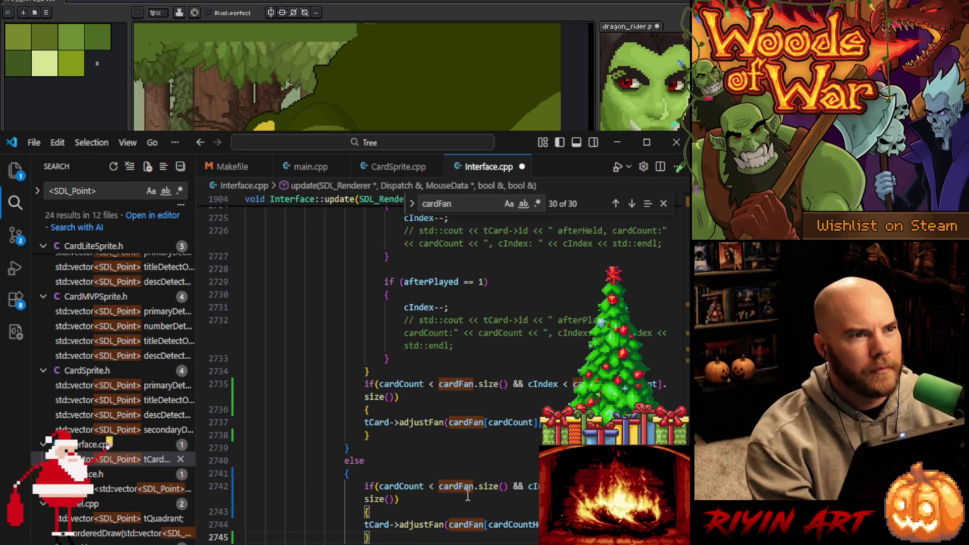
- Change cardCount to cardCountHeld in the else-branch bounds check
click(525, 527)
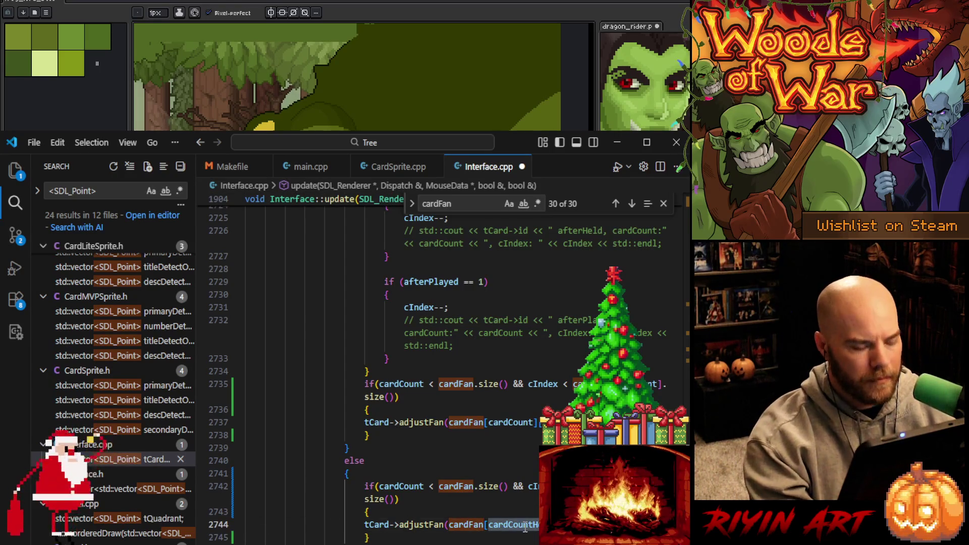
double_click(394, 488)
key(ctrl+v)
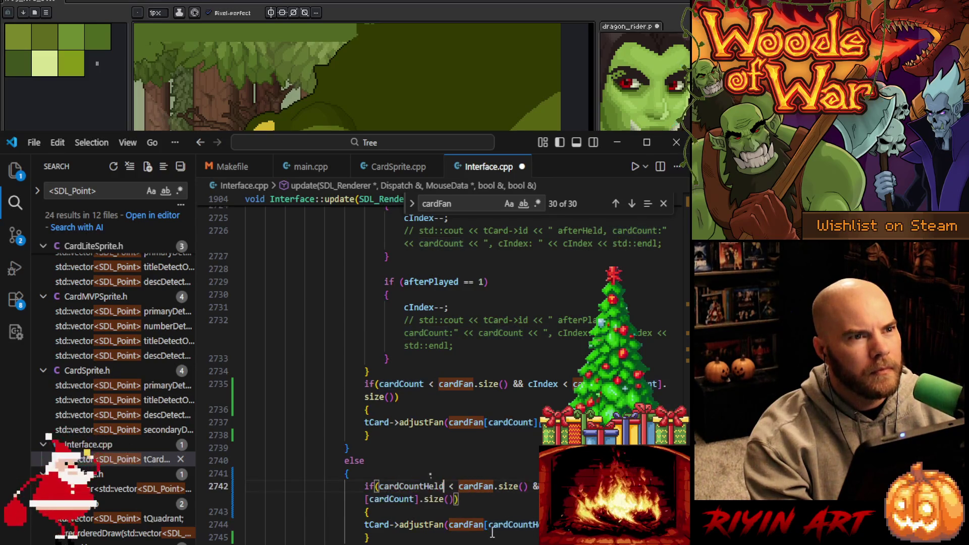
- Format Interface.cpp, recheck the edited bounds check, and save the file
right_click(453, 447)
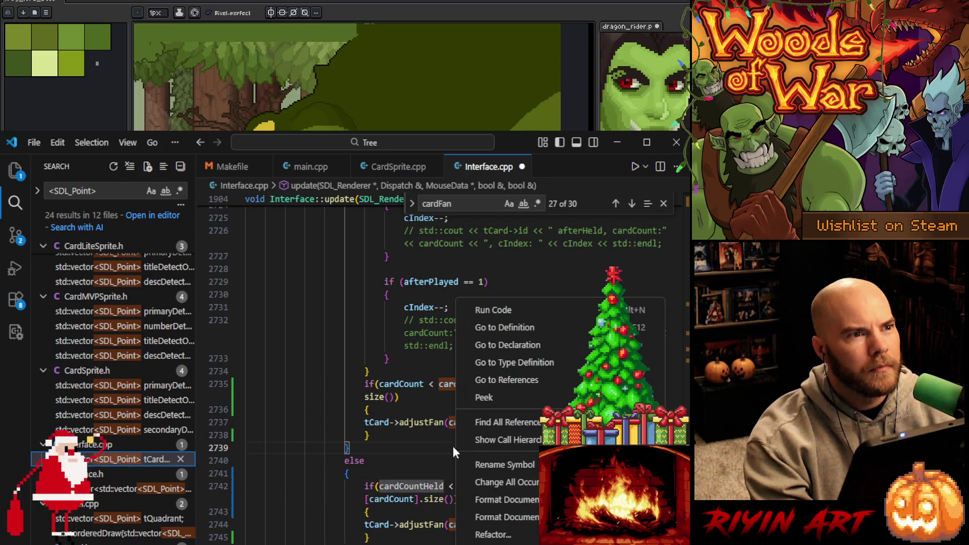
click(493, 500)
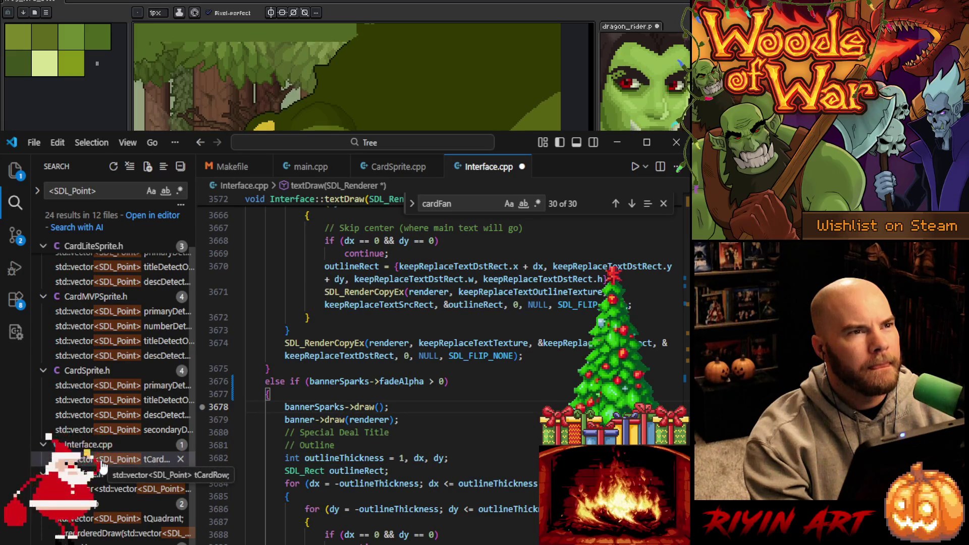
click(632, 203)
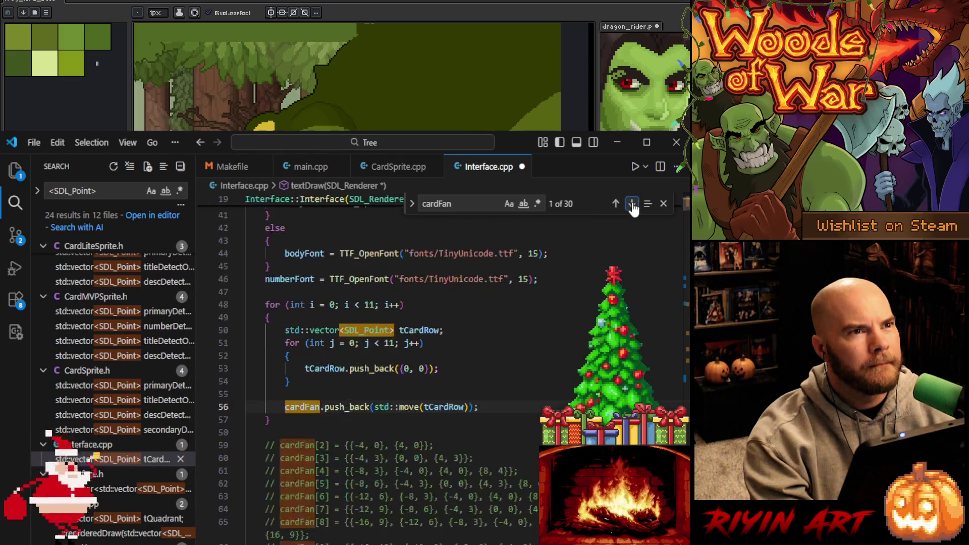
click(616, 204)
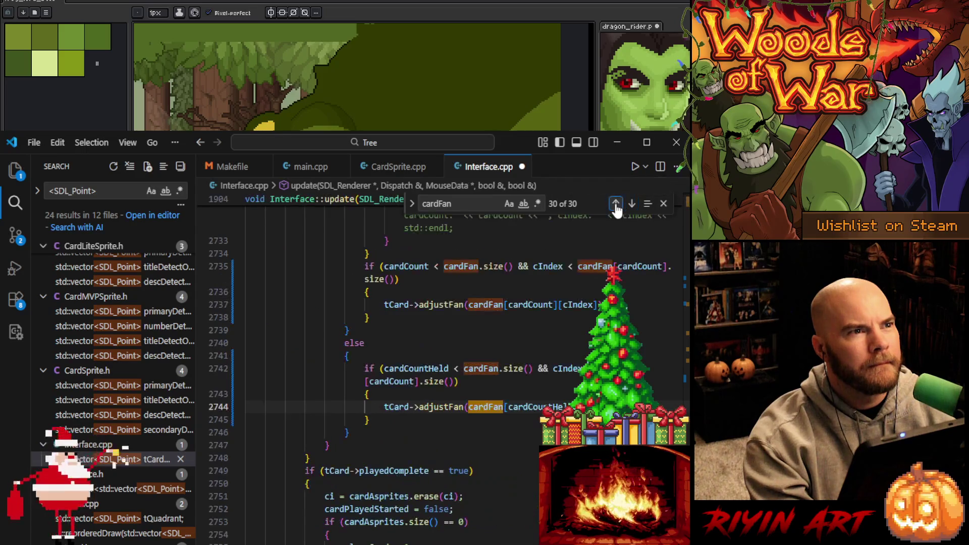
scroll(455, 354, up, 2)
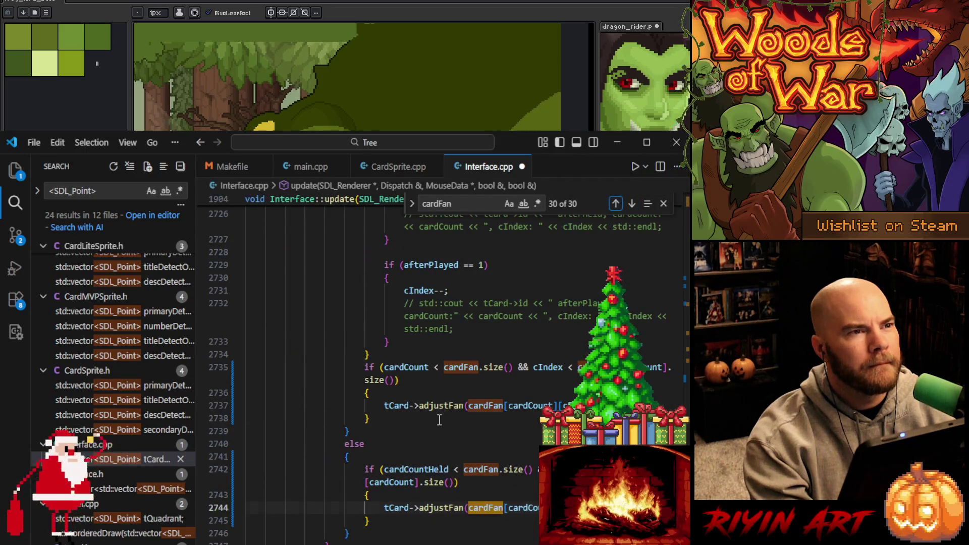
click(439, 419)
key(ctrl+s)
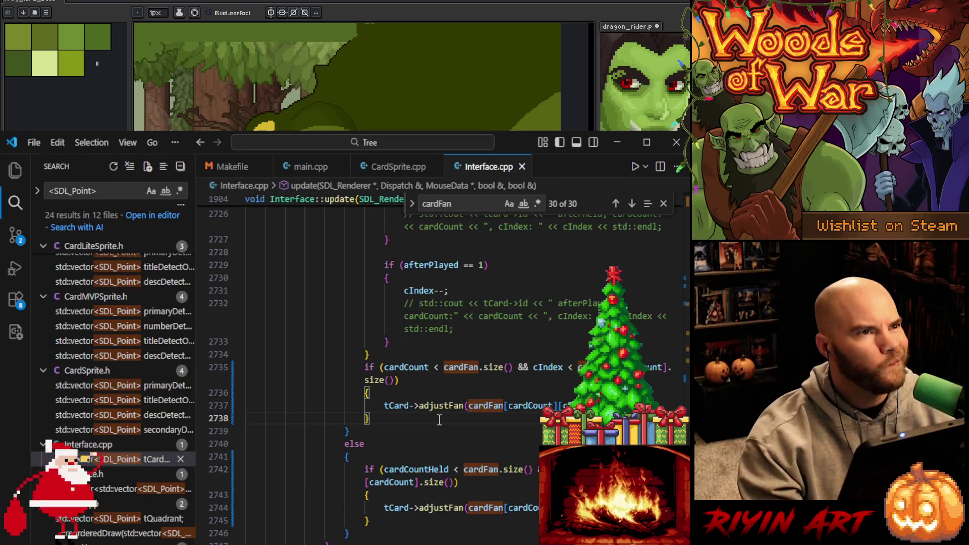
- Switch to CardSprite.cpp
scroll(433, 410, up, 8)
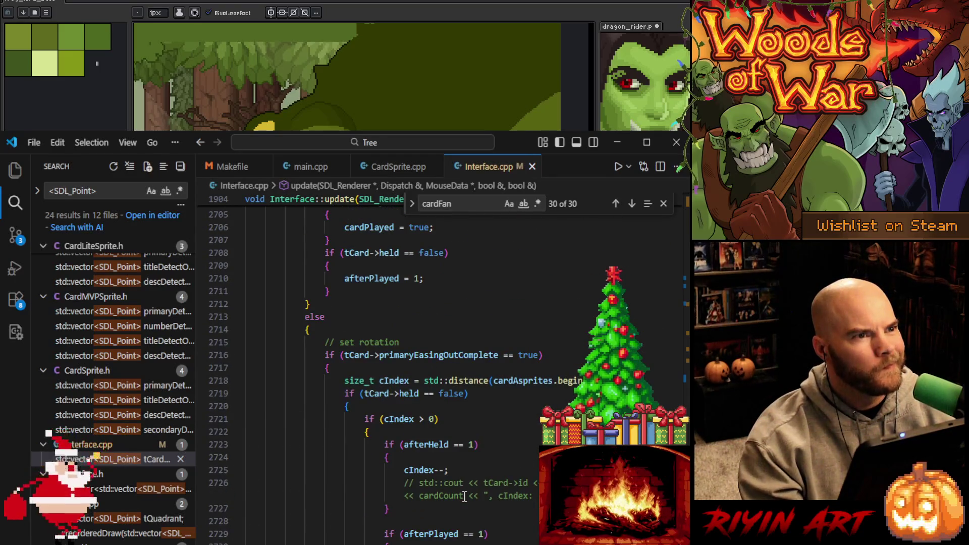
scroll(465, 498, down, 2)
scroll(465, 498, down, 6)
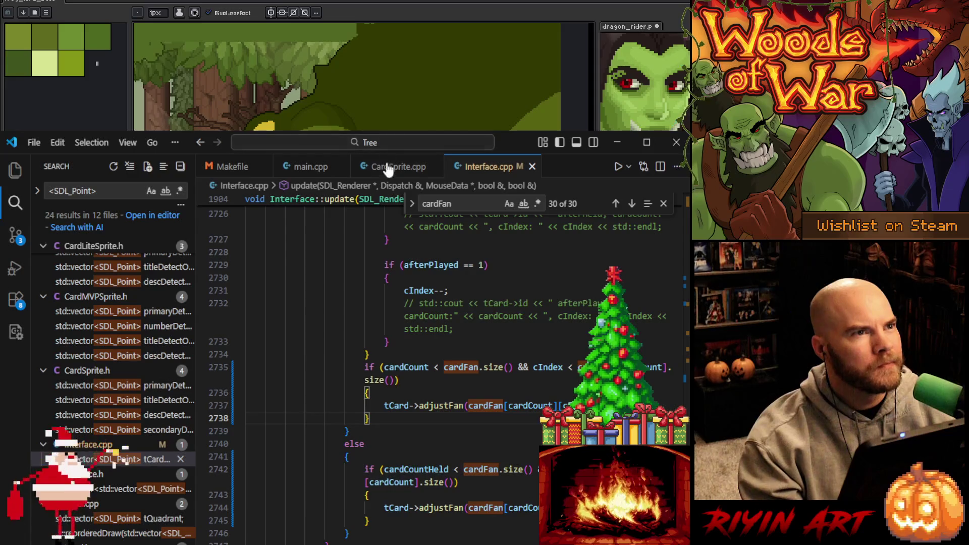
click(389, 172)
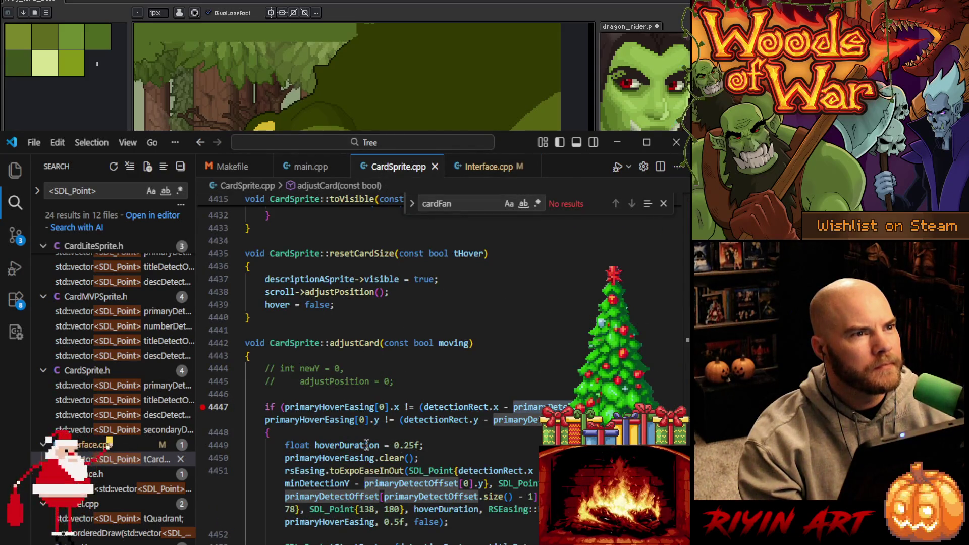
- Add a blank line at the start of adjustCard, above the hover-easing check
click(320, 399)
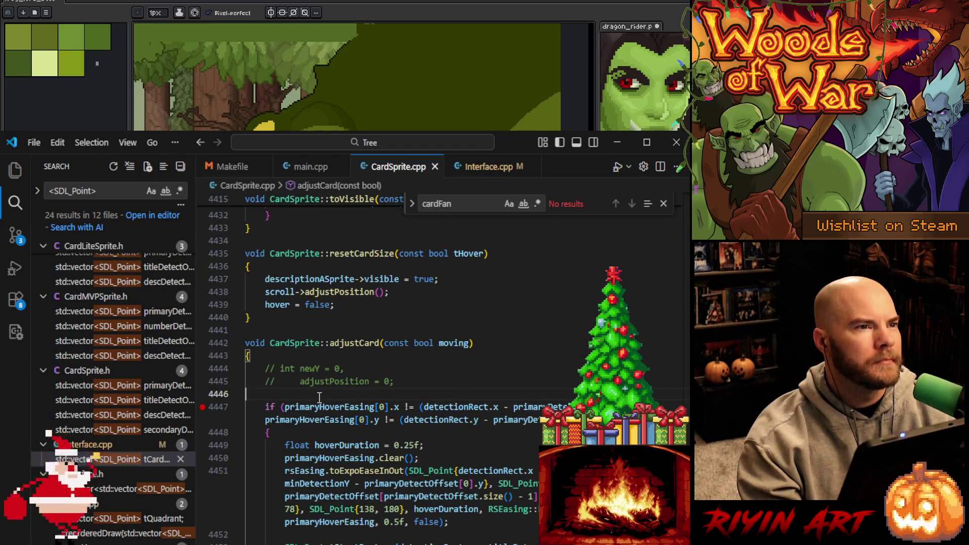
key(Return)
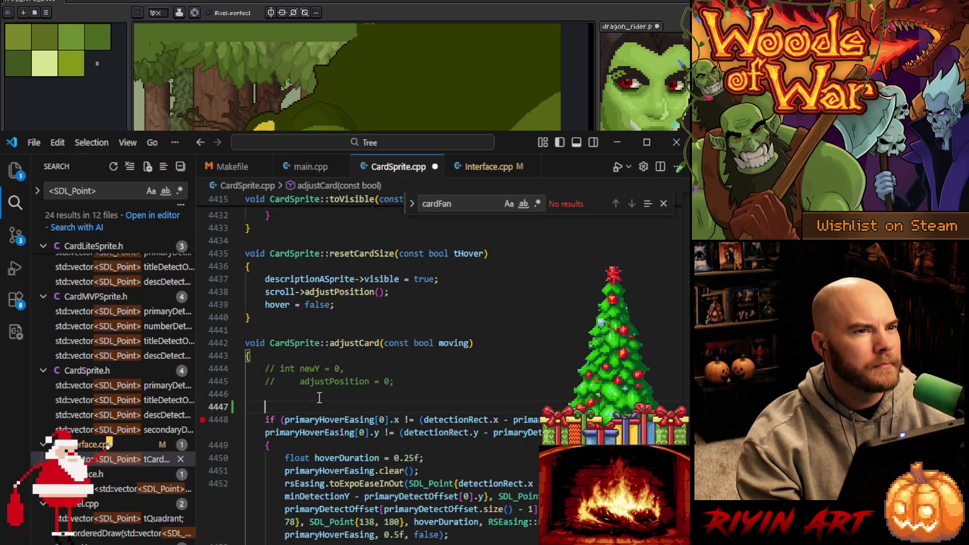
key(ctrl+z)
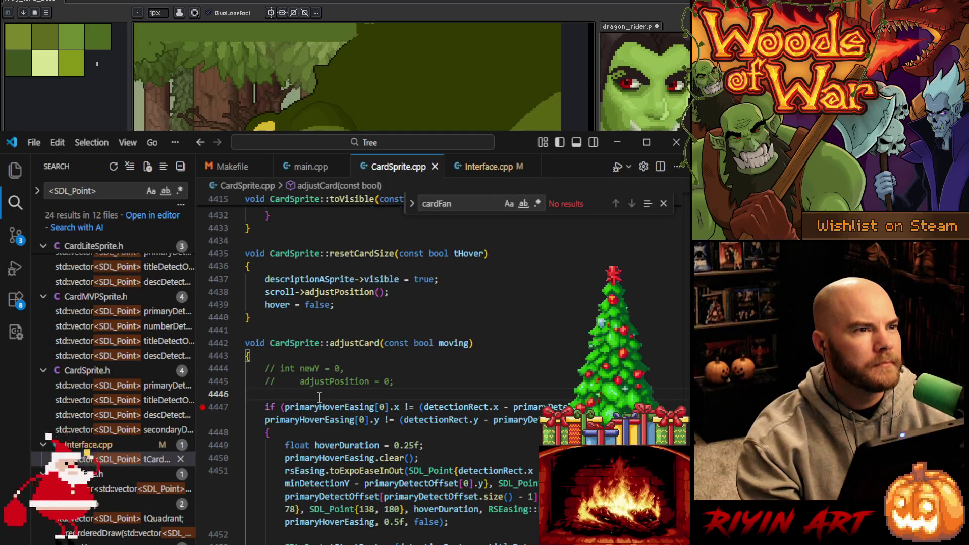
key(Return)
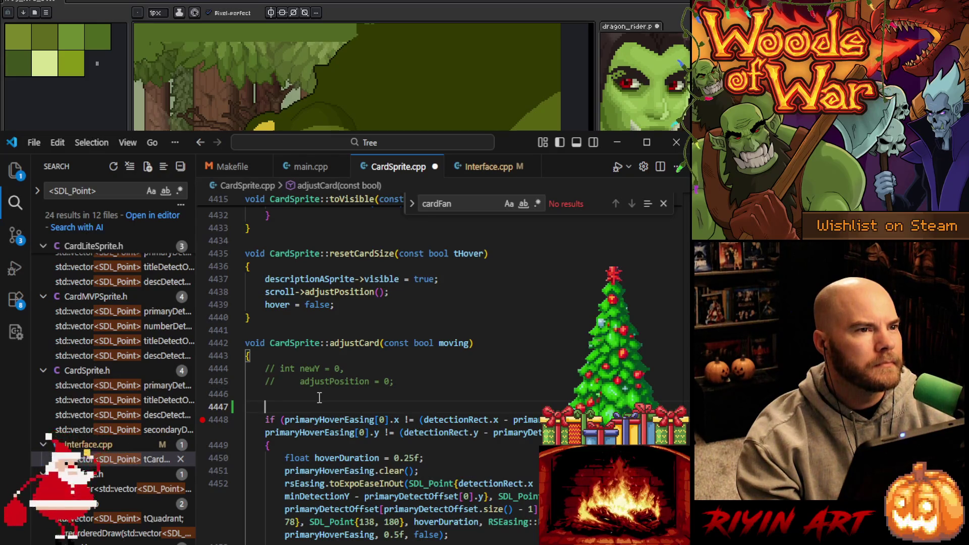
key(ctrl+z)
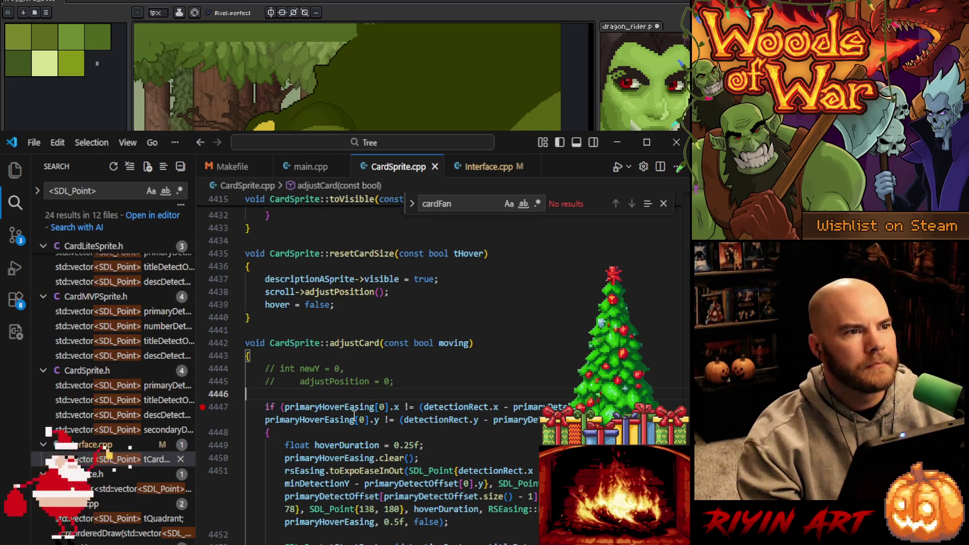
key(Return)
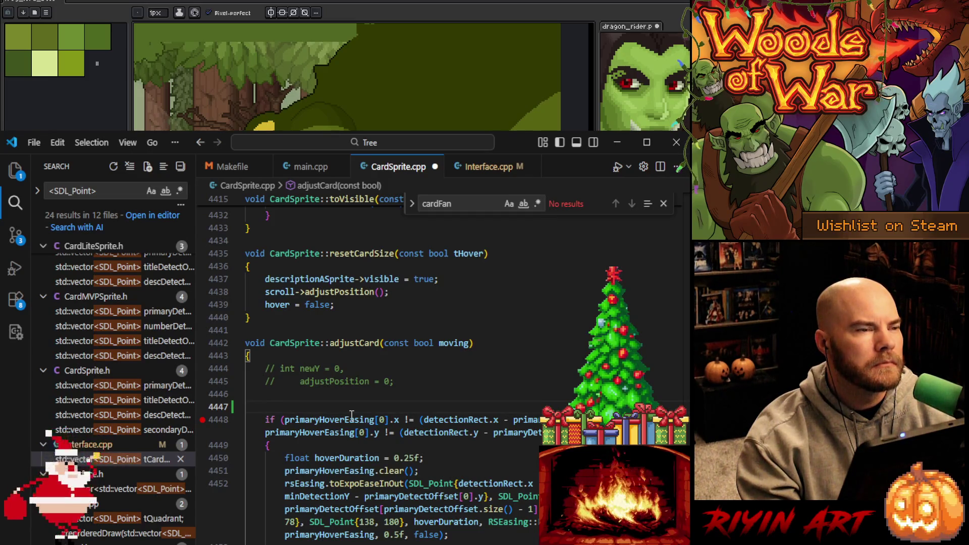
- Type the guard if(primaryHoverEasing.size() > 0 && primaryDetectOffset.size() > 0) followed by an opening brace
text(if(primary)
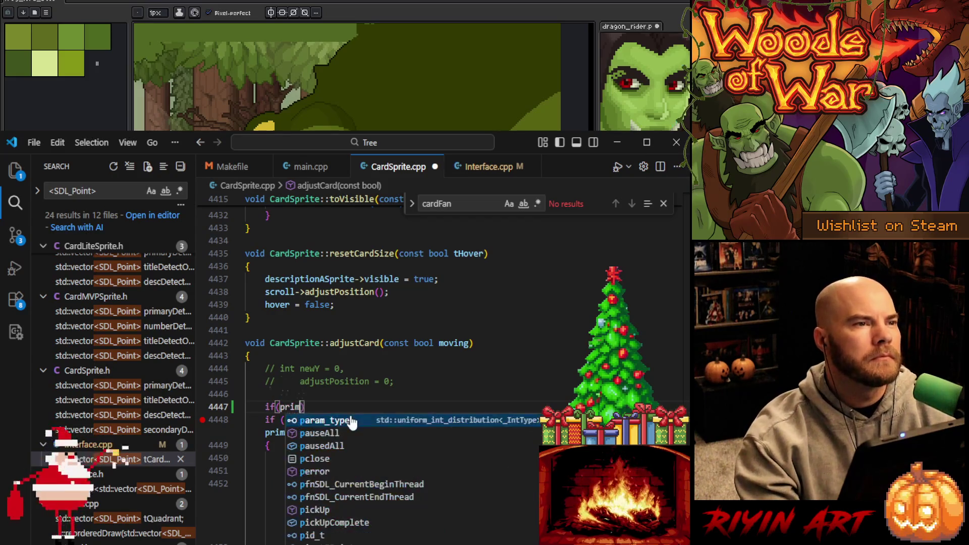
text(Easing)
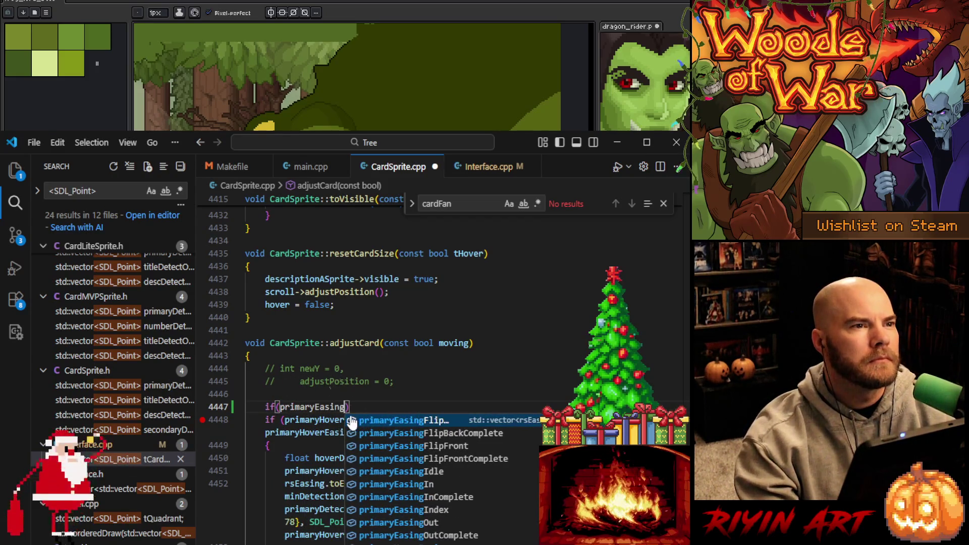
key(BackSpace)
key(BackSpace)
key(BackSpace)
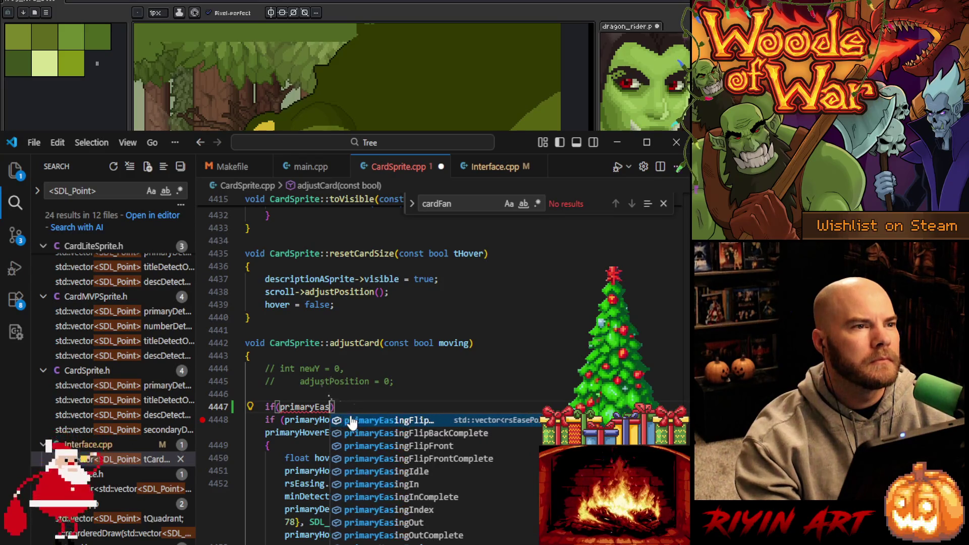
text(Hover)
key(Tab)
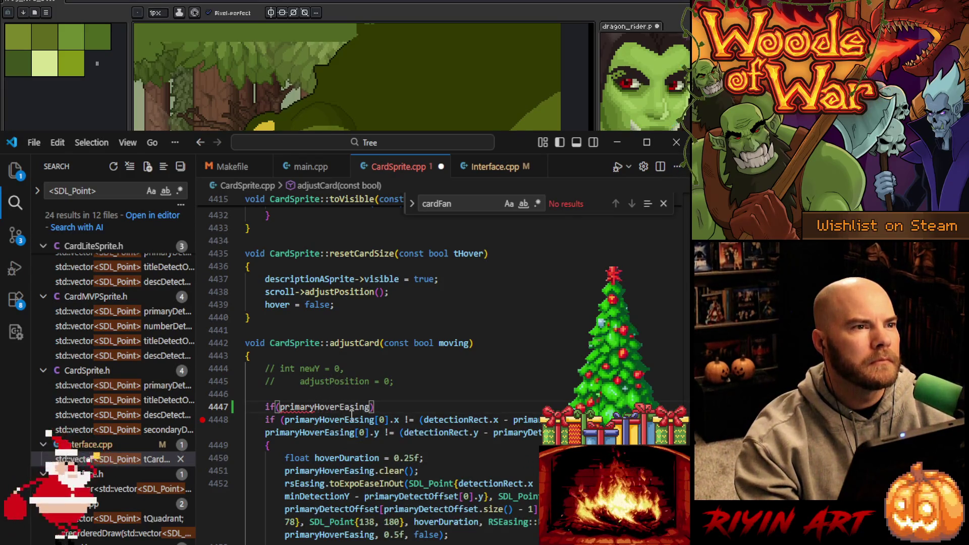
text(.size() )
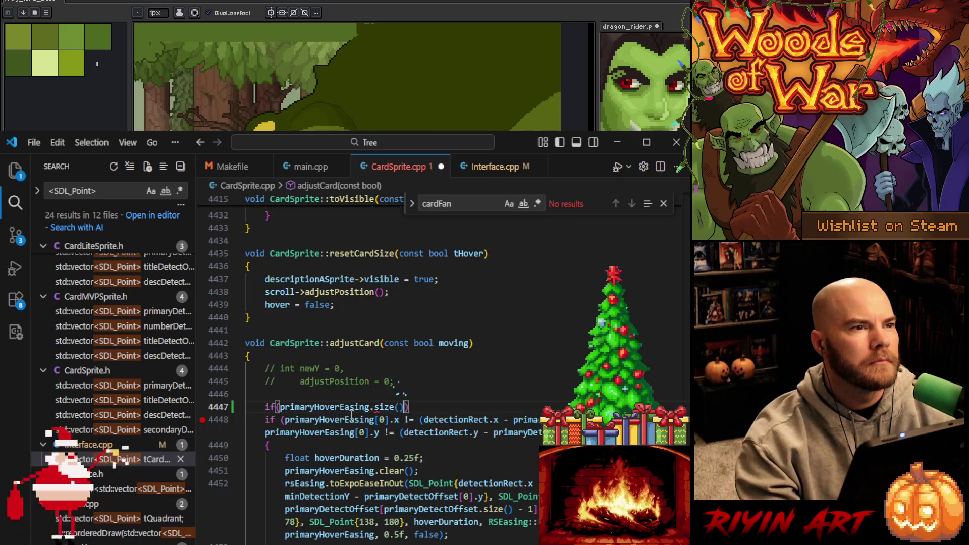
text(> 0 )
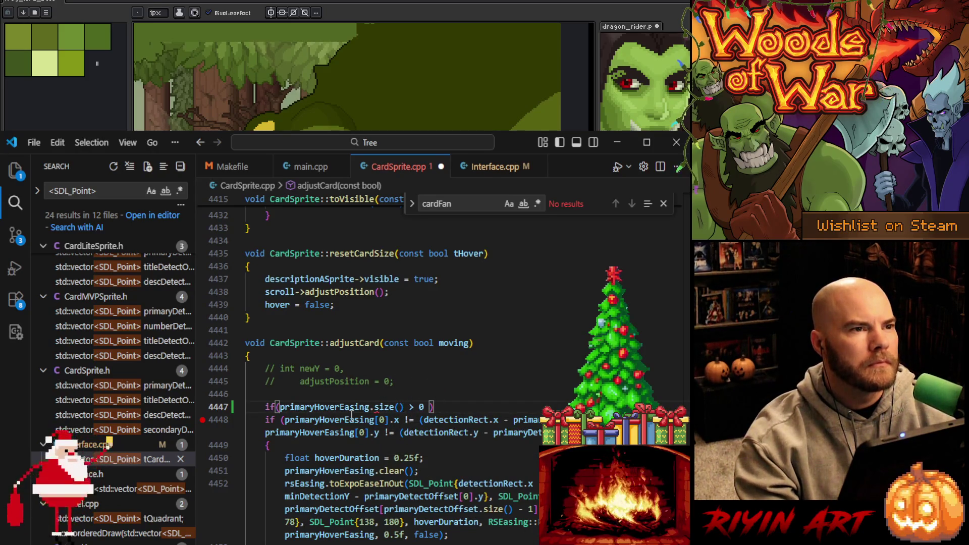
text(&&)
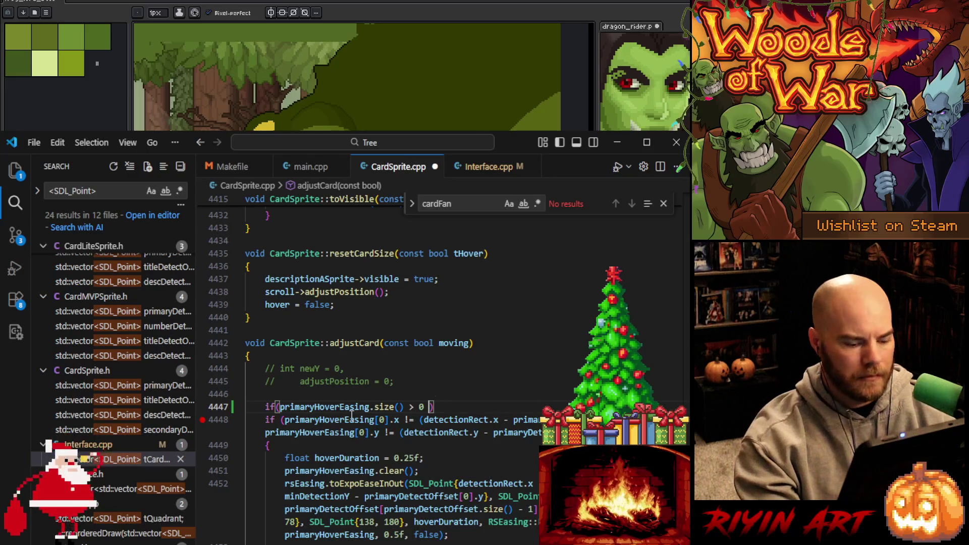
text( primaryDe)
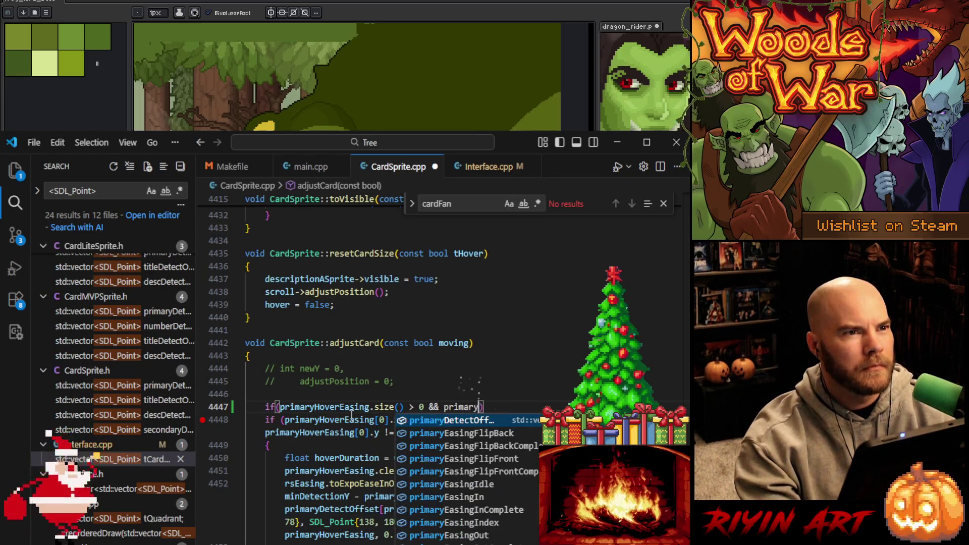
key(Tab)
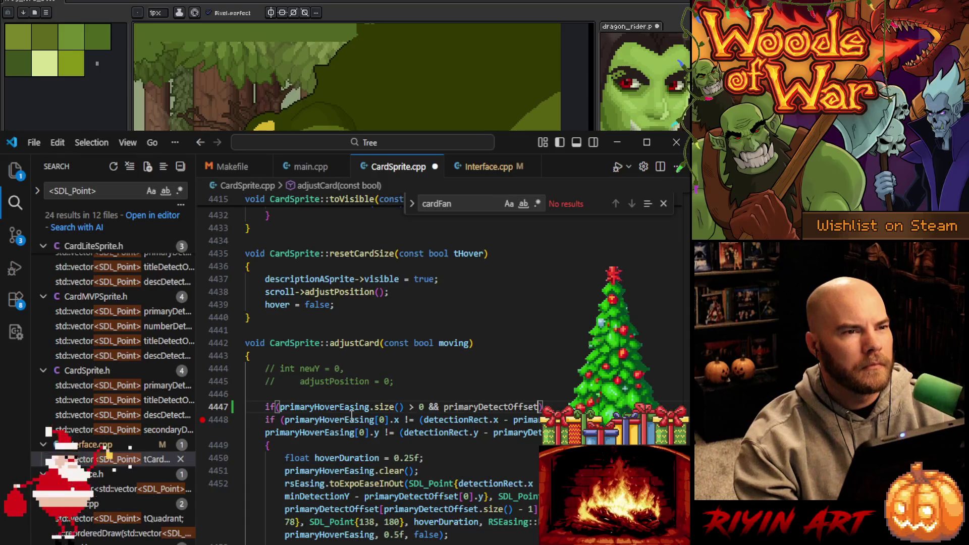
text(.size()
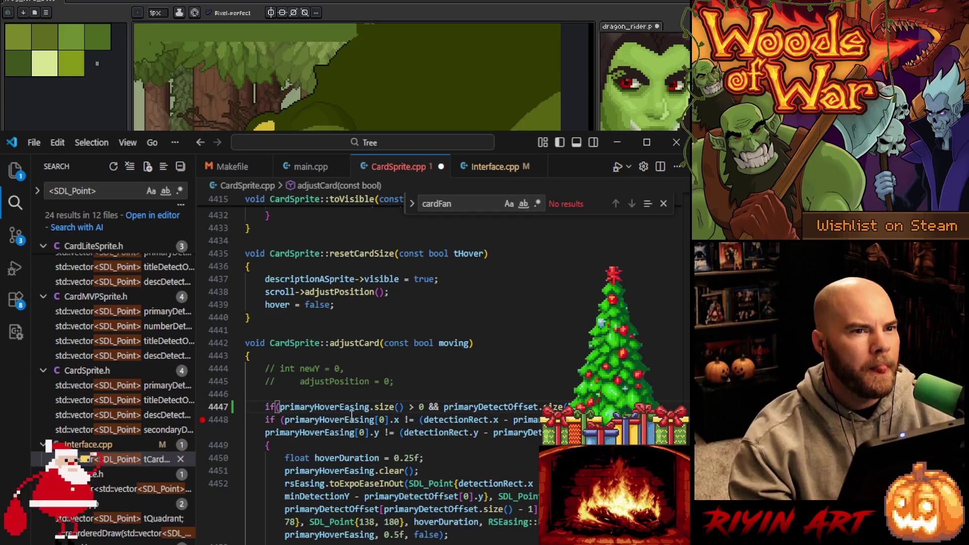
key(Return)
text({)
scroll(283, 463, down, 15)
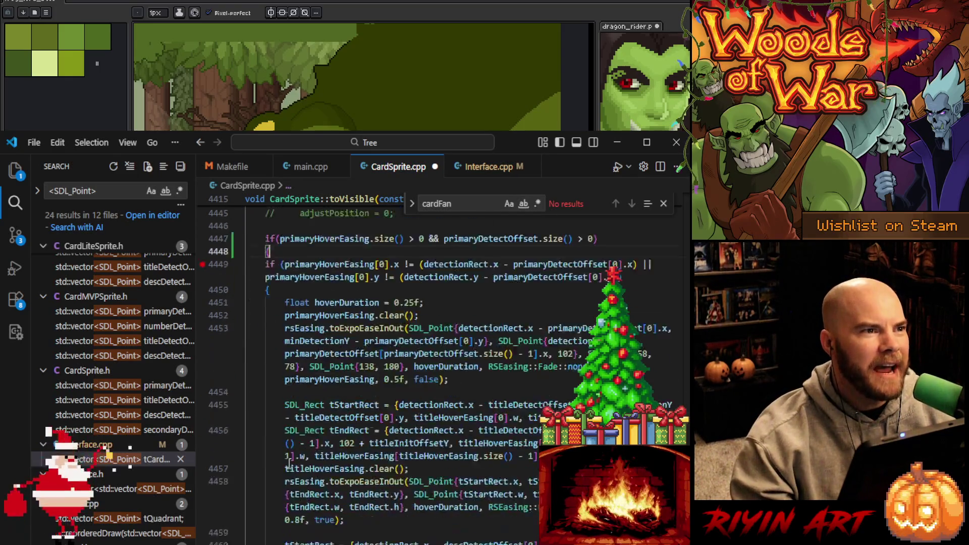
- Review adjustCard's hover-easing code below the new size guard and bring up the editor context menu
scroll(282, 463, down, 5)
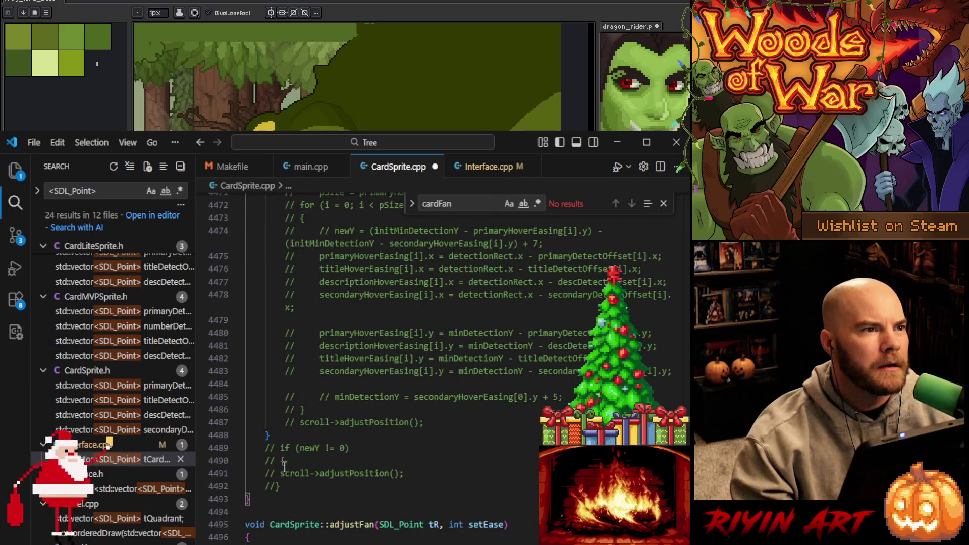
click(303, 436)
scroll(303, 435, up, 10)
scroll(303, 436, up, 5)
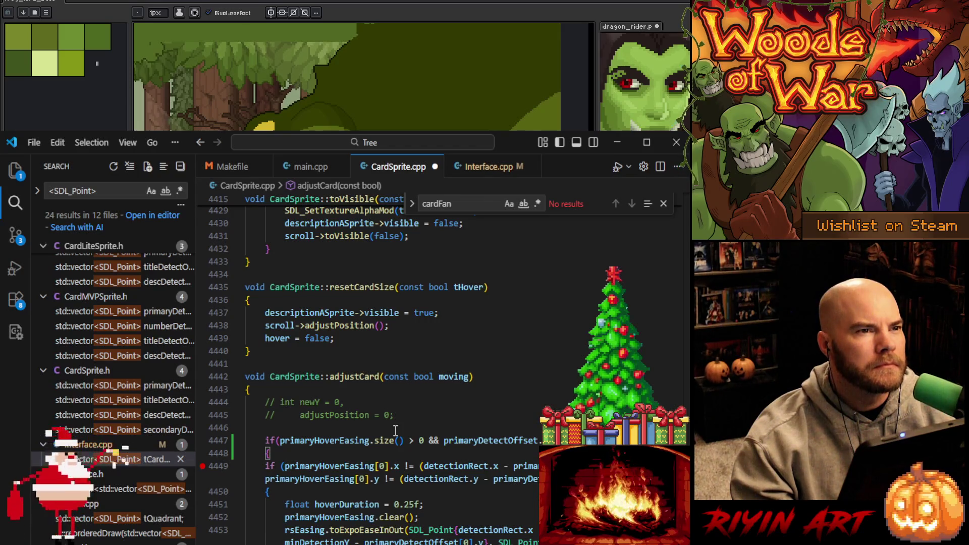
scroll(396, 430, down, 3)
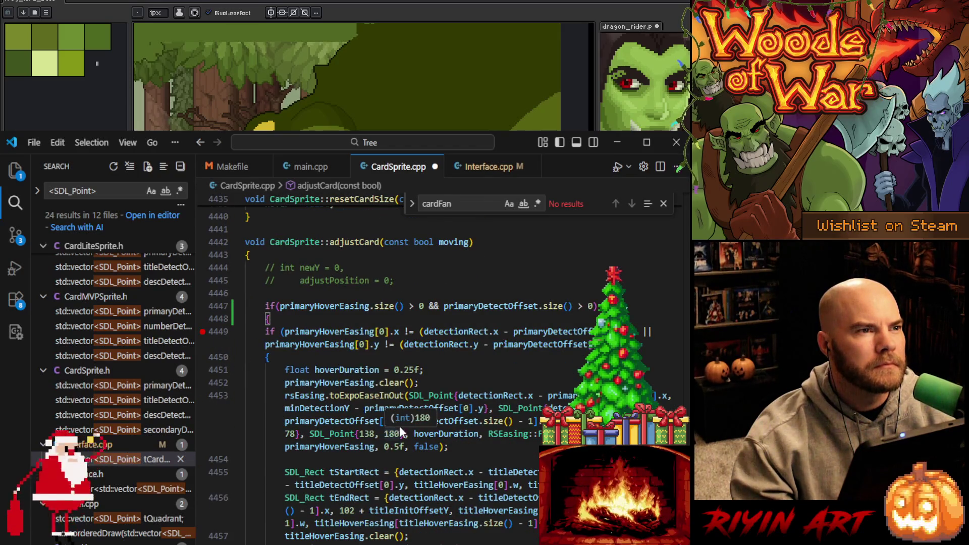
mouse_move(511, 417)
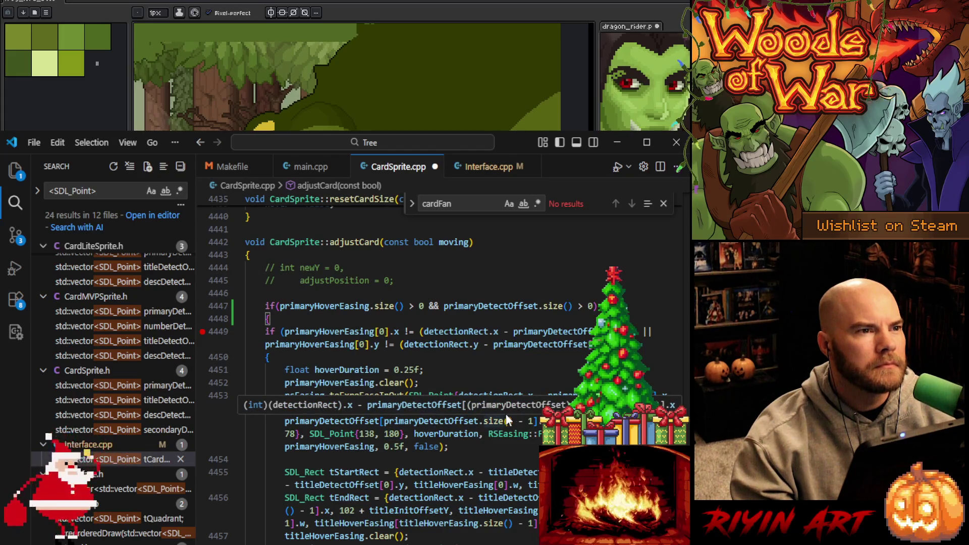
scroll(506, 419, down, 3)
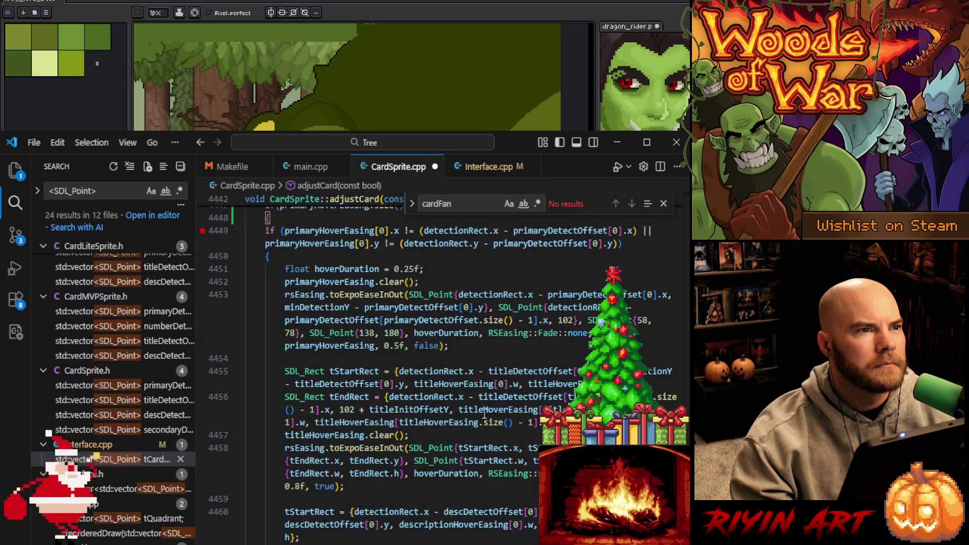
mouse_move(380, 385)
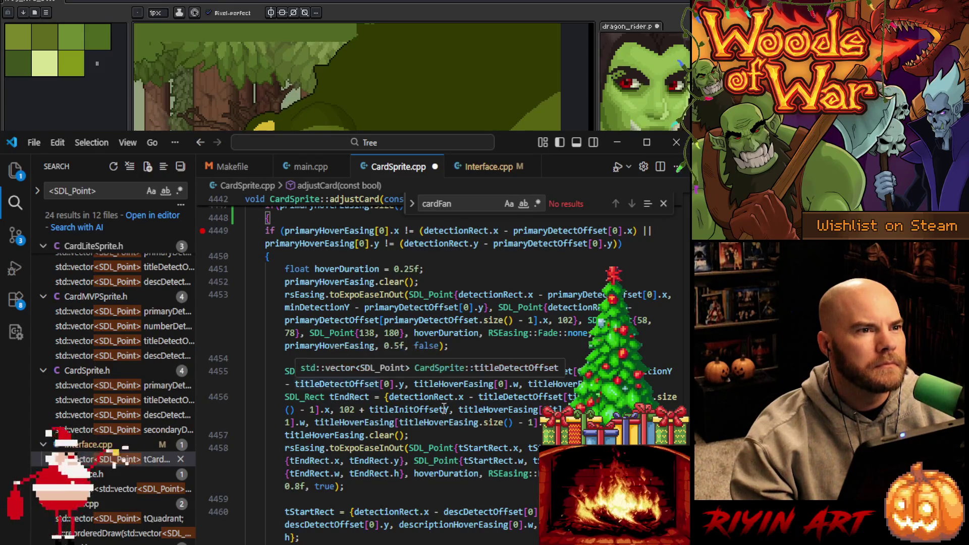
scroll(506, 442, down, 5)
mouse_move(506, 442)
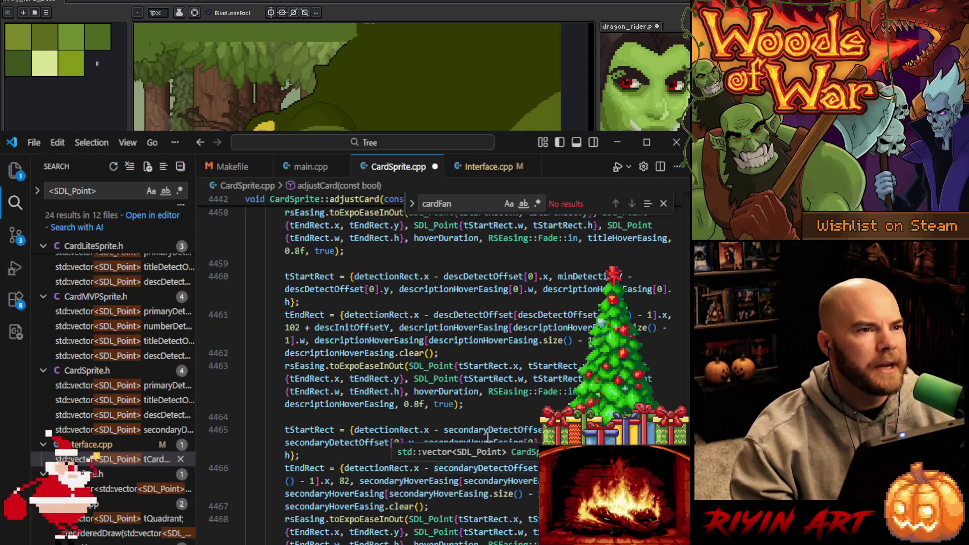
scroll(498, 463, up, 10)
scroll(497, 463, up, 4)
right_click(496, 472)
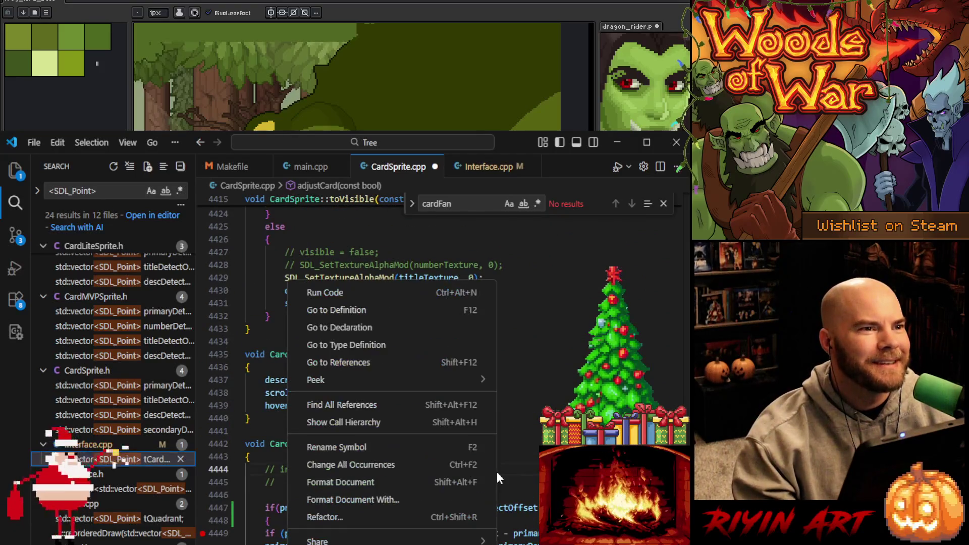
- Format CardSprite.cpp so the hover-easing code nests inside the size guard, then save it
click(360, 482)
scroll(414, 464, up, 5)
scroll(414, 463, up, 10)
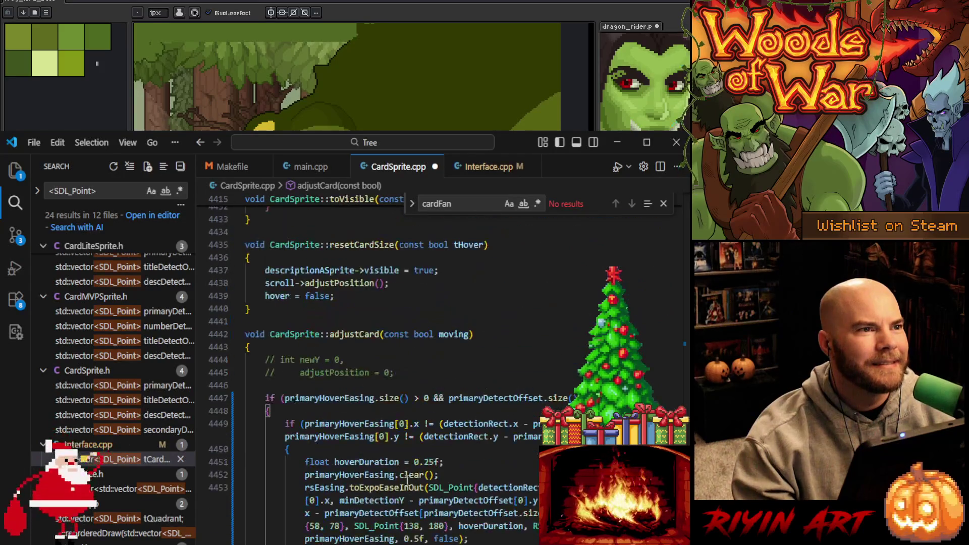
click(409, 374)
key(ctrl+s)
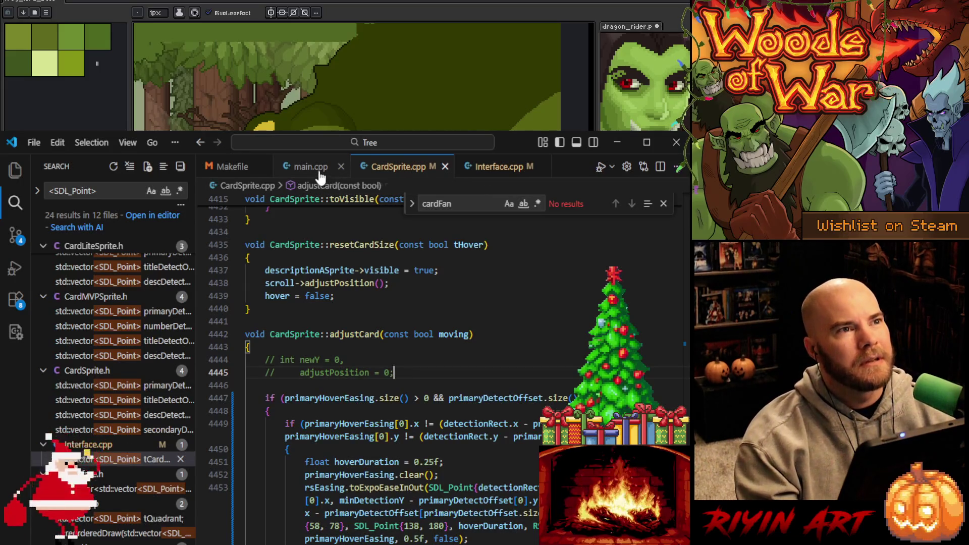
- In Interface.cpp, start an if line after the cIndex check's brace, then delete the stray line
click(510, 168)
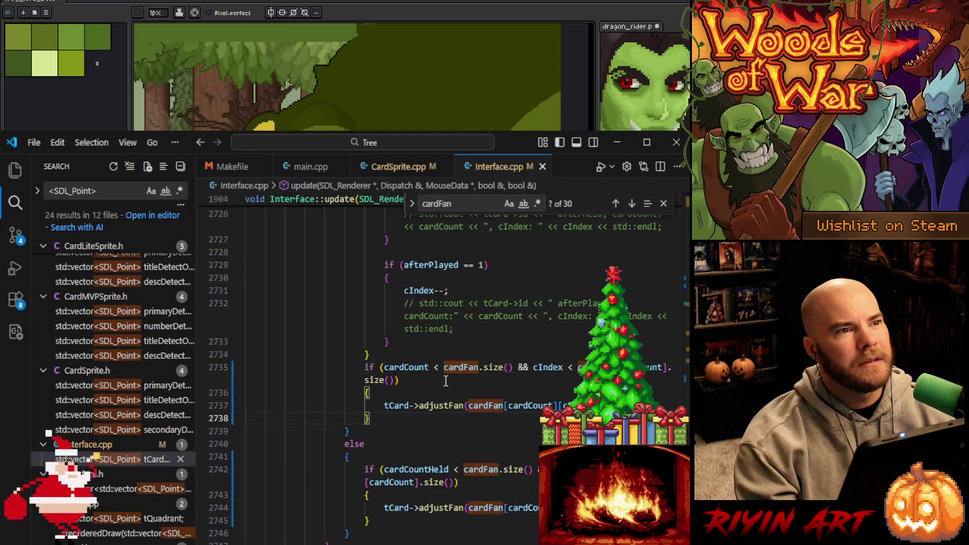
scroll(508, 462, up, 2)
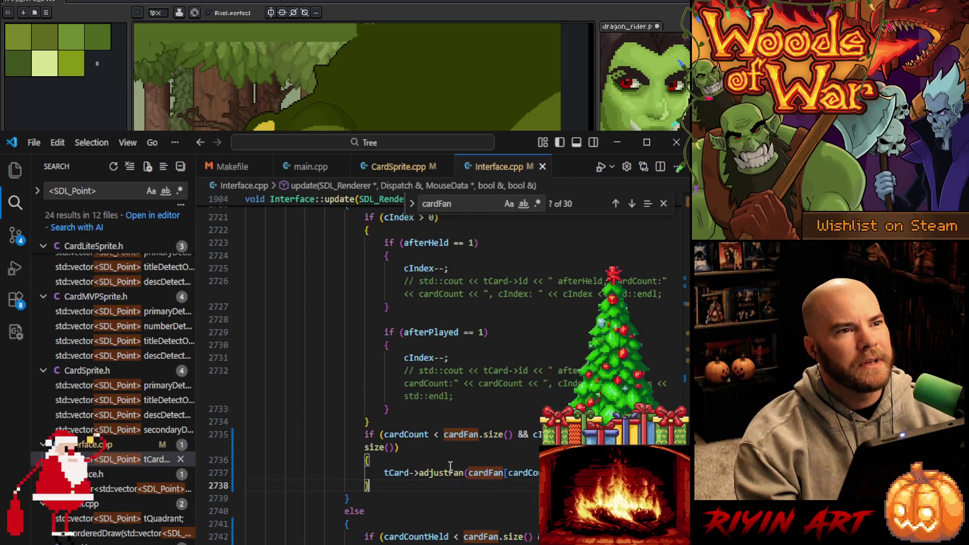
click(403, 463)
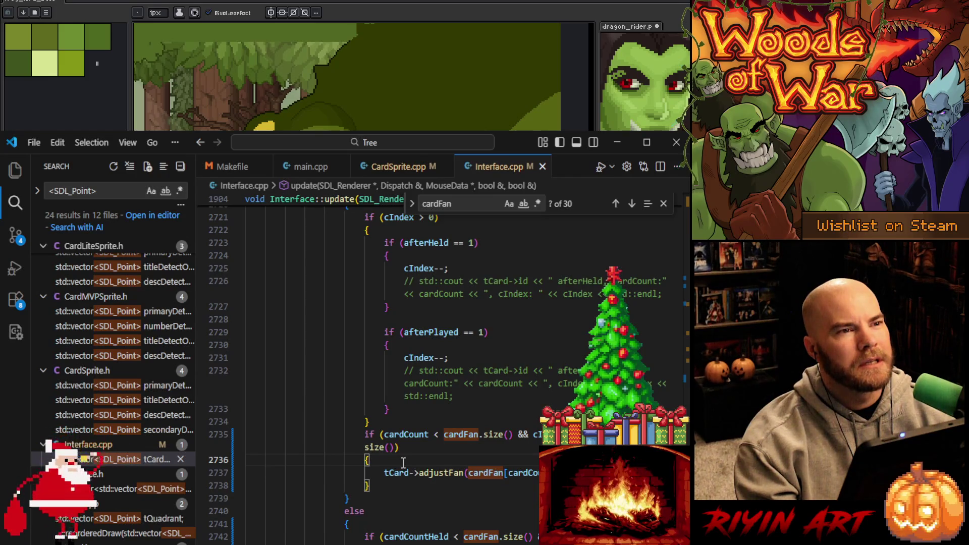
click(390, 424)
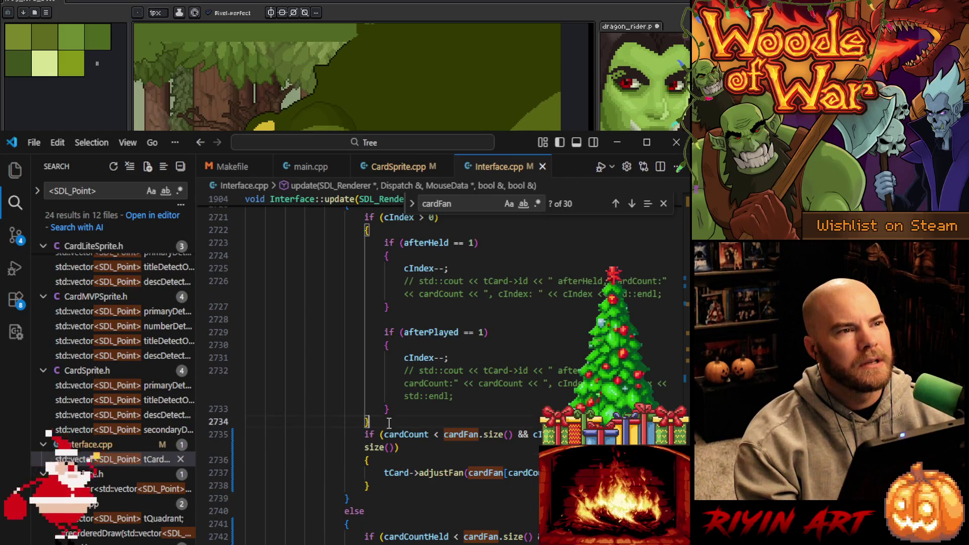
scroll(389, 423, up, 3)
scroll(390, 423, down, 1)
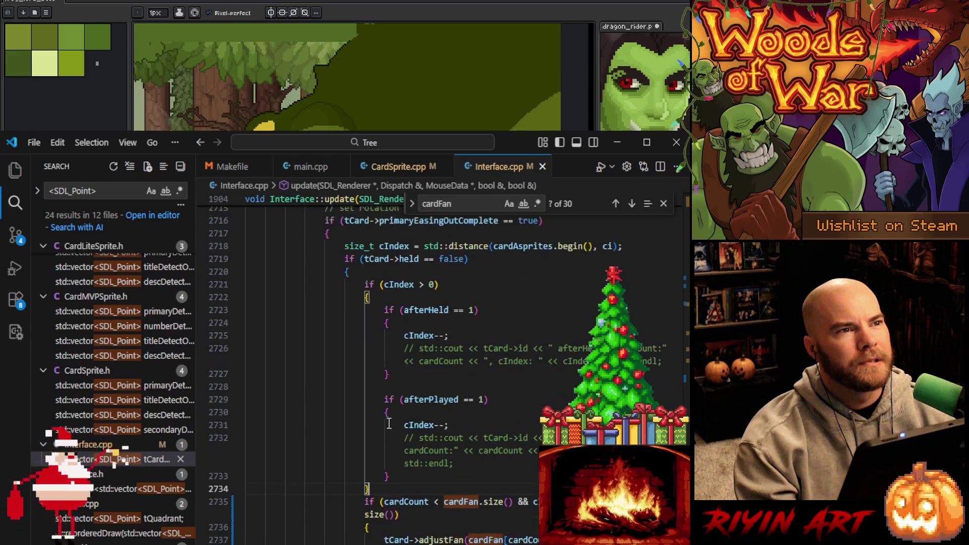
key(Return)
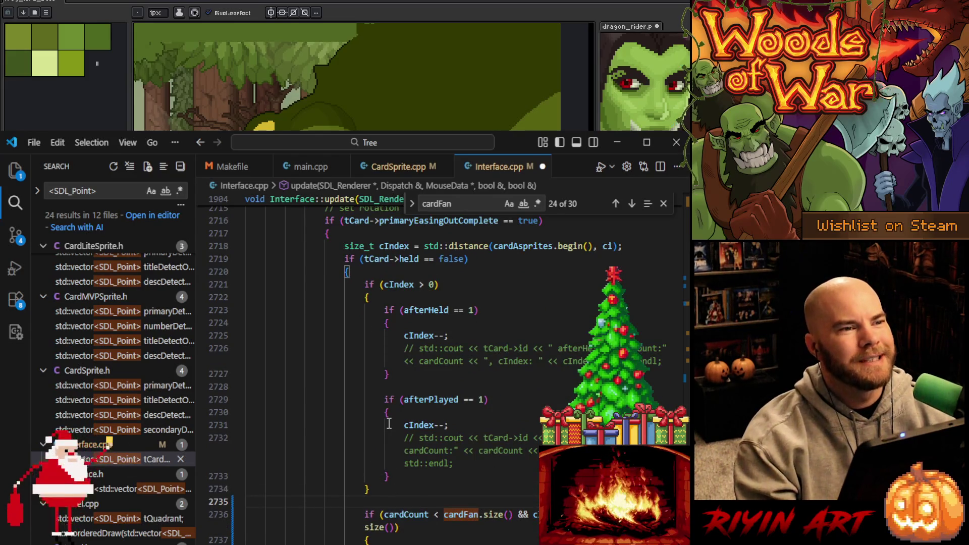
text(if()
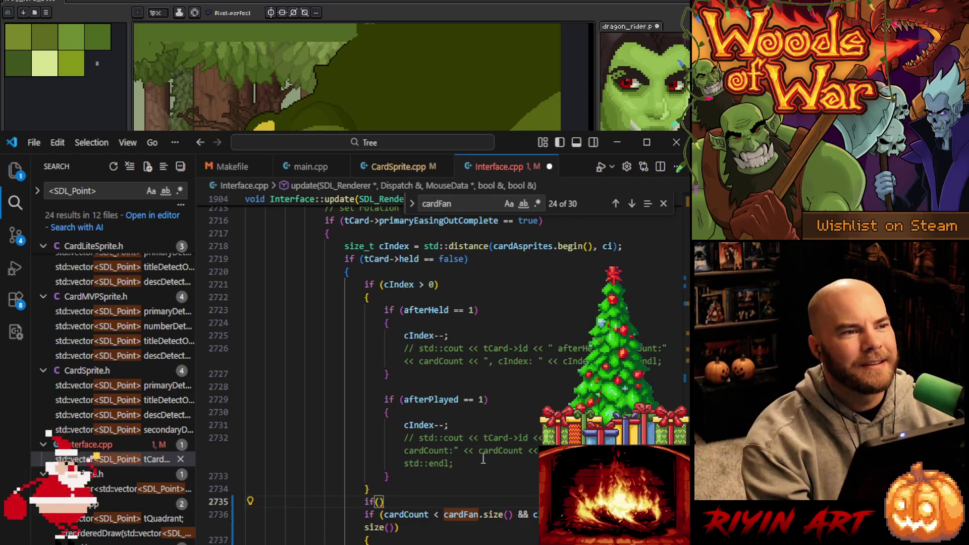
key(BackSpace)
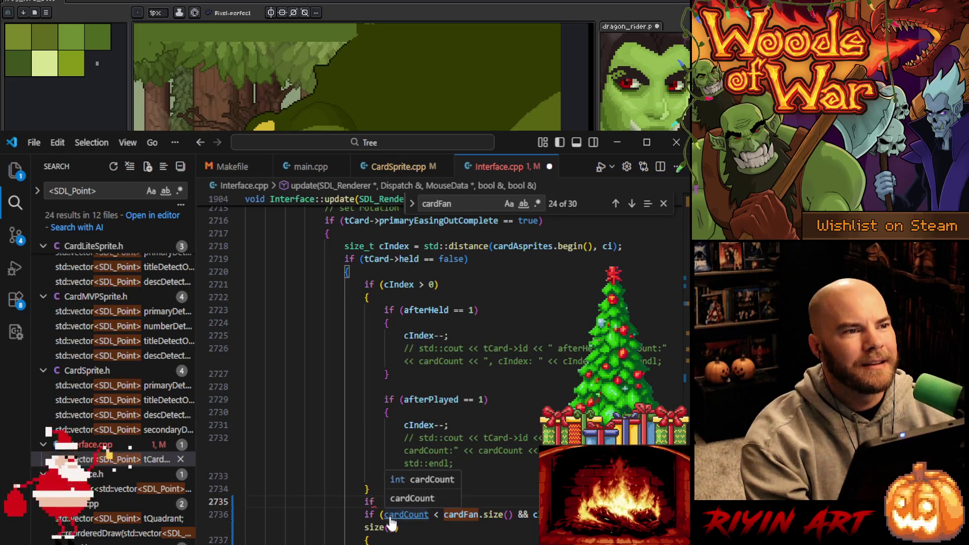
drag(374, 502, 377, 485)
key(BackSpace)
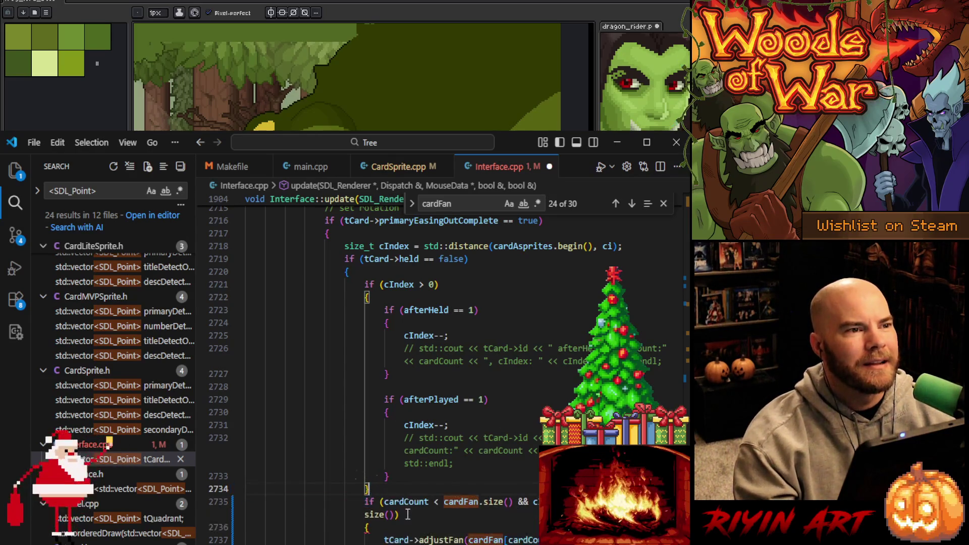
- Try repositioning the adjustFan call within the cardCount check's braces, then undo back to the original
click(409, 528)
key(Return)
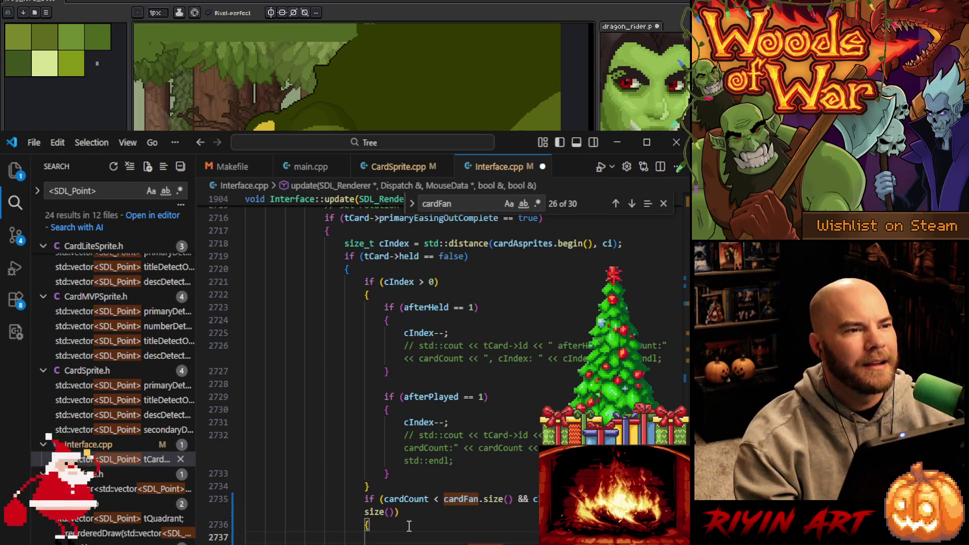
key(ctrl+v)
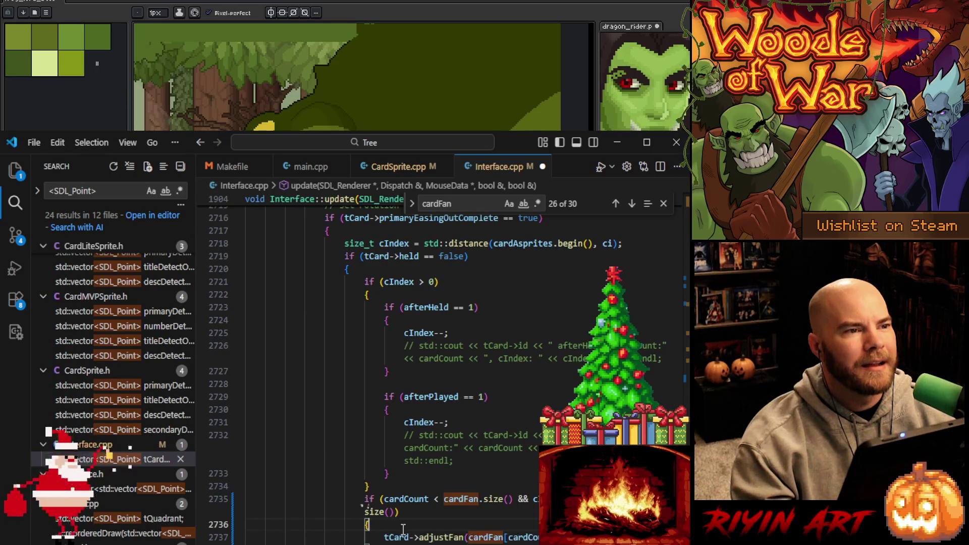
key(Down)
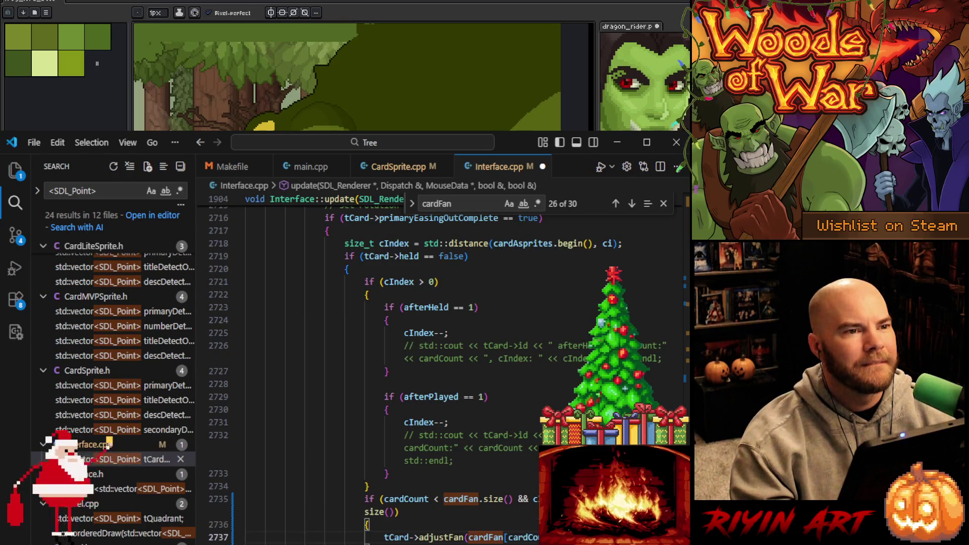
key(shift+Up)
key(BackSpace)
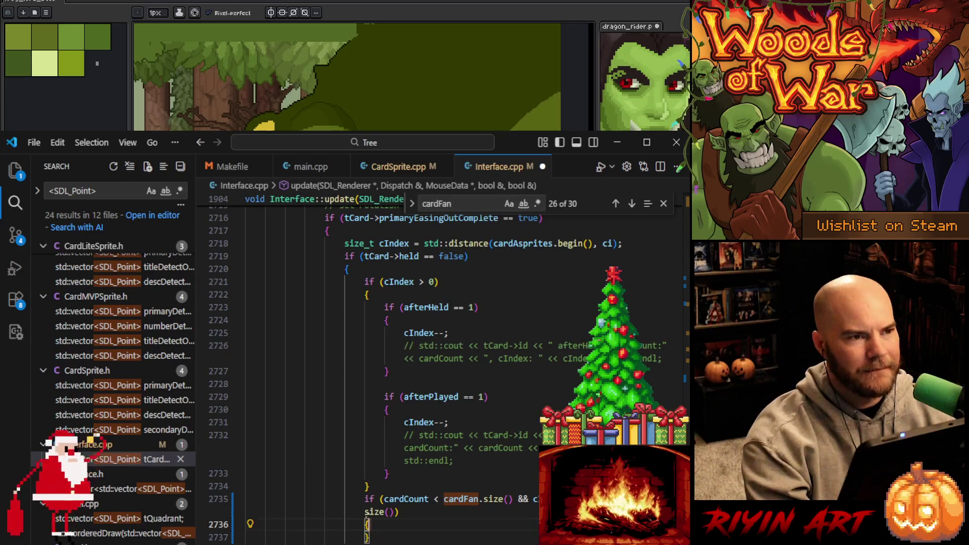
key(ctrl+z)
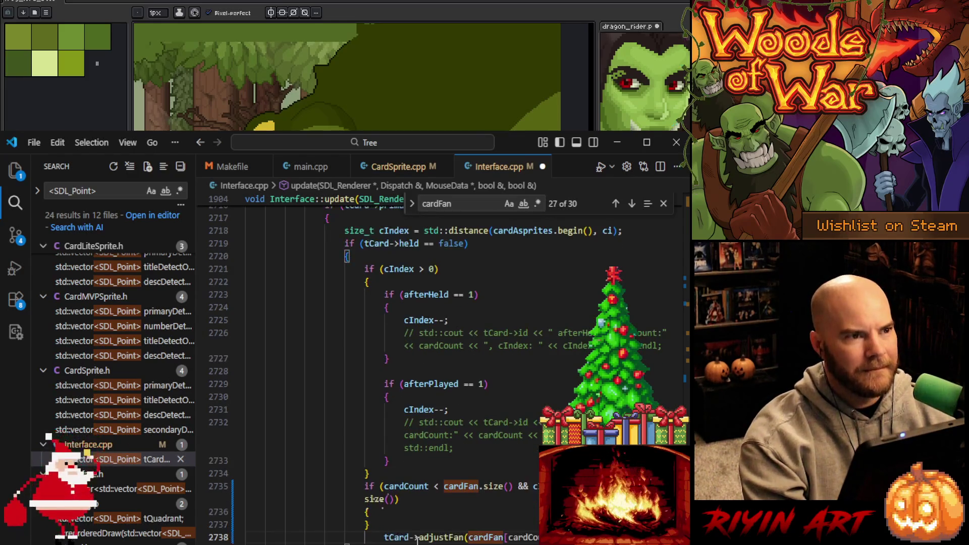
key(alt+Down)
click(398, 514)
key(Return)
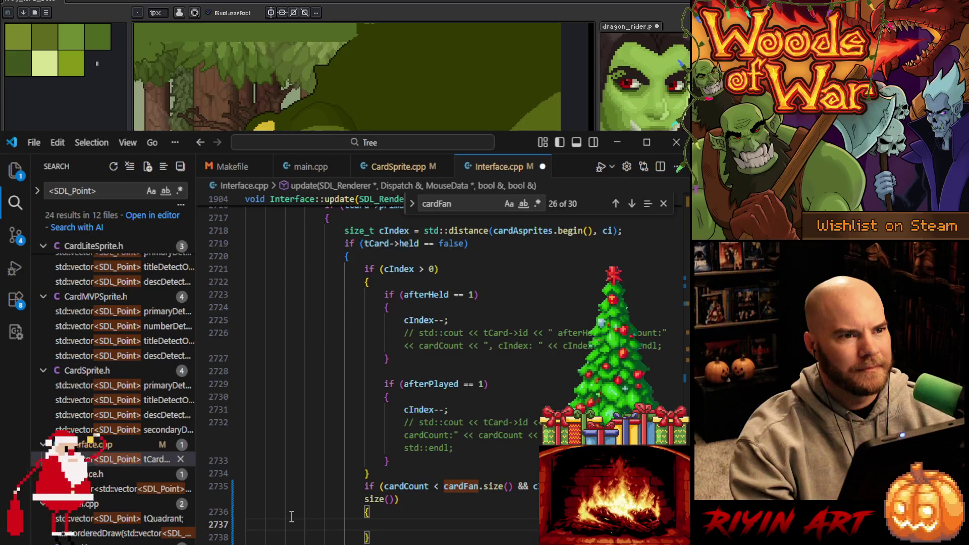
key(ctrl+z)
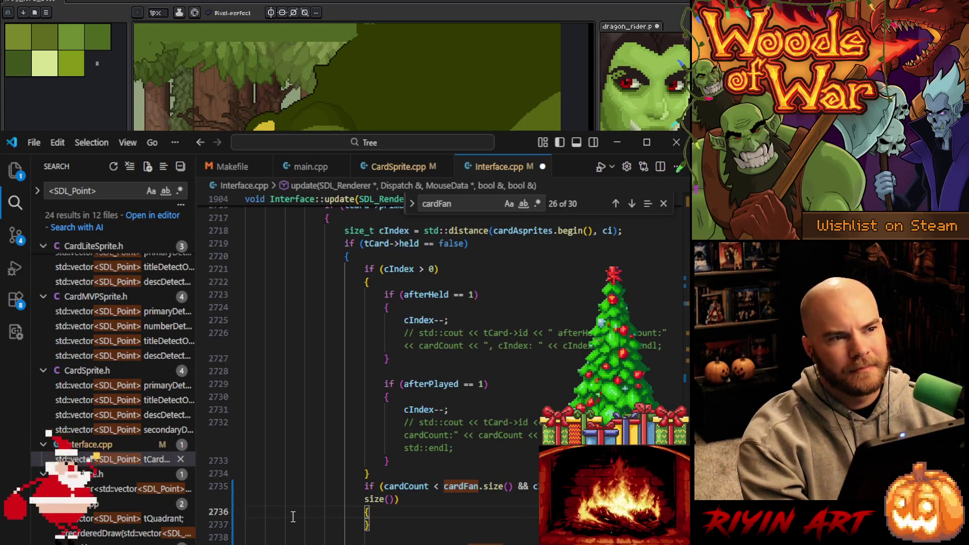
key(ctrl+z)
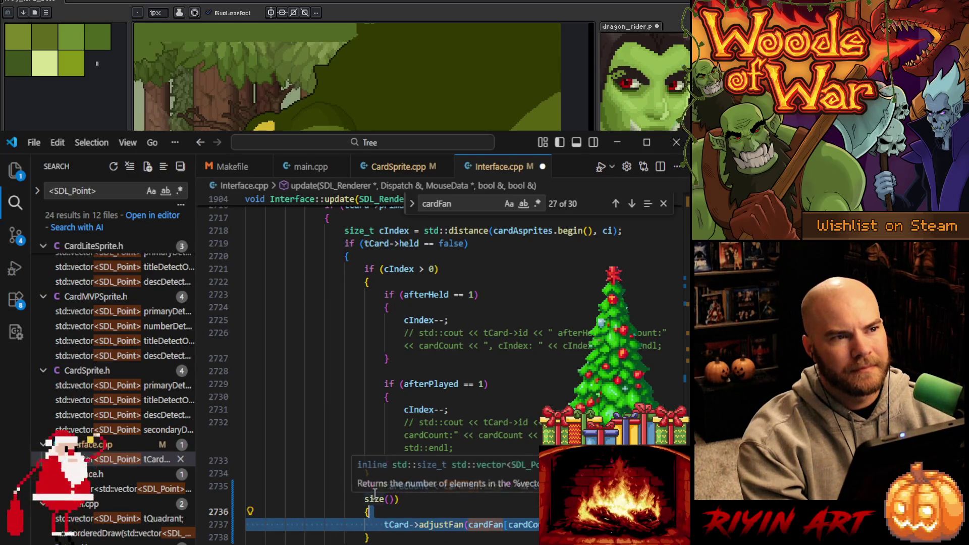
click(431, 507)
- Select the cardCount < cardFan.size() comparison and open a blank line above the fan check
drag(384, 486, 515, 487)
key(ctrl+c)
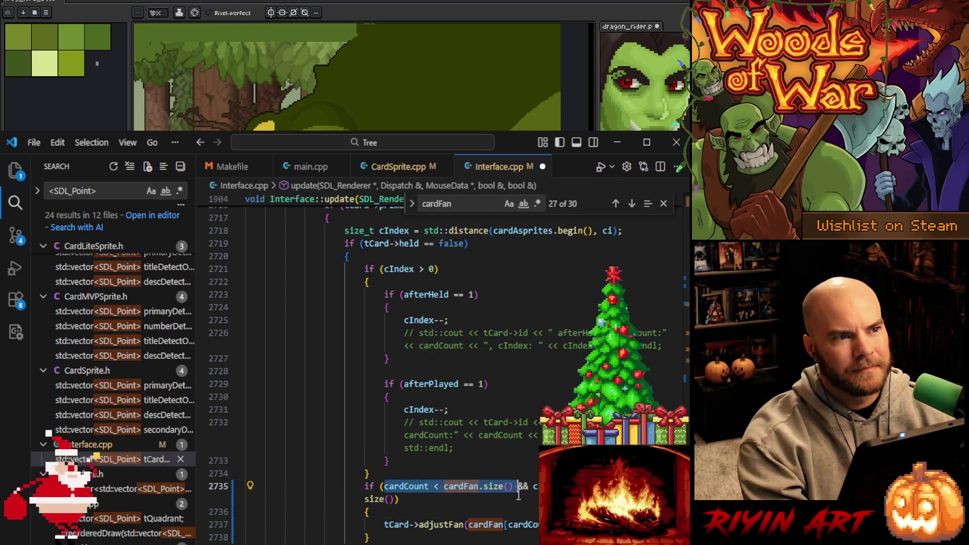
click(425, 473)
key(Return)
- Write if(cardCount > cardFan.size()) with an opening brace on the new line
text(if()
key(ctrl+v)
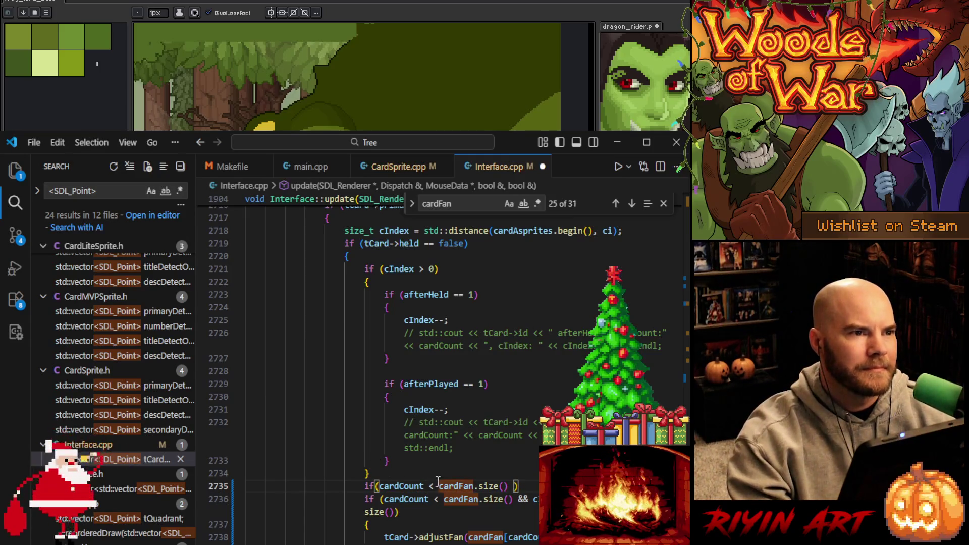
click(434, 486)
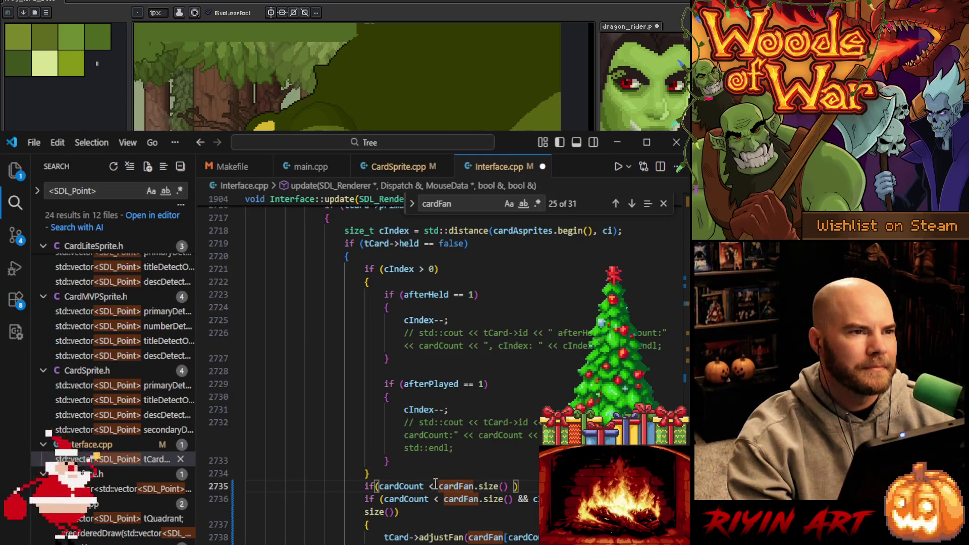
key(BackSpace)
text(>)
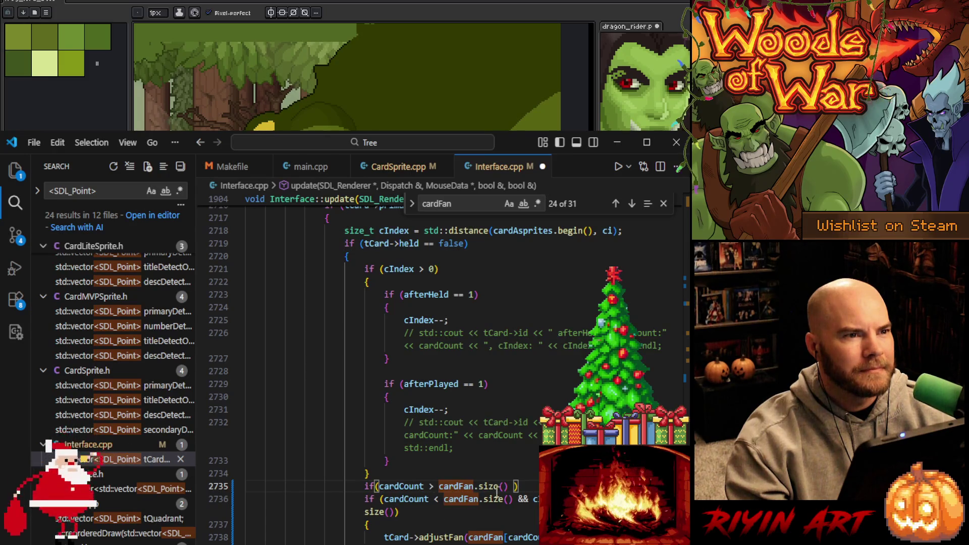
key(Return)
text({)
- Inside the block, assign cardCount = cardFan.size() - 1;
key(Return)
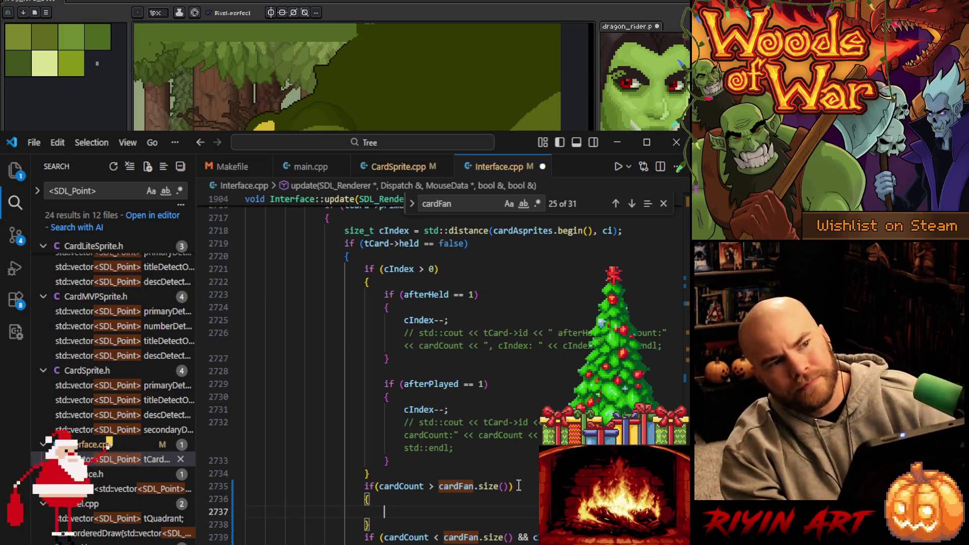
text(cardC)
key(Tab)
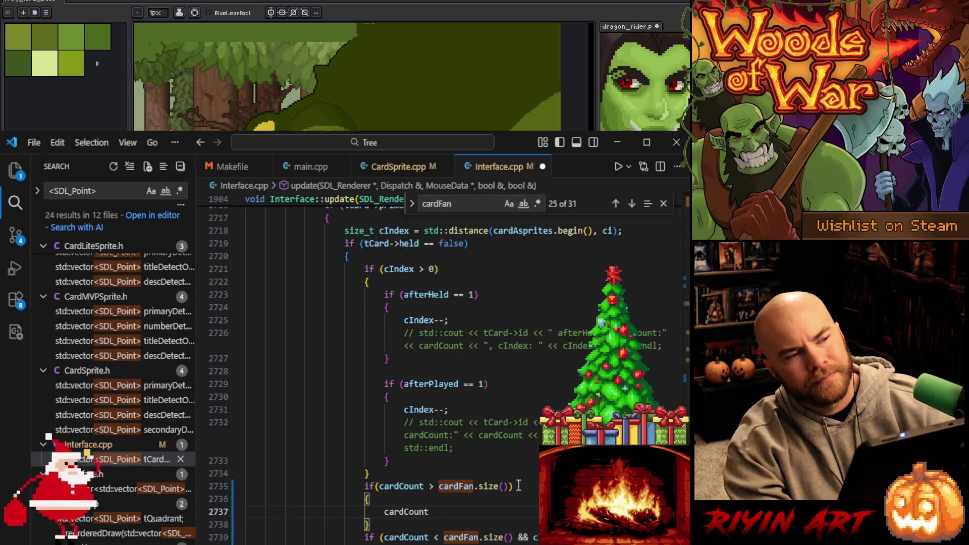
text(= cardFan.size)
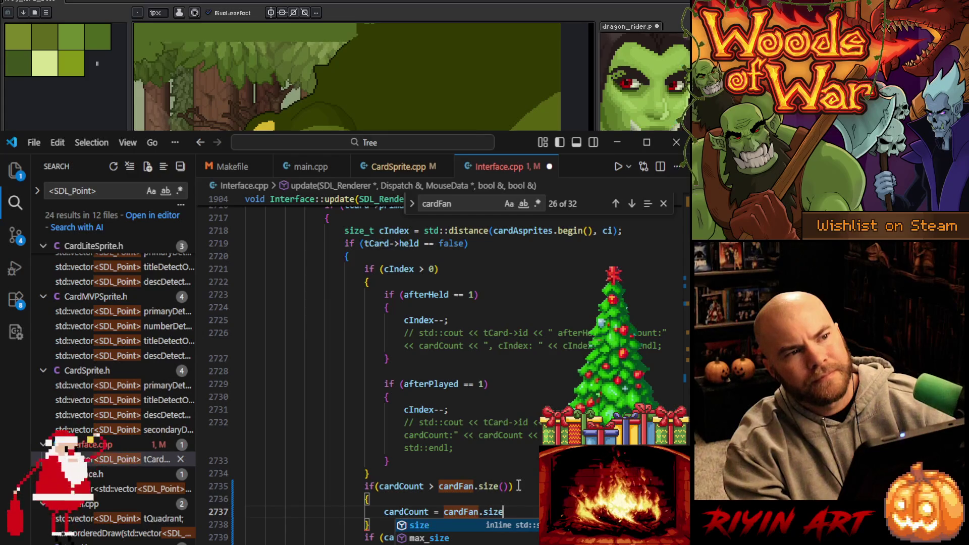
text(() - 1;)
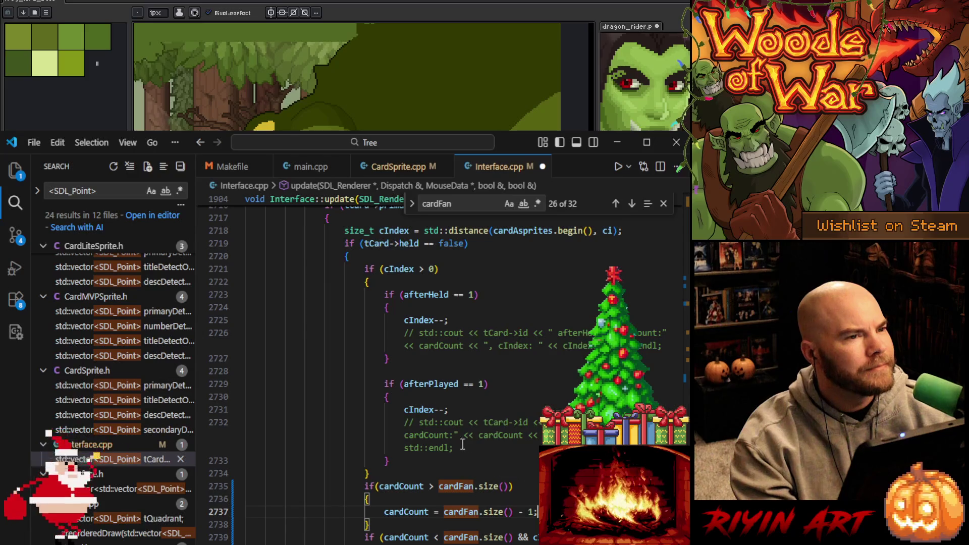
scroll(399, 439, down, 2)
click(391, 456)
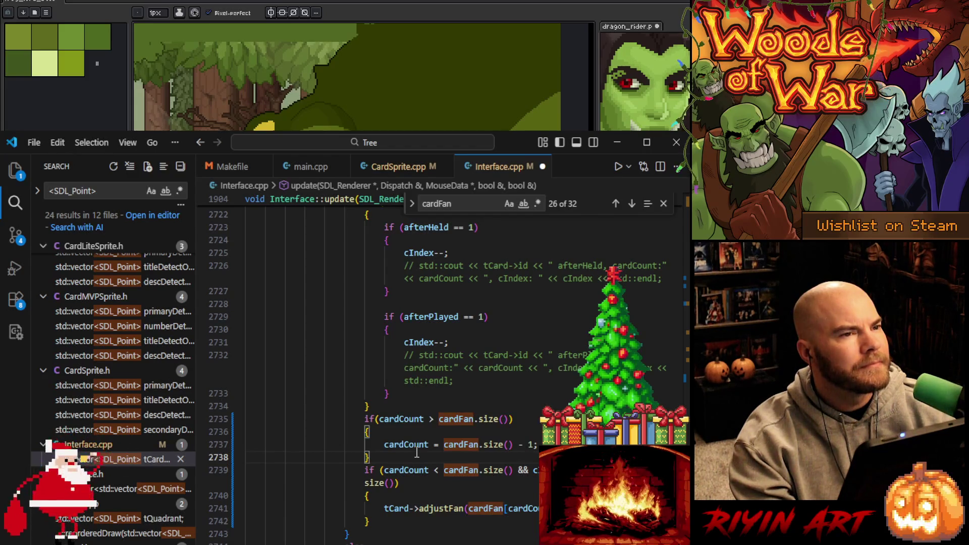
click(538, 444)
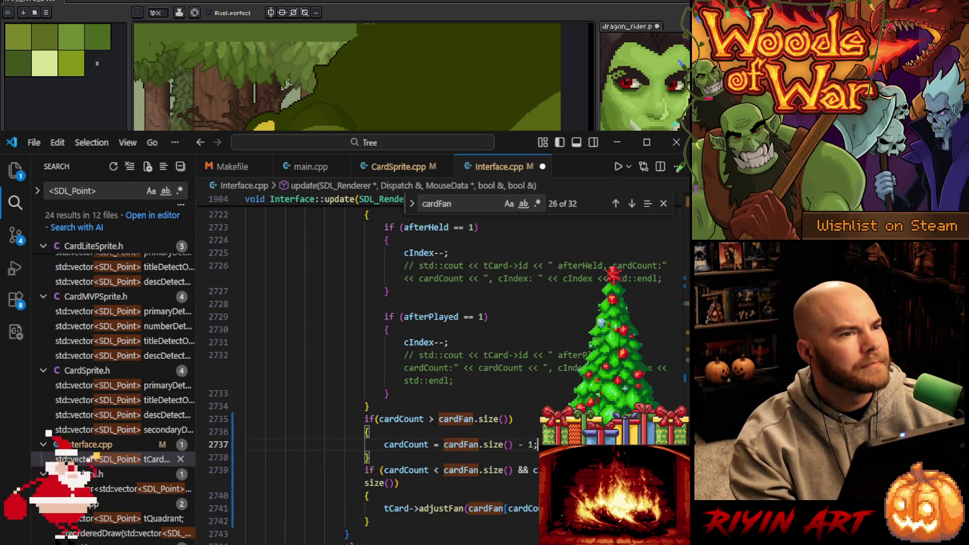
shift+click(443, 444)
key(BackSpace)
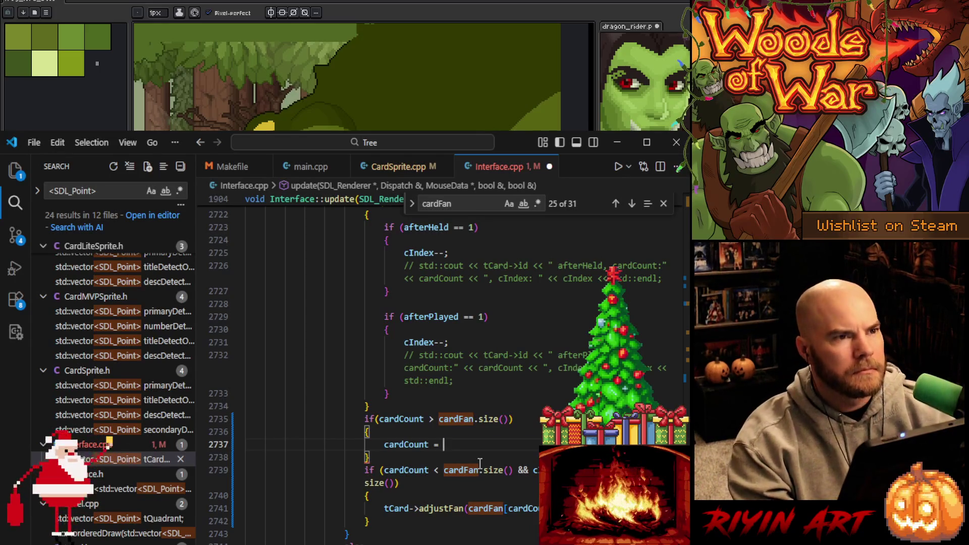
text(cardFan.size() - 1;)
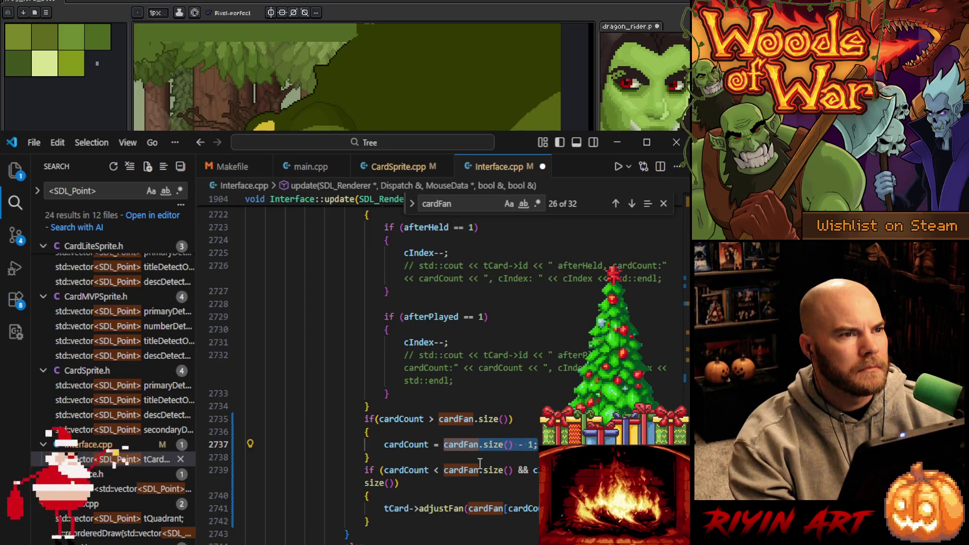
click(433, 458)
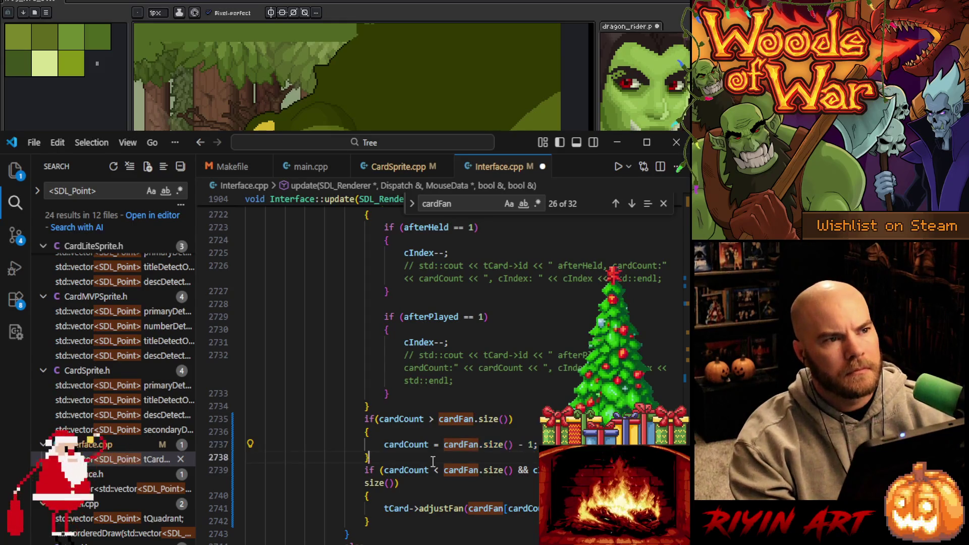
- Paste the clamp block into the else branch and rename cardCount to cardCountHeld on lines 2747–2751
key(Return)
text(if()
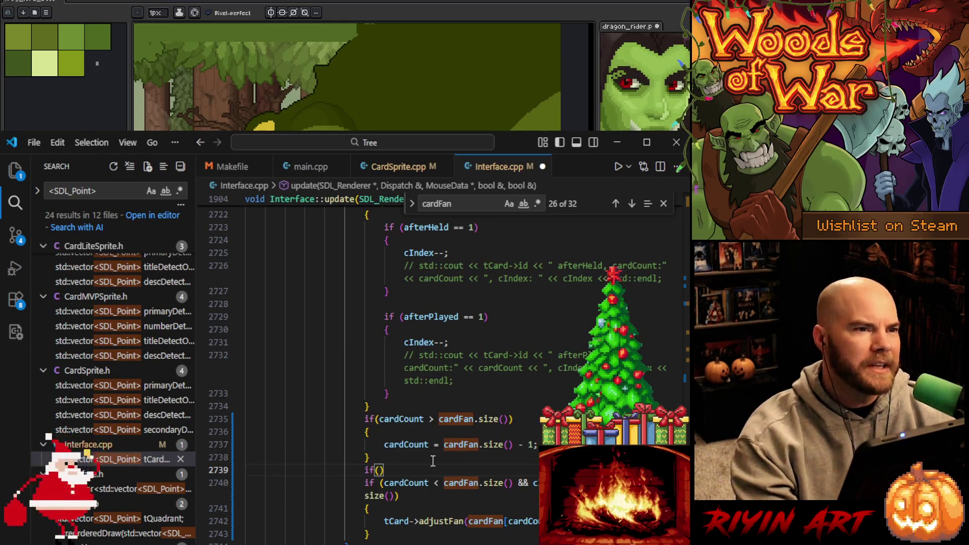
key(ctrl+z)
key(ctrl+v)
click(448, 460)
text(Held)
double_click(405, 433)
text(cardCountHeld)
double_click(404, 409)
text(cardCountHeld)
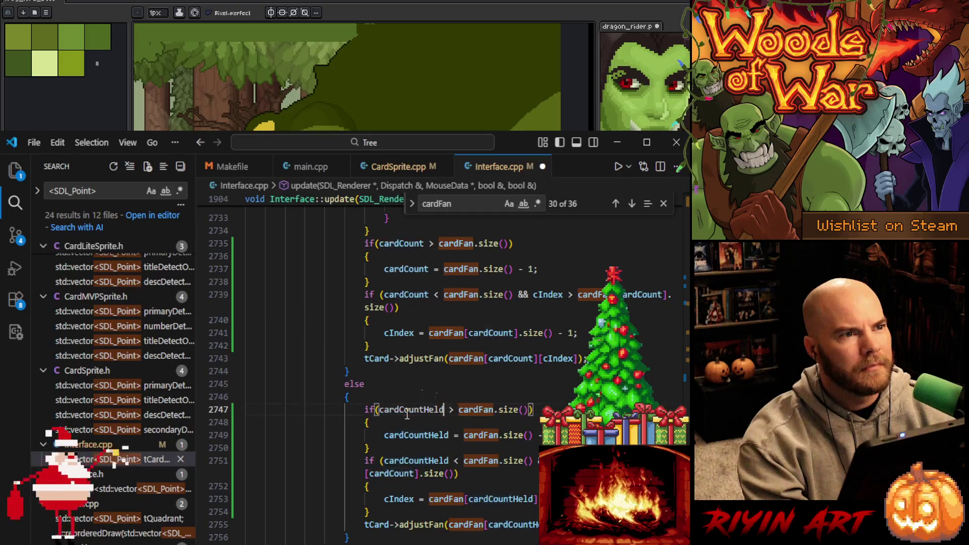
- Index cardFan with cardCountHeld on line 2751, check the bracket pairing, and save Interface.cpp
click(364, 473)
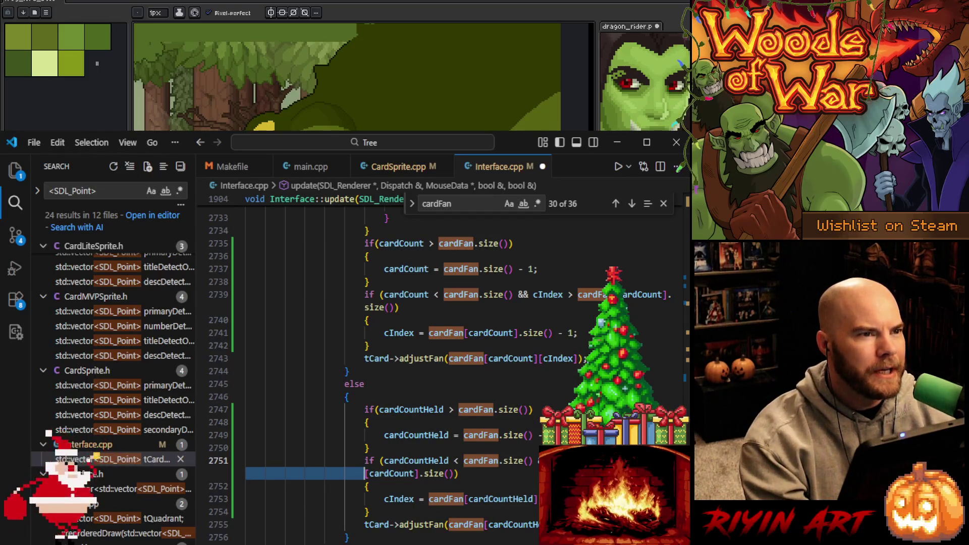
double_click(399, 474)
text(cardCountHeld)
click(467, 498)
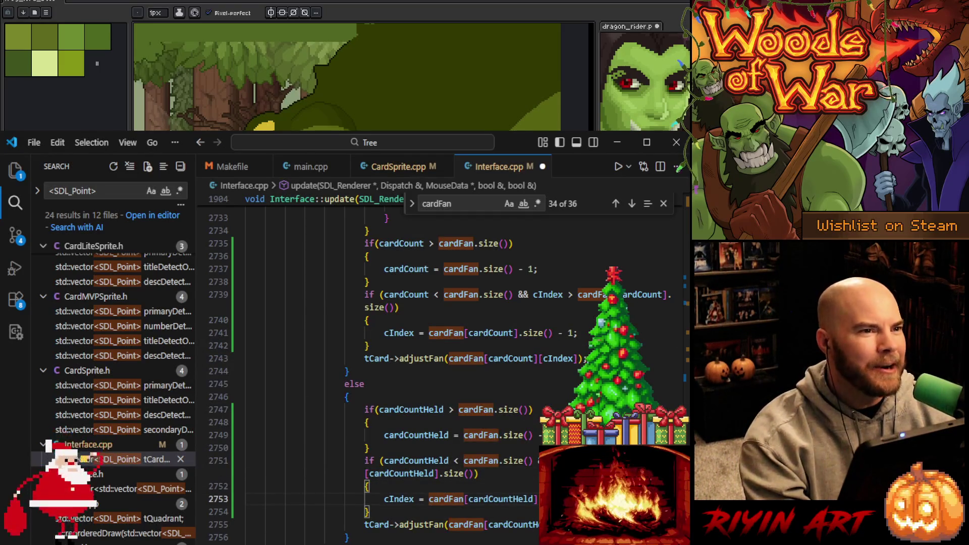
click(488, 477)
key(ctrl+s)
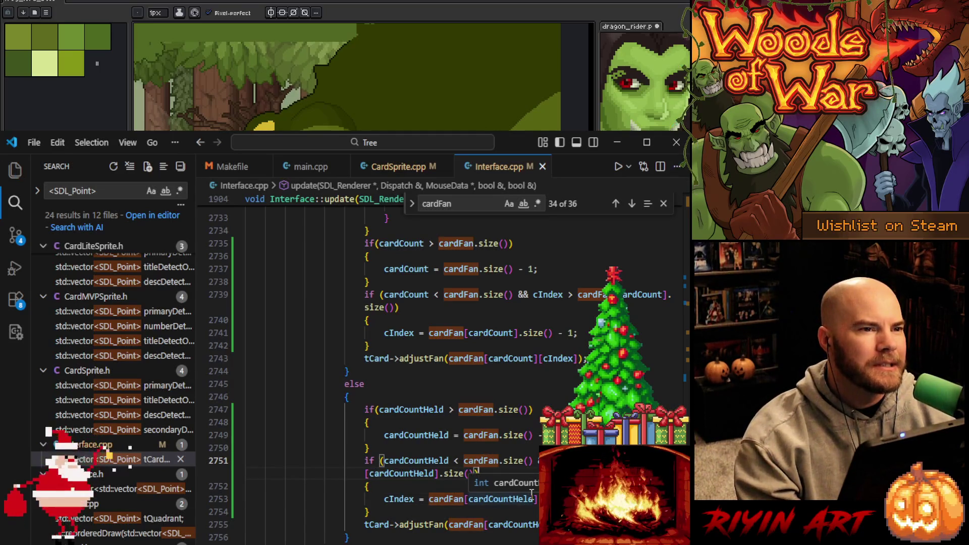
- Check the brace pairs of the cIndex and else blocks, then switch to CardSprite.cpp
click(543, 525)
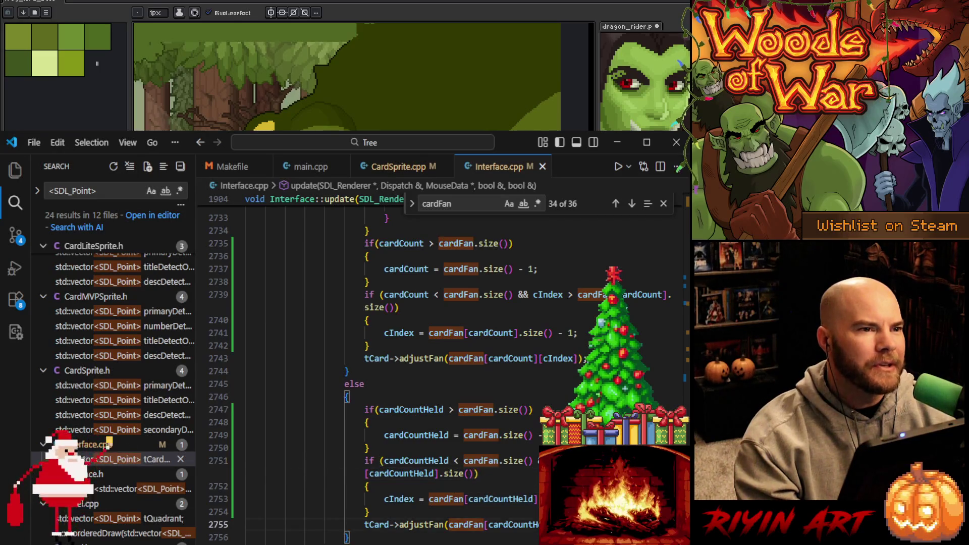
click(369, 512)
scroll(439, 374, up, 3)
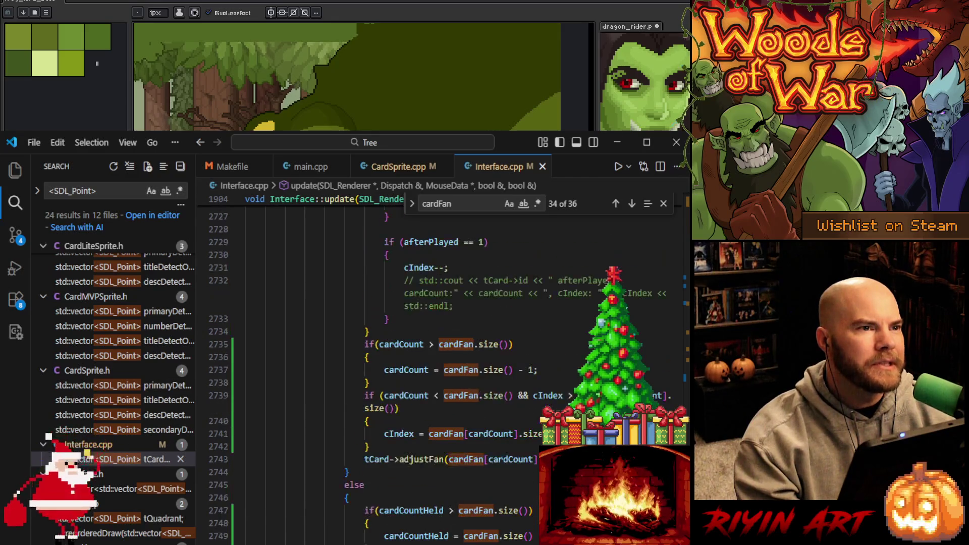
scroll(439, 374, up, 1)
scroll(439, 373, down, 5)
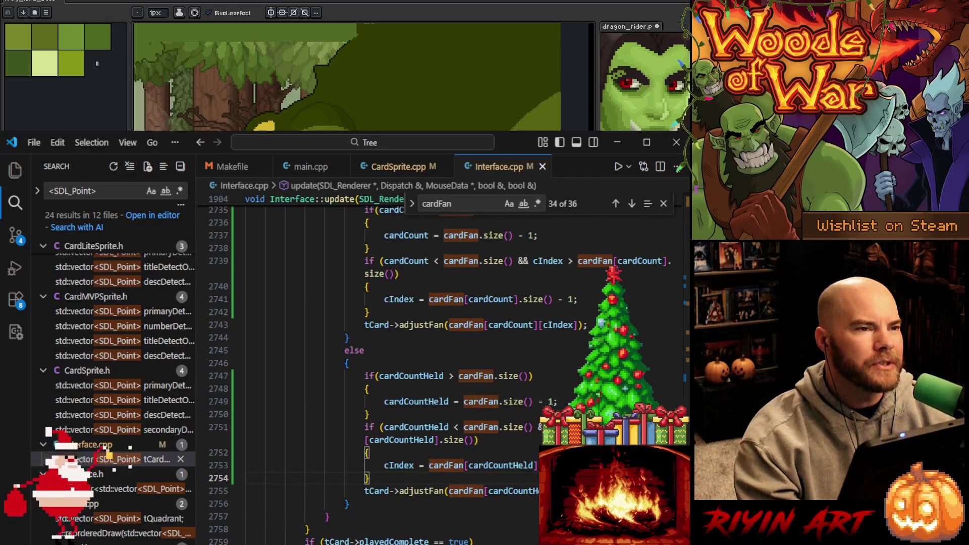
scroll(439, 374, up, 2)
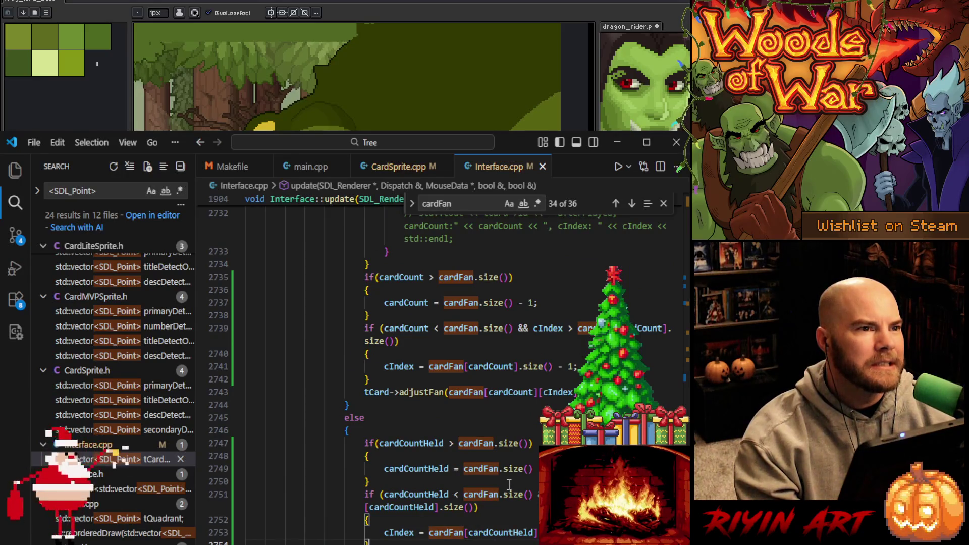
click(371, 432)
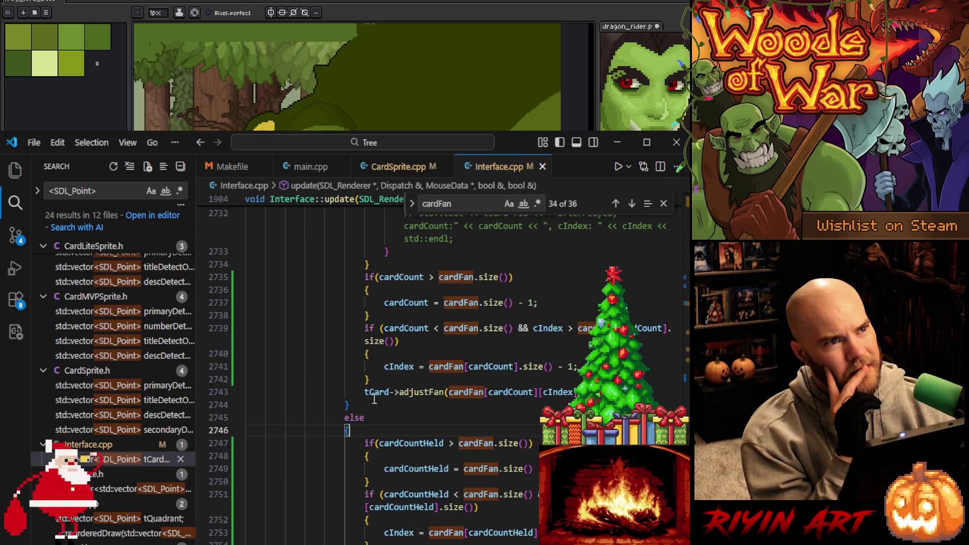
click(404, 173)
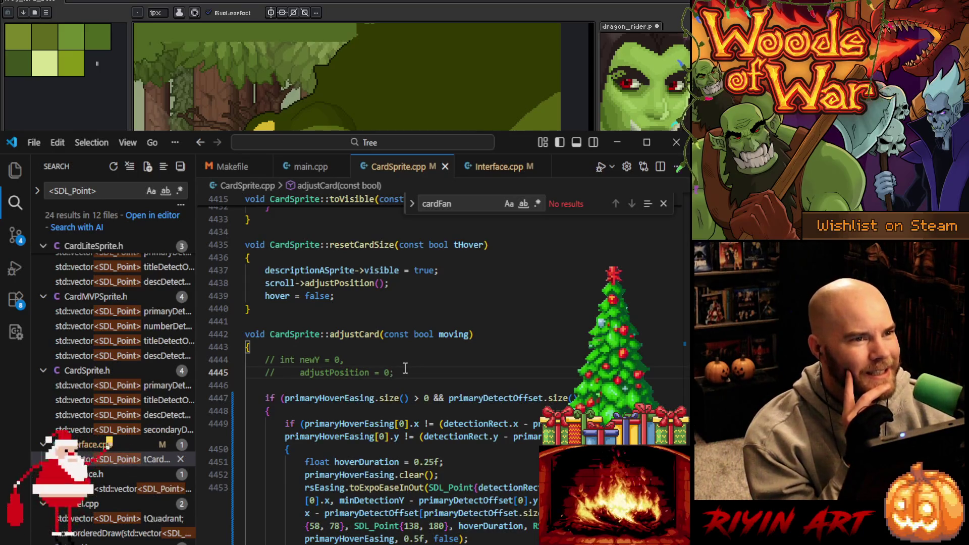
- Review adjustCard's commented-out lines and insert a blank line at the top of the function
scroll(405, 369, down, 4)
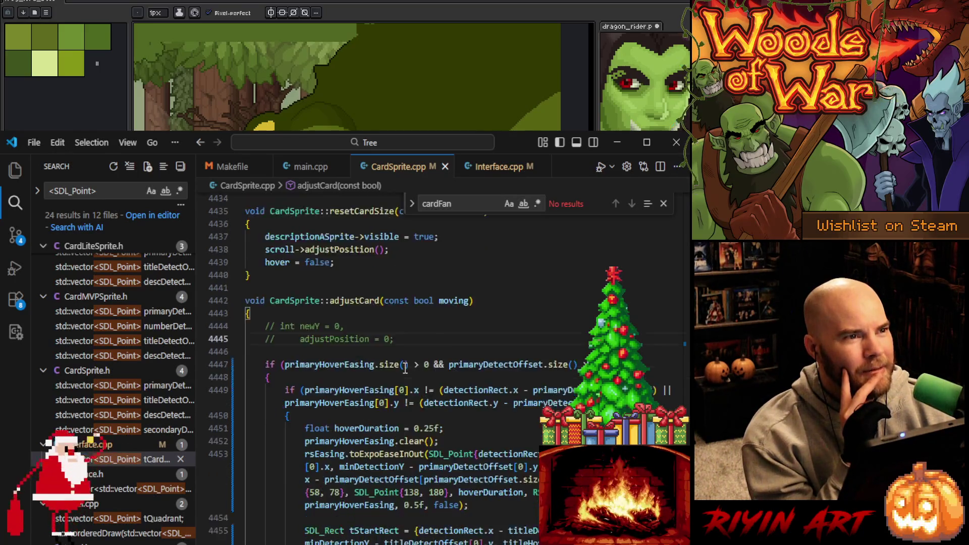
scroll(405, 367, down, 1)
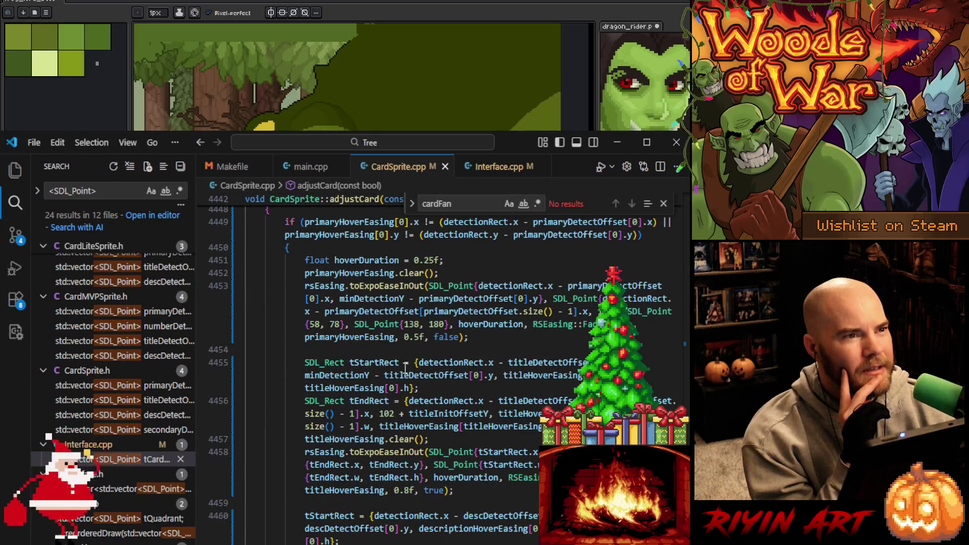
scroll(405, 368, down, 5)
scroll(405, 369, up, 12)
scroll(405, 369, up, 4)
scroll(405, 369, down, 6)
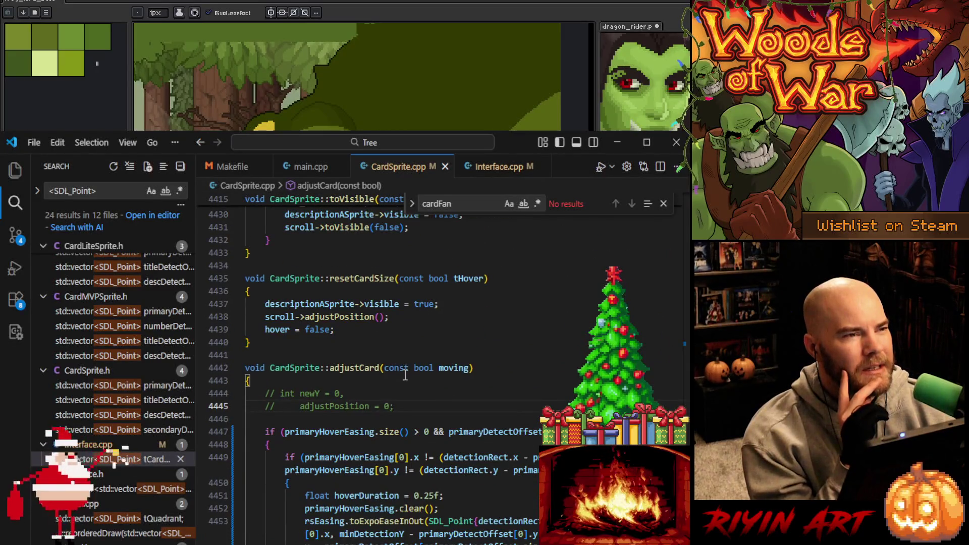
key(shift+Up)
key(shift+Up)
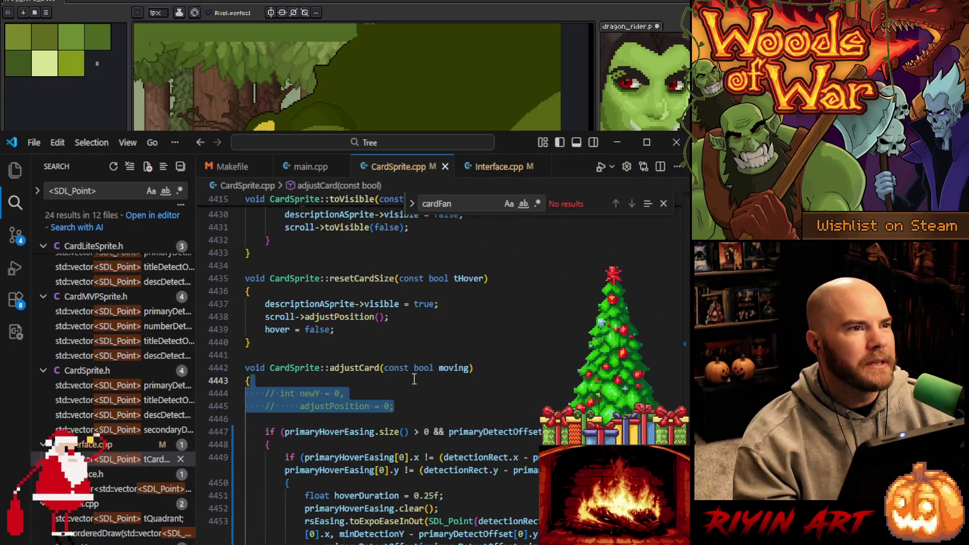
click(411, 409)
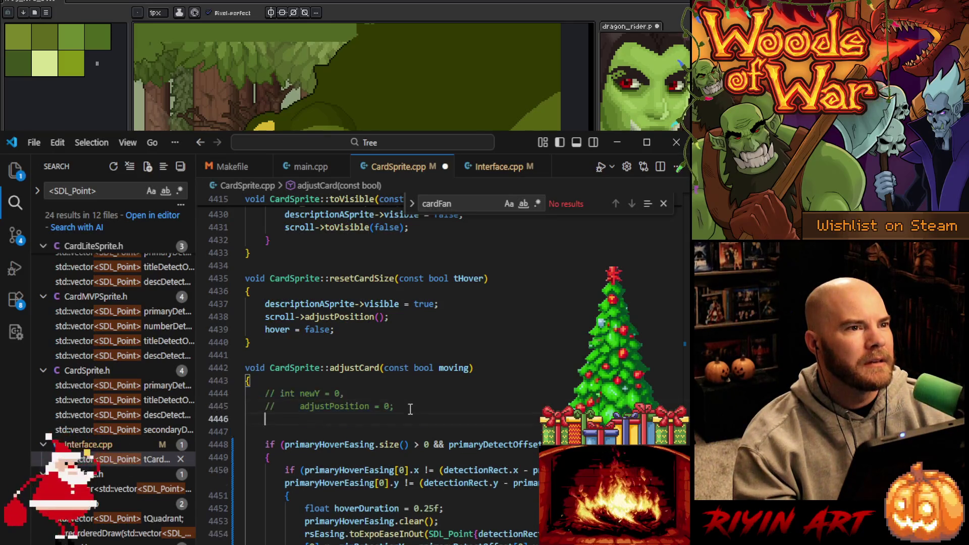
click(324, 382)
key(Return)
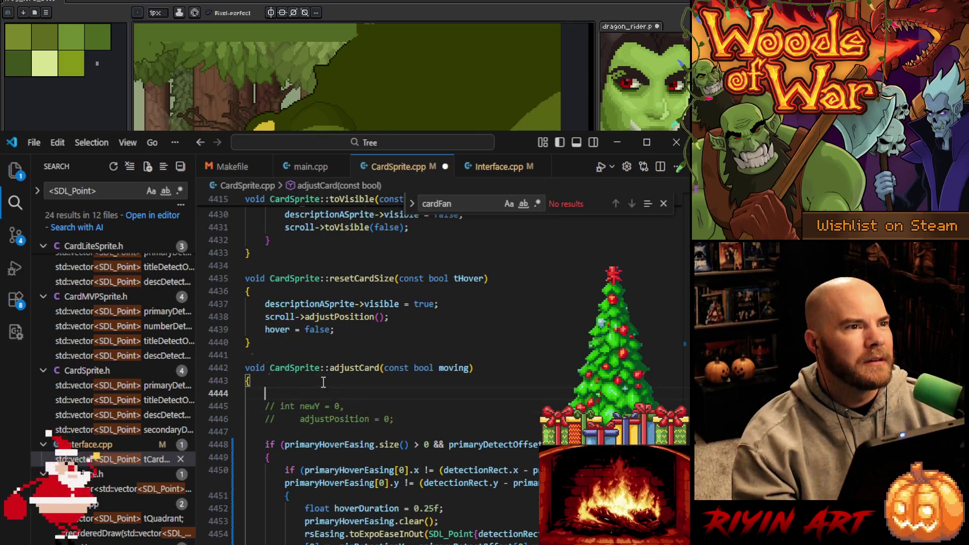
- Write the condition if(played == true) on the new line
text(if()
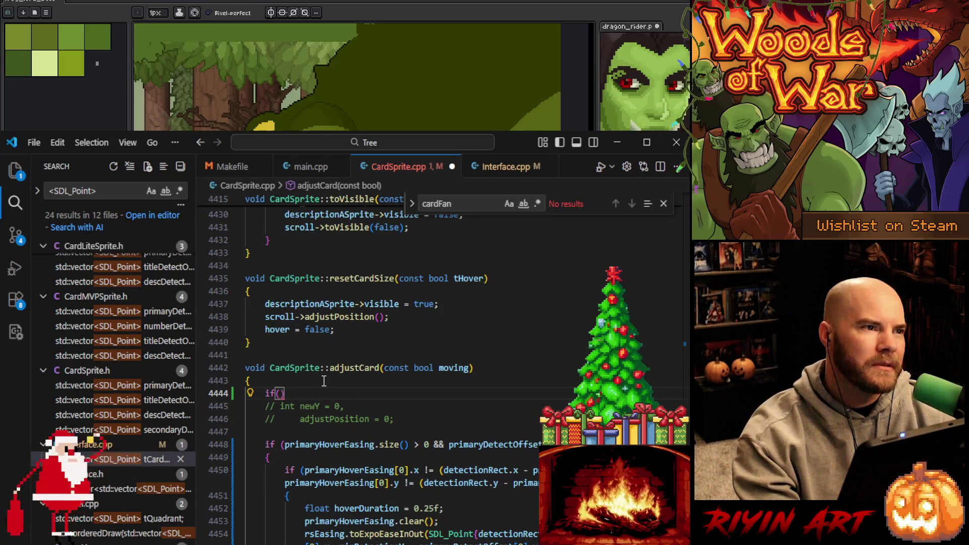
text(played)
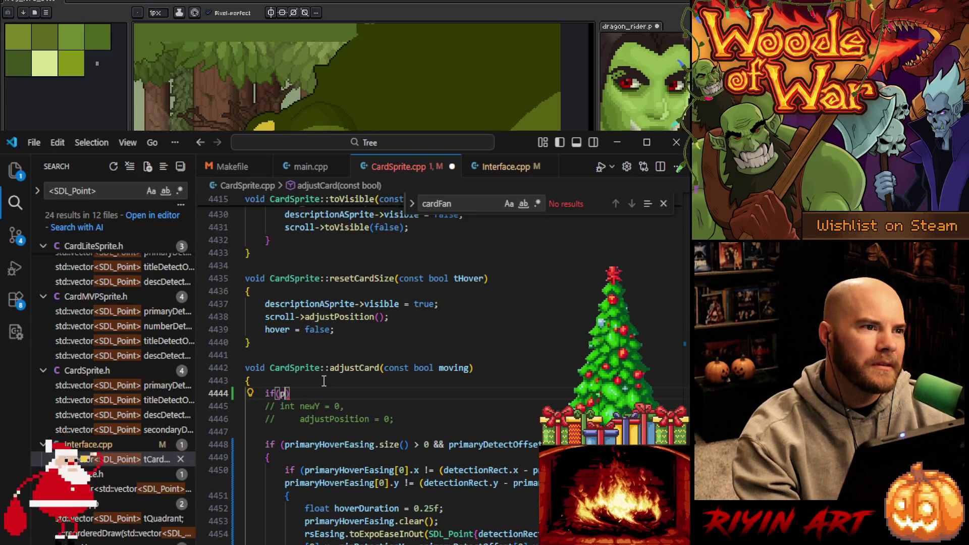
key(BackSpace)
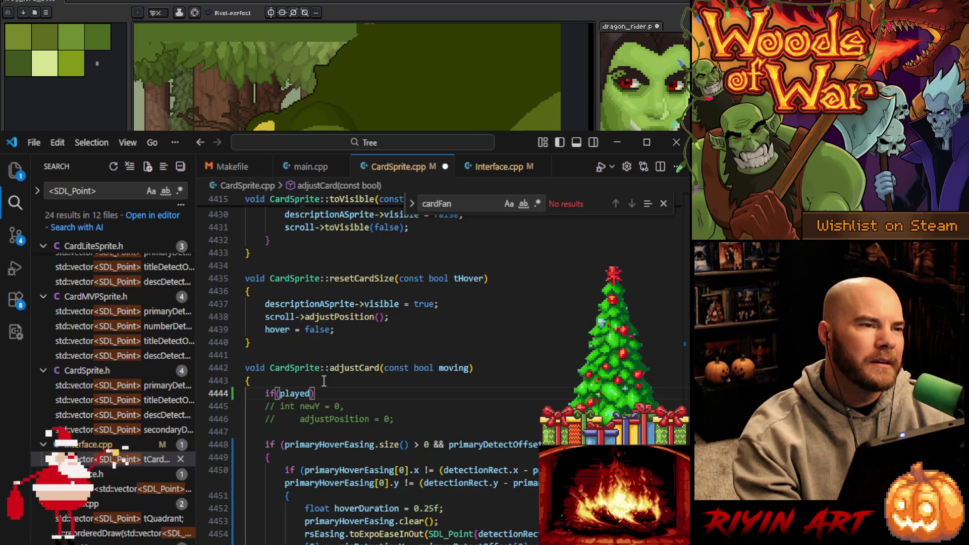
key(BackSpace)
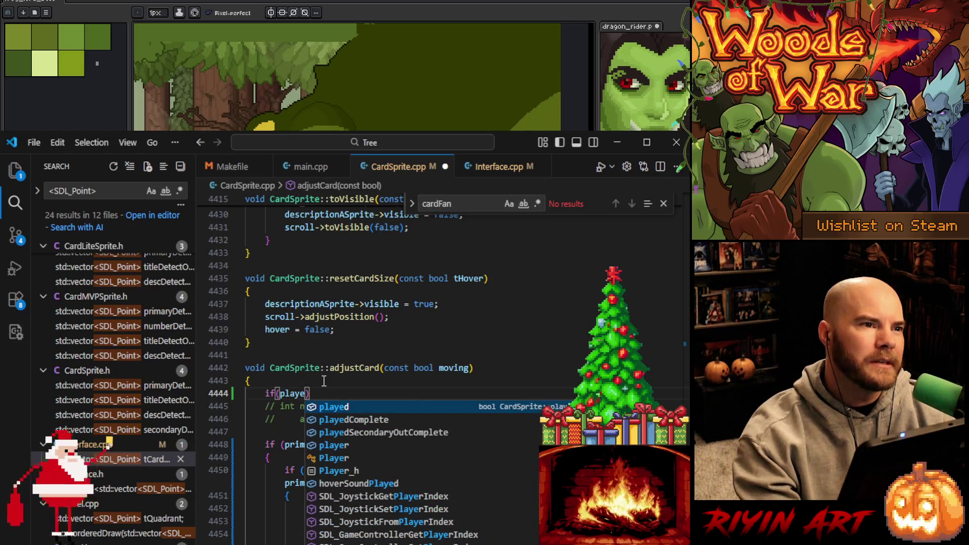
text(d == false)
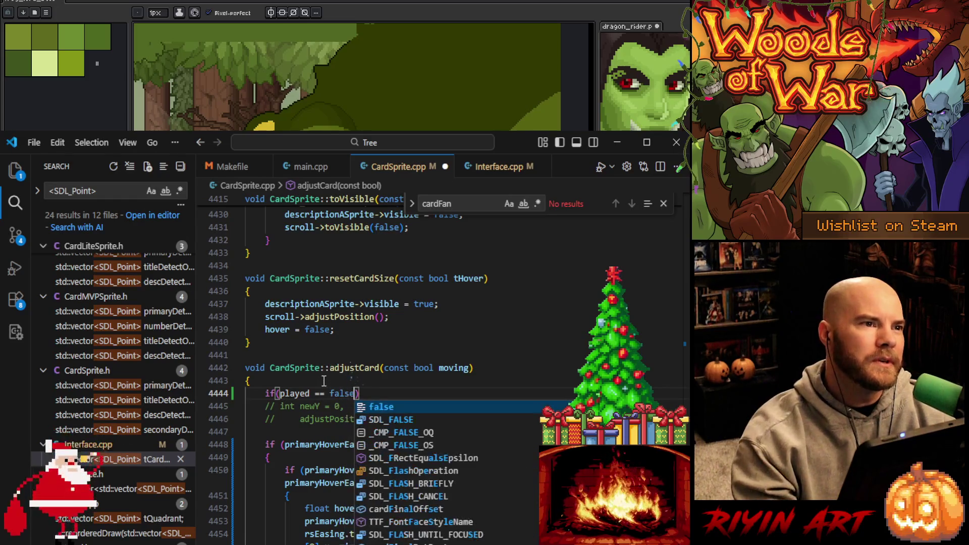
key(BackSpace)
key(BackSpace)
key(BackSpace)
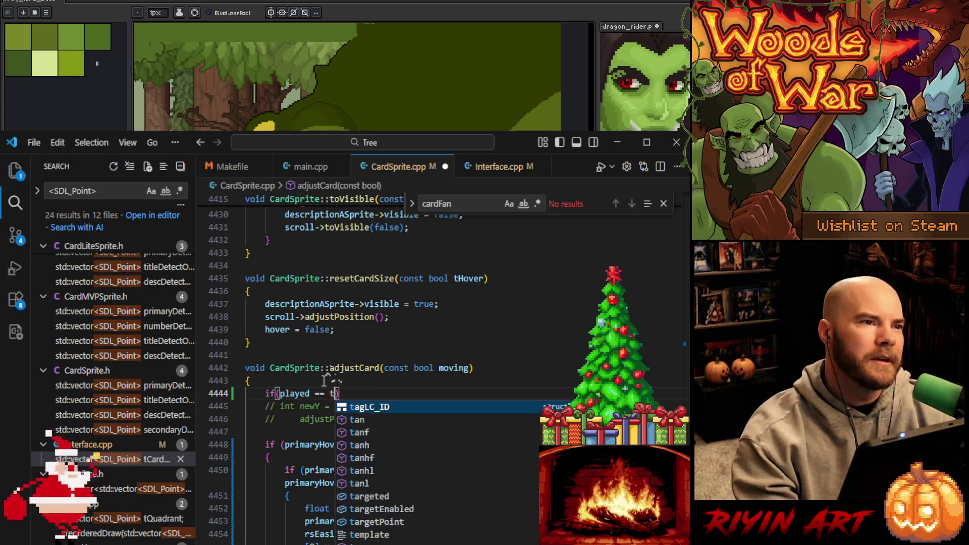
text(true)
- Add a braced block under the condition containing return;
key(End)
key(Return)
text({)
key(Return)
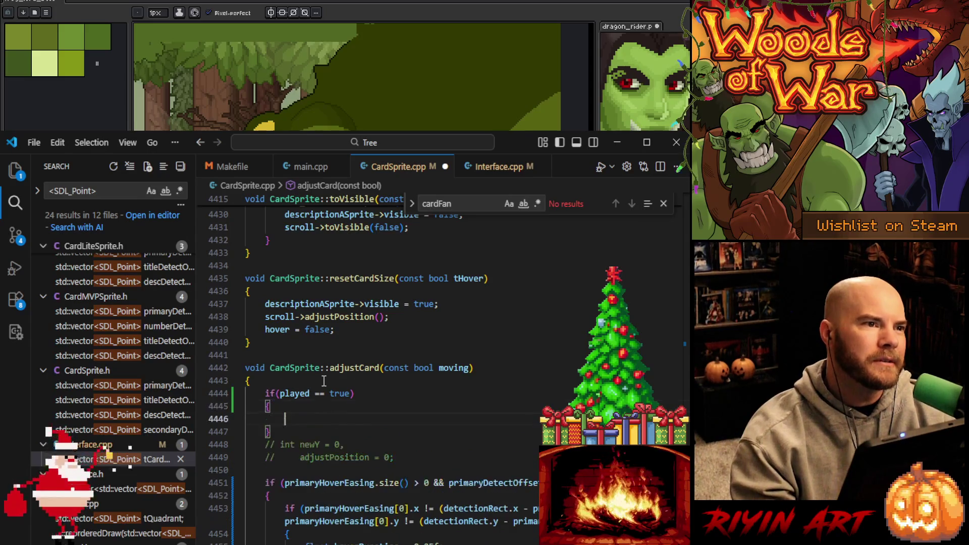
text(return;)
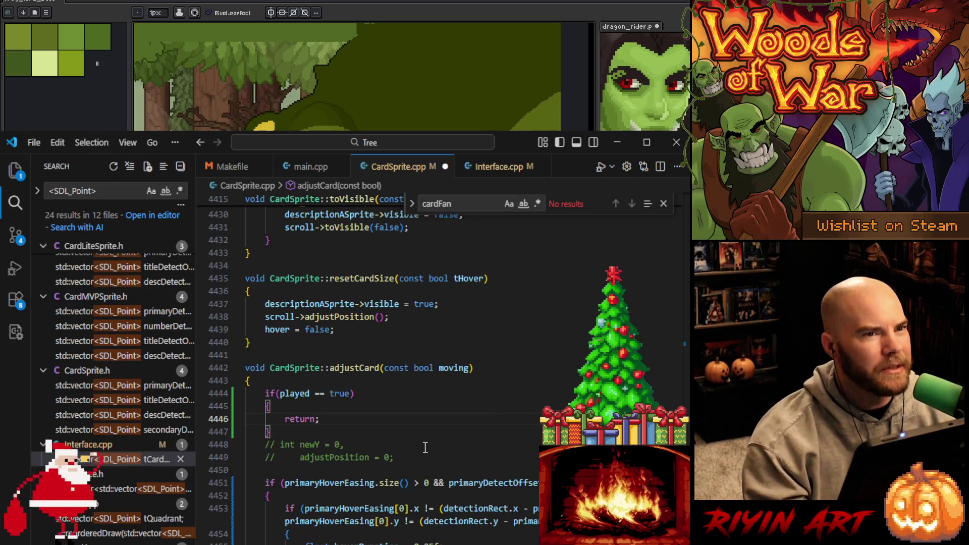
scroll(425, 448, down, 1)
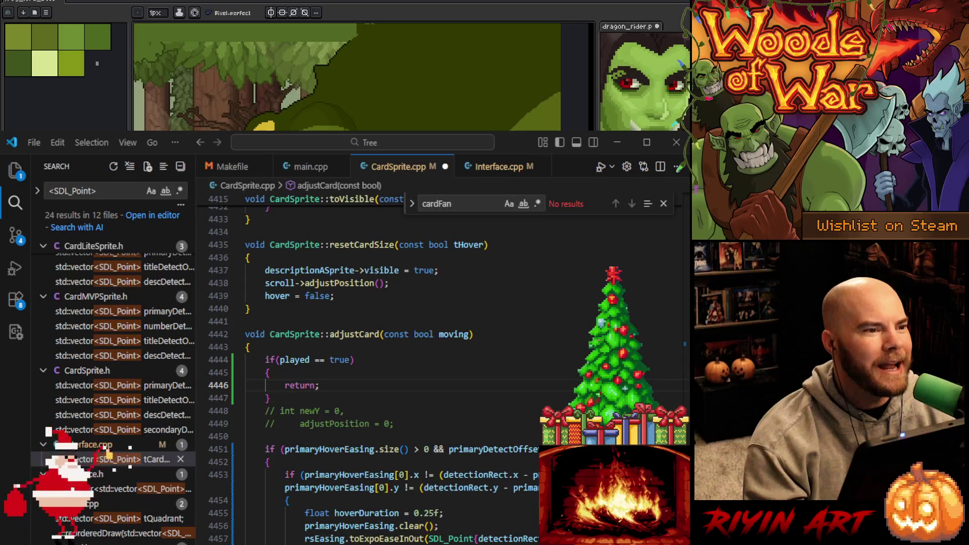
- Save CardSprite.cpp with the new played early-return block
click(319, 386)
click(380, 412)
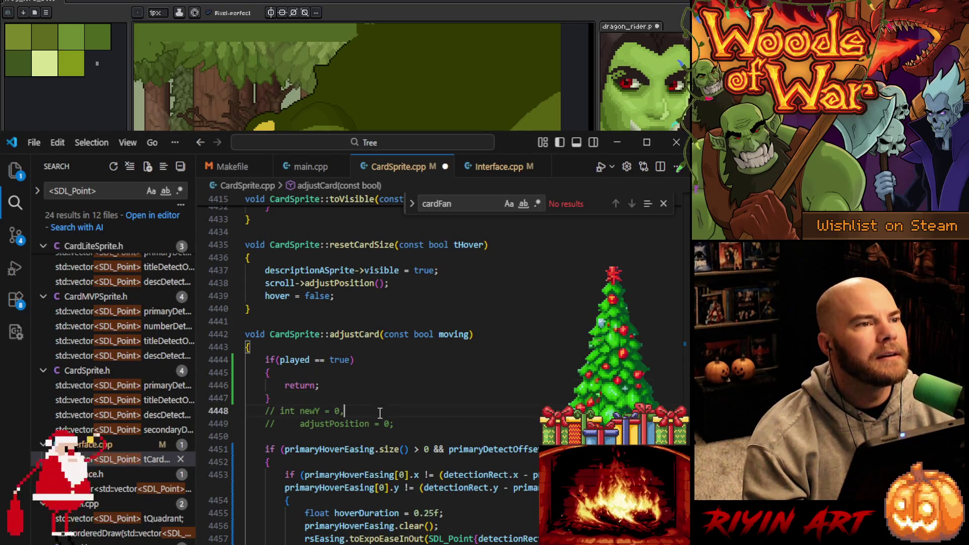
click(374, 398)
key(ctrl+s)
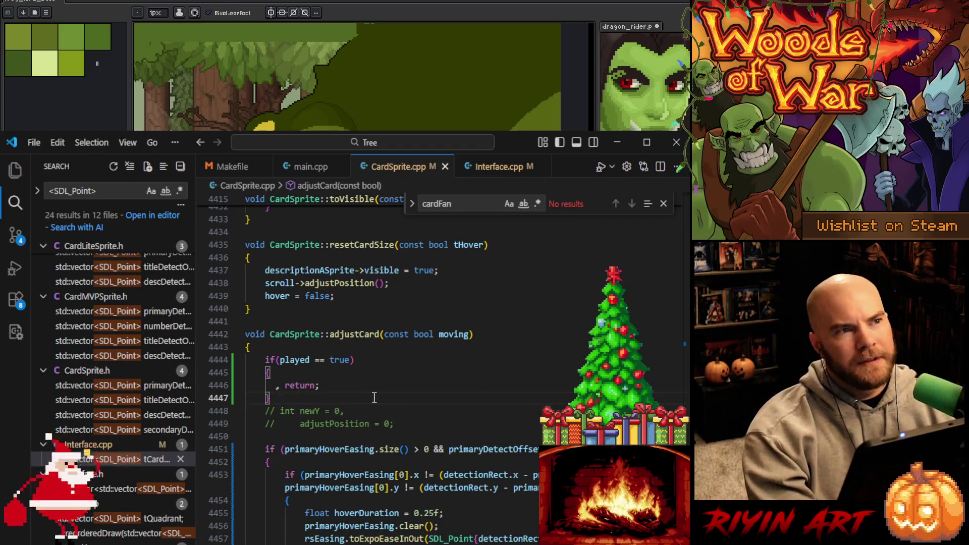
- Review adjustCard, show the project file tree, and launch the game from Run and Debug
scroll(384, 404, down, 1)
scroll(383, 404, down, 6)
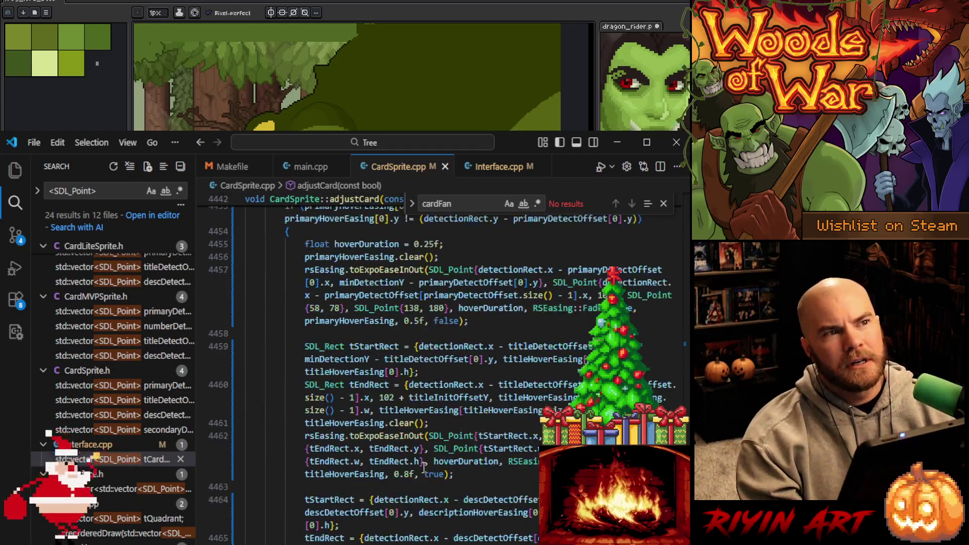
scroll(497, 489, down, 5)
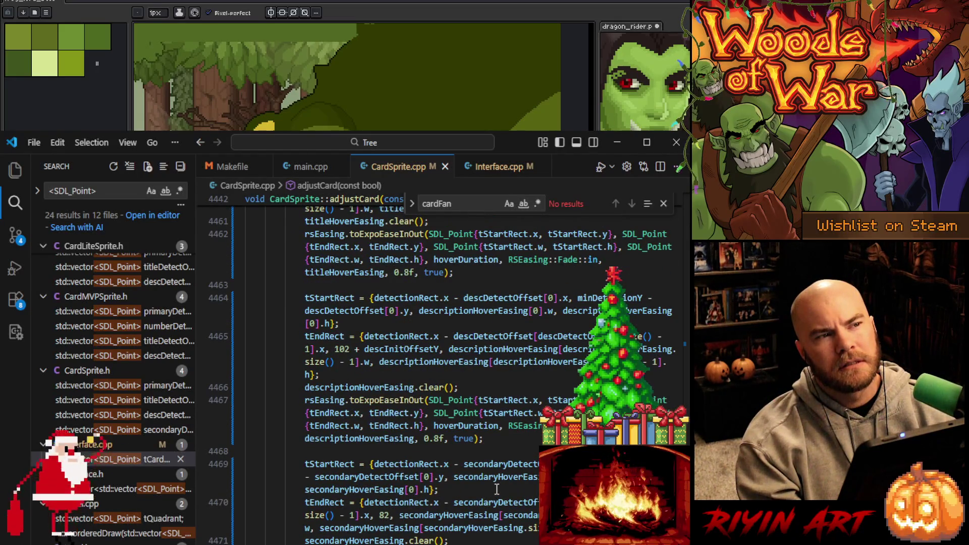
scroll(497, 489, down, 6)
scroll(497, 488, up, 8)
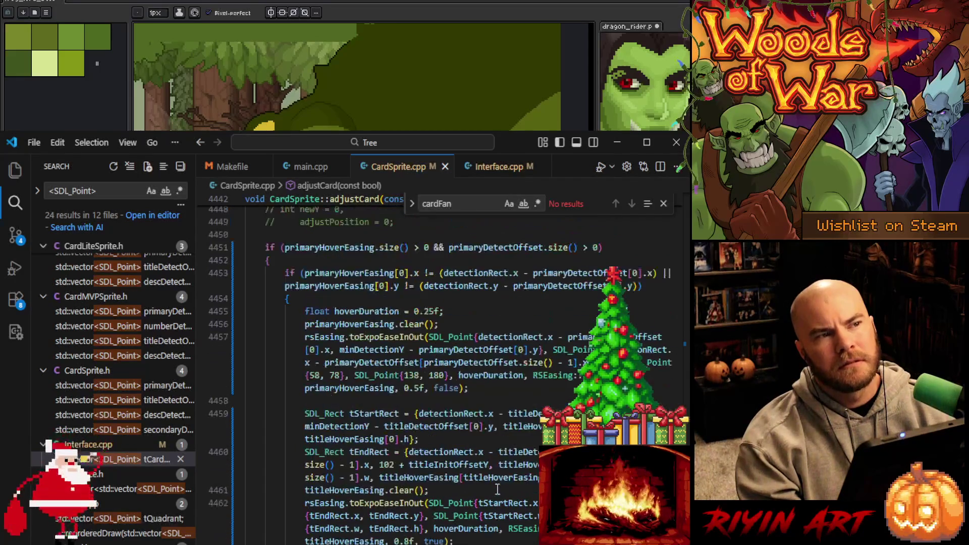
scroll(497, 489, up, 10)
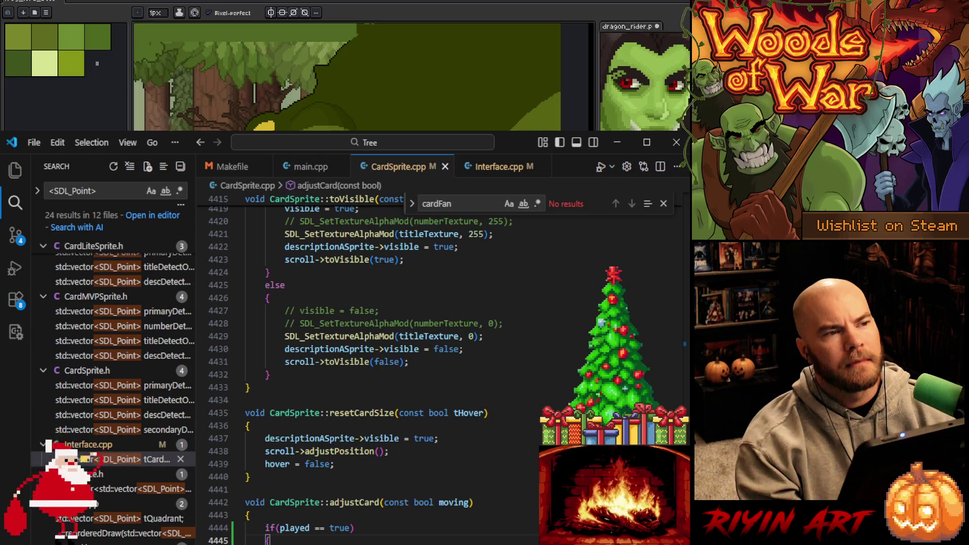
click(15, 170)
click(267, 539)
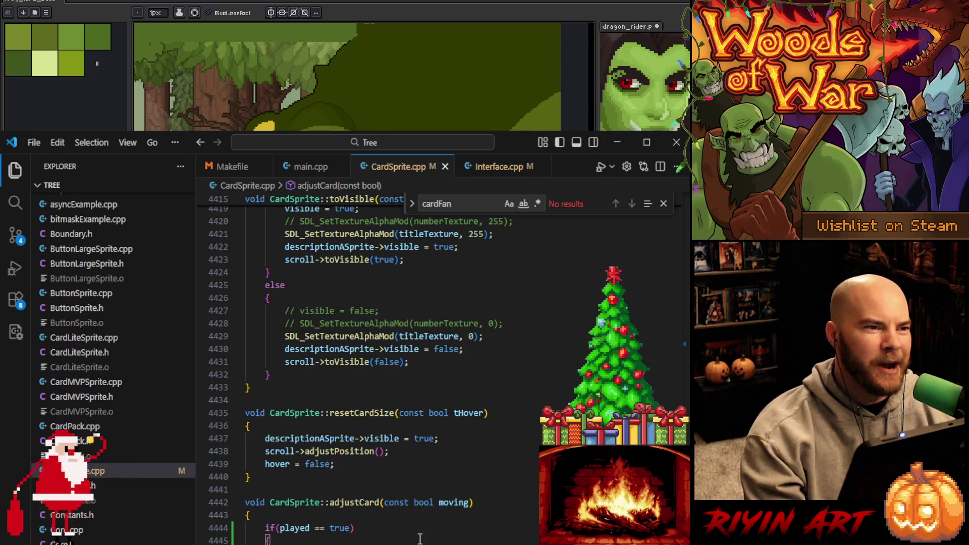
text(return;)
scroll(403, 529, down, 3)
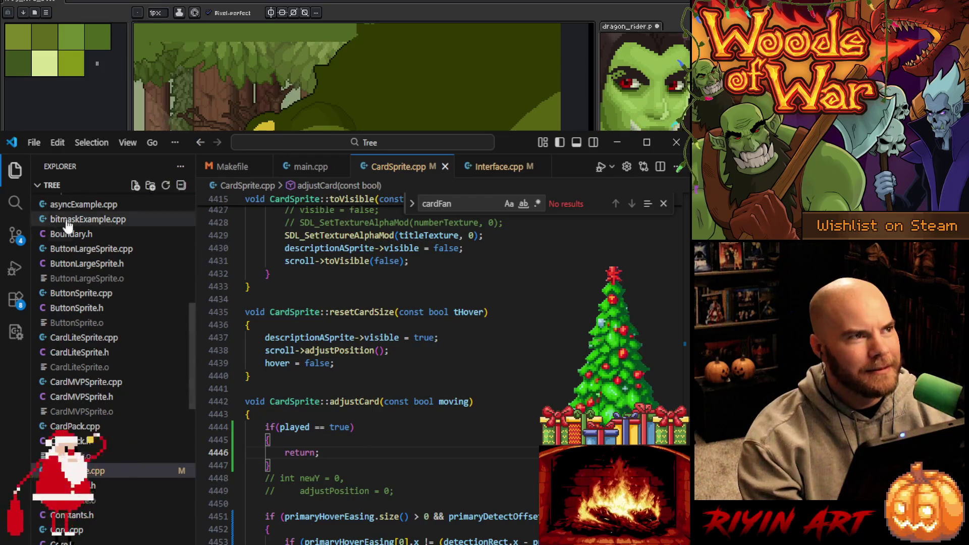
click(15, 268)
click(87, 167)
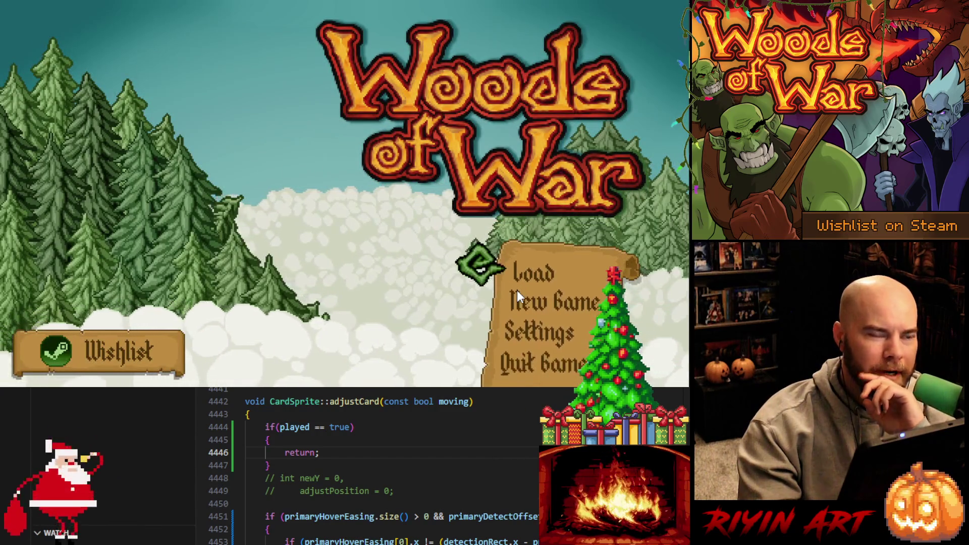
- Load the saved game, start level 1-1 on Normal, keep the starting hand, and play Spike Shot
click(517, 290)
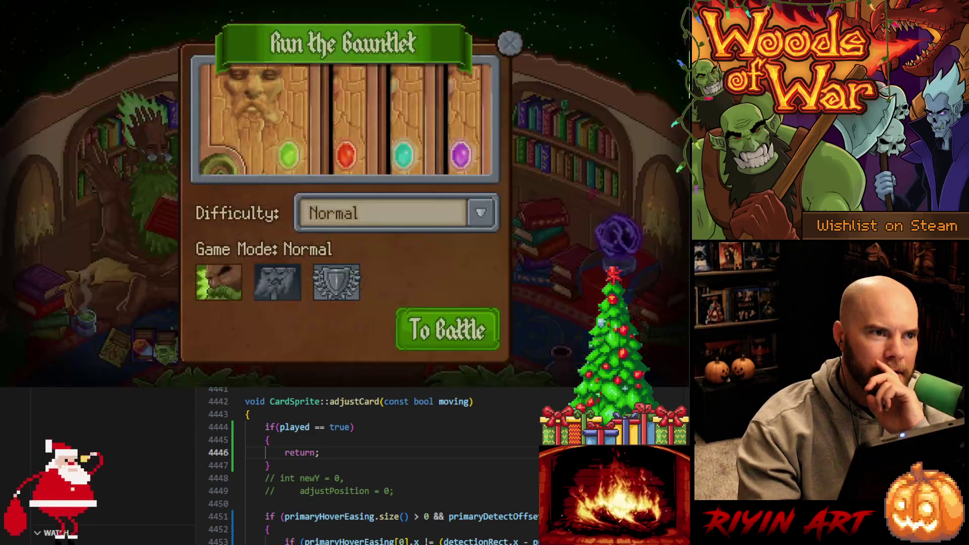
click(448, 330)
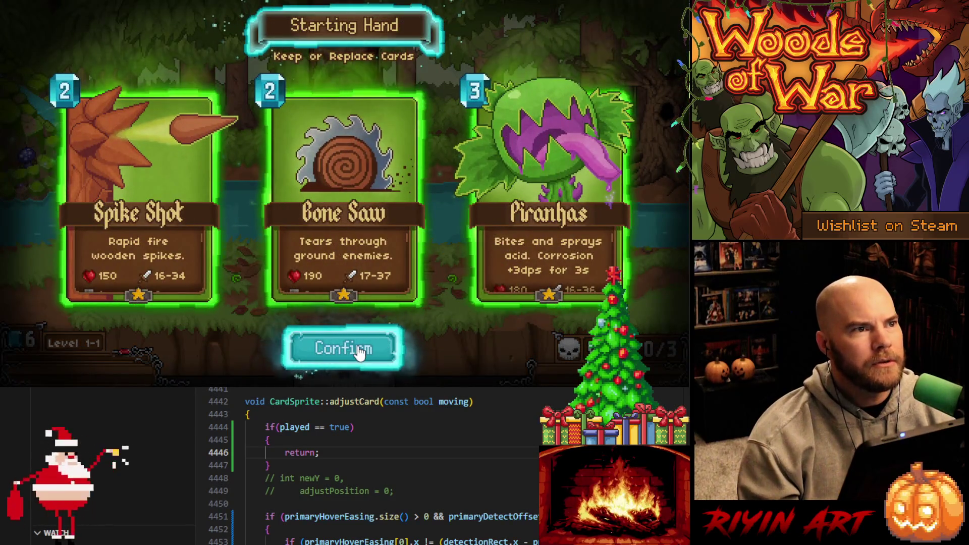
click(359, 352)
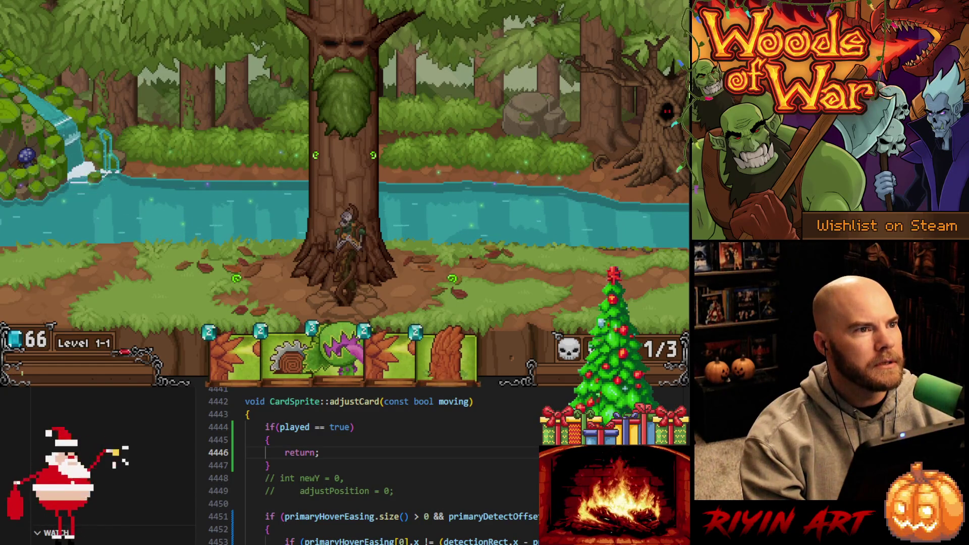
drag(389, 354, 384, 197)
click(356, 449)
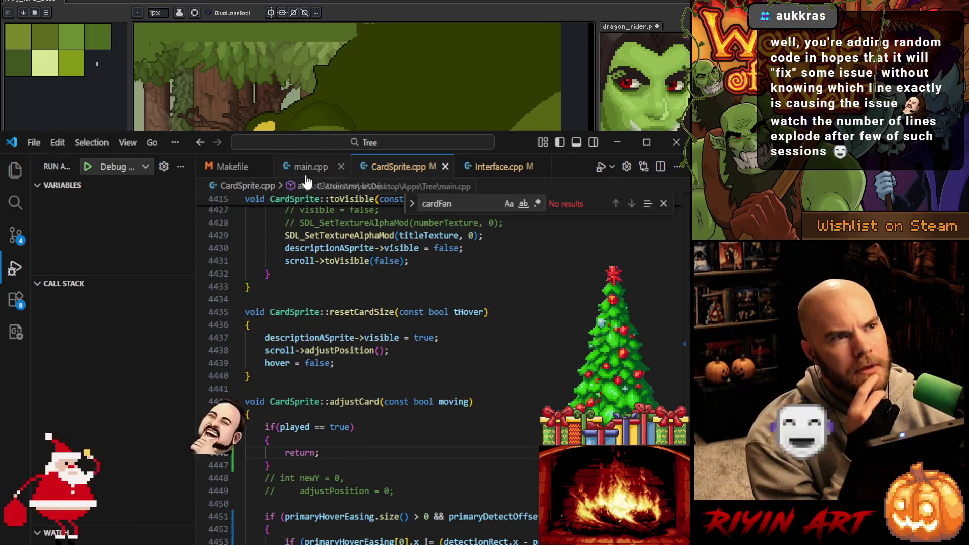
click(499, 168)
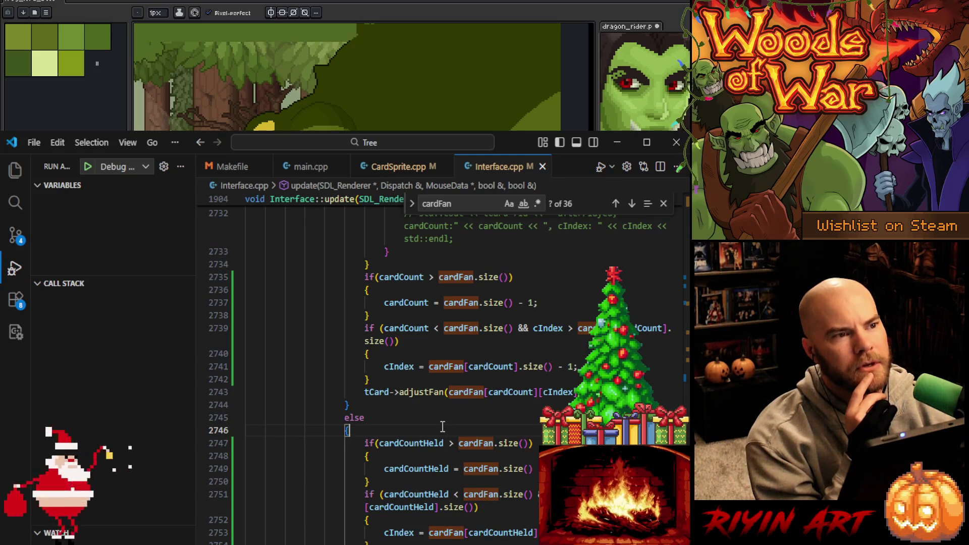
scroll(443, 427, down, 1)
scroll(442, 427, down, 1)
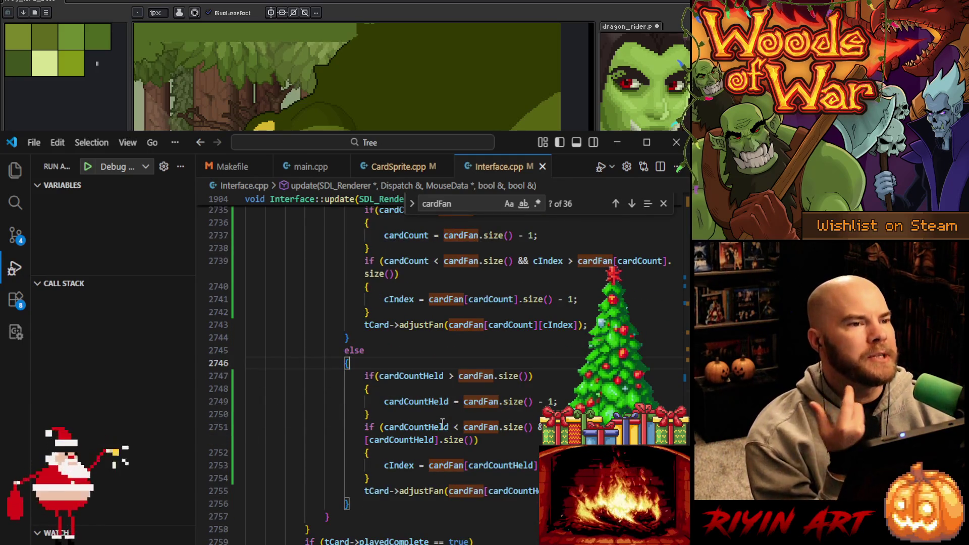
scroll(443, 424, up, 10)
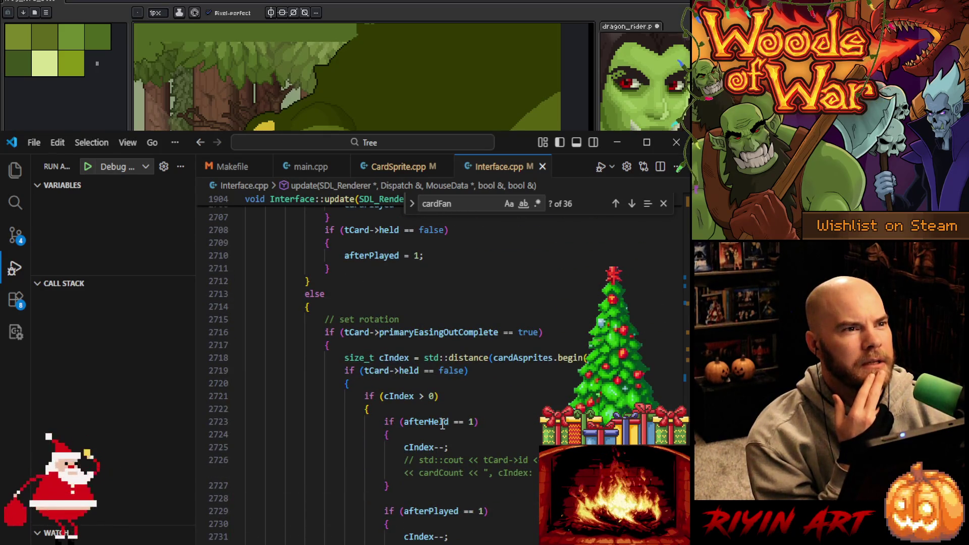
scroll(443, 424, up, 3)
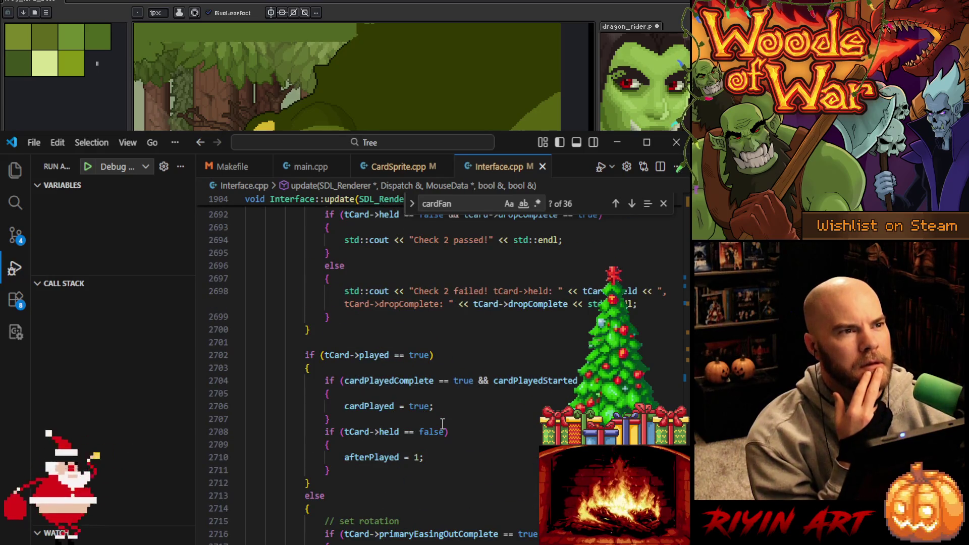
scroll(443, 424, up, 5)
scroll(442, 424, down, 15)
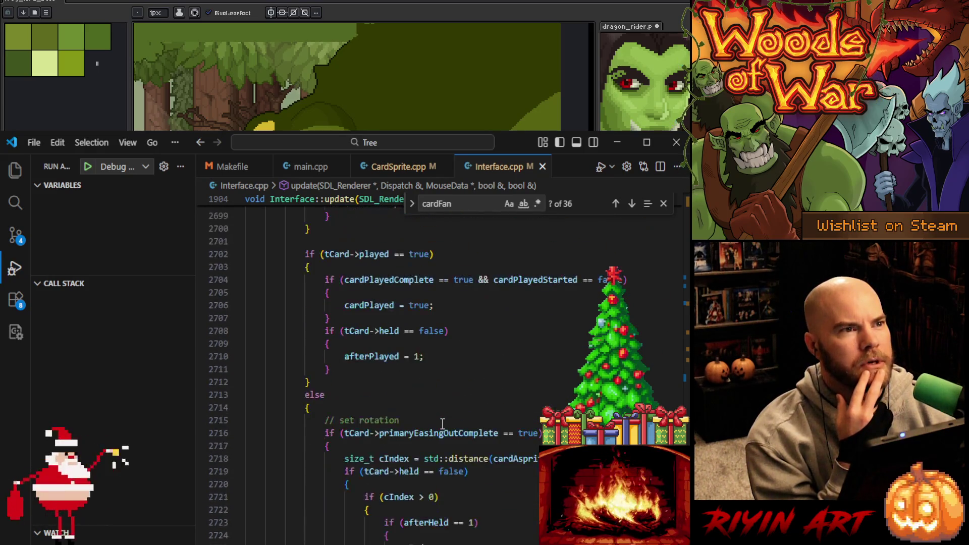
scroll(442, 424, up, 5)
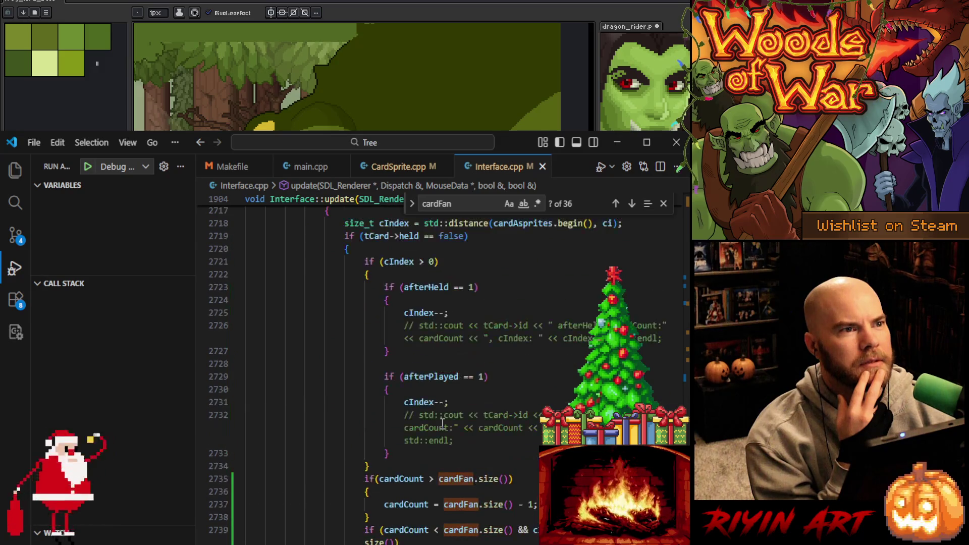
scroll(443, 424, down, 3)
drag(370, 447, 369, 345)
scroll(363, 416, up, 15)
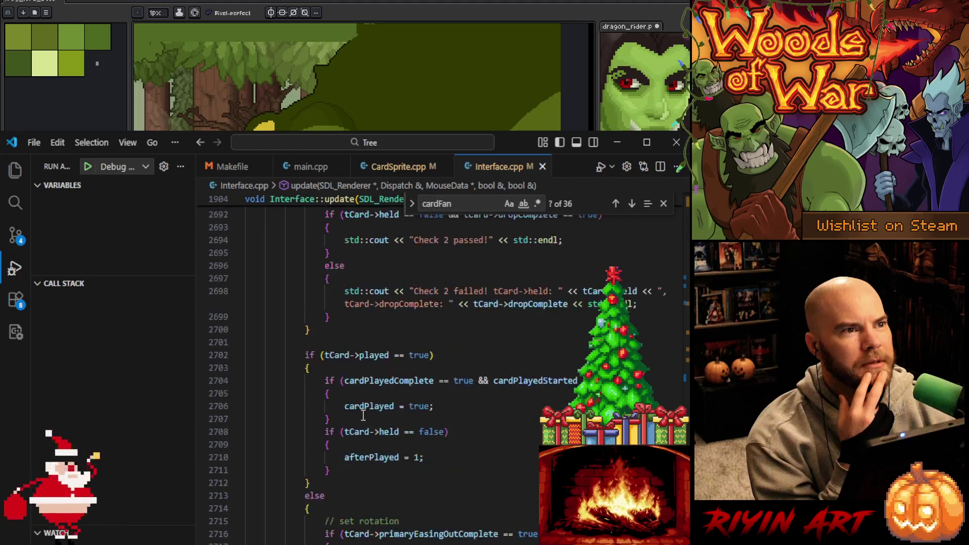
scroll(363, 416, up, 4)
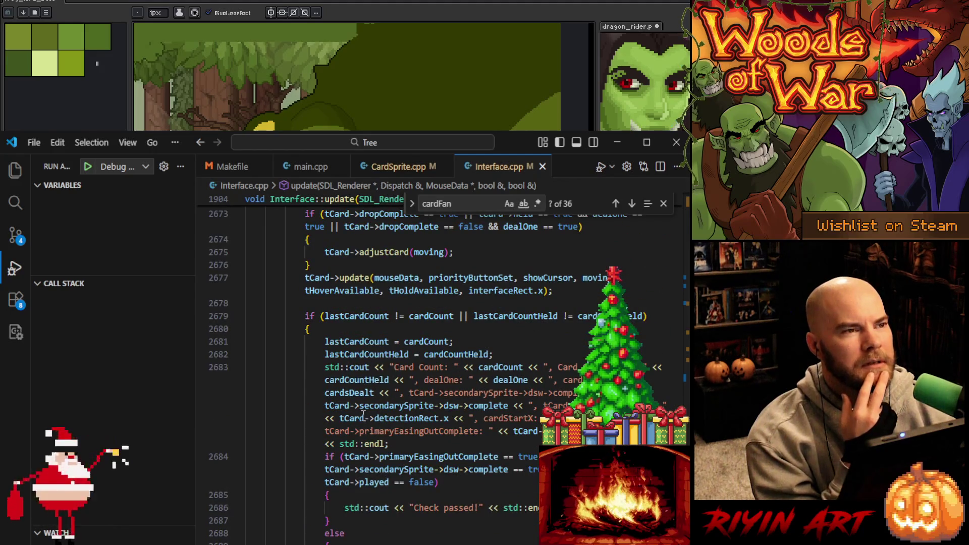
scroll(364, 416, up, 4)
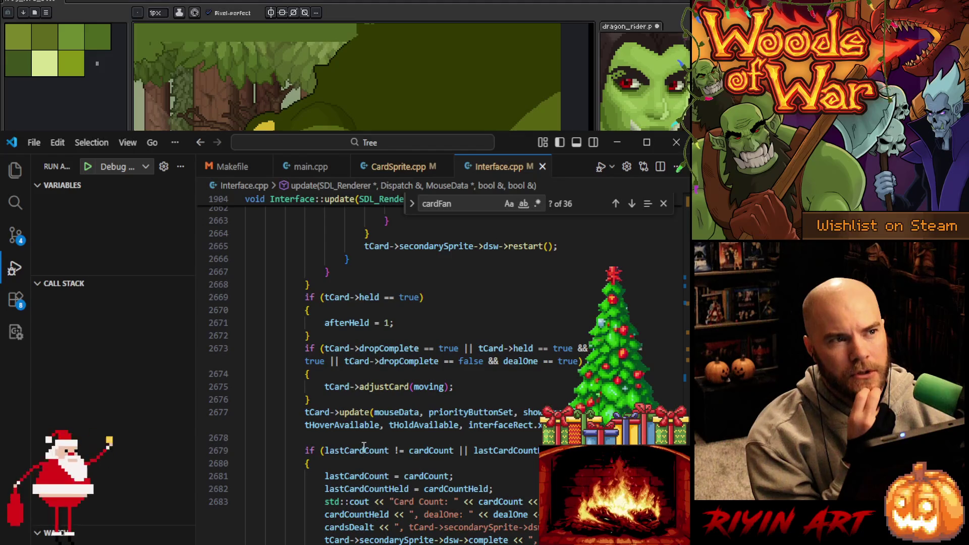
scroll(364, 447, up, 3)
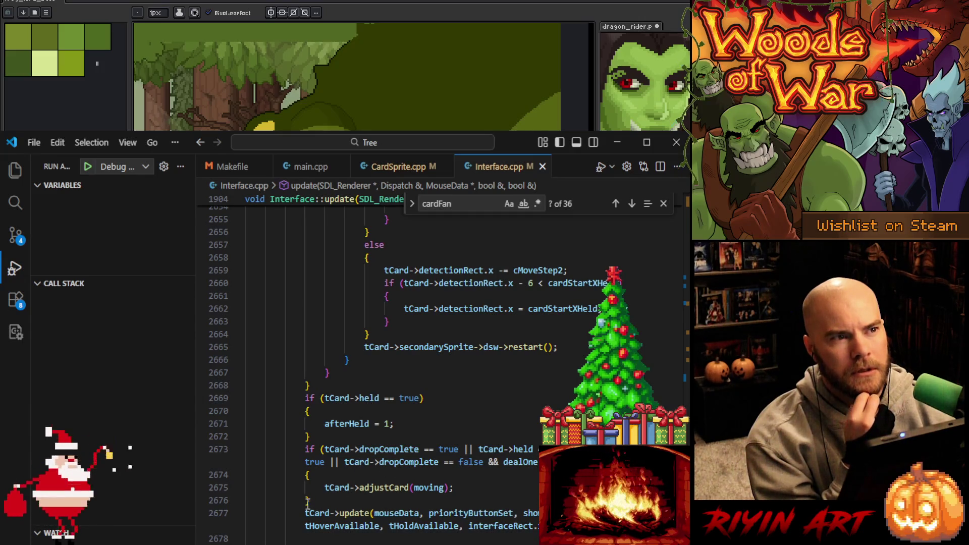
scroll(307, 504, up, 6)
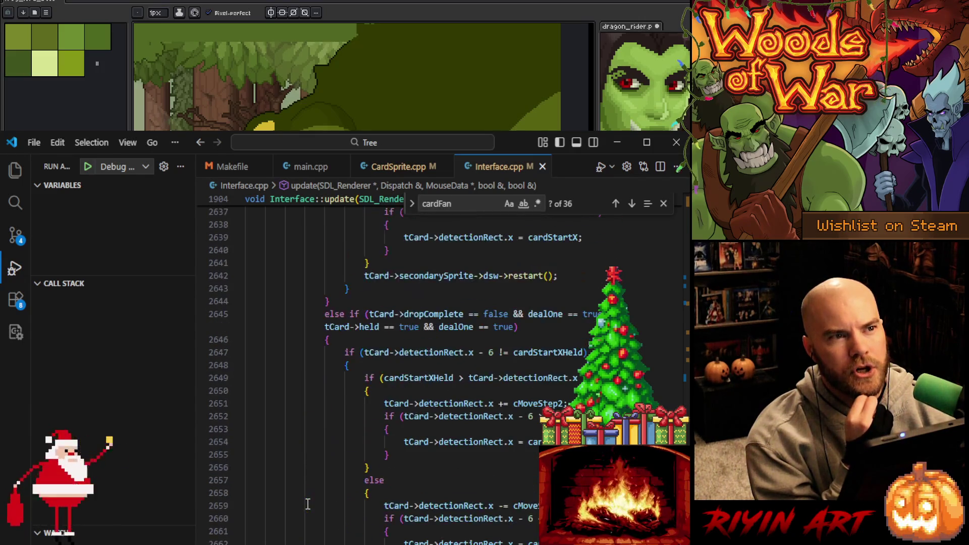
scroll(308, 503, up, 12)
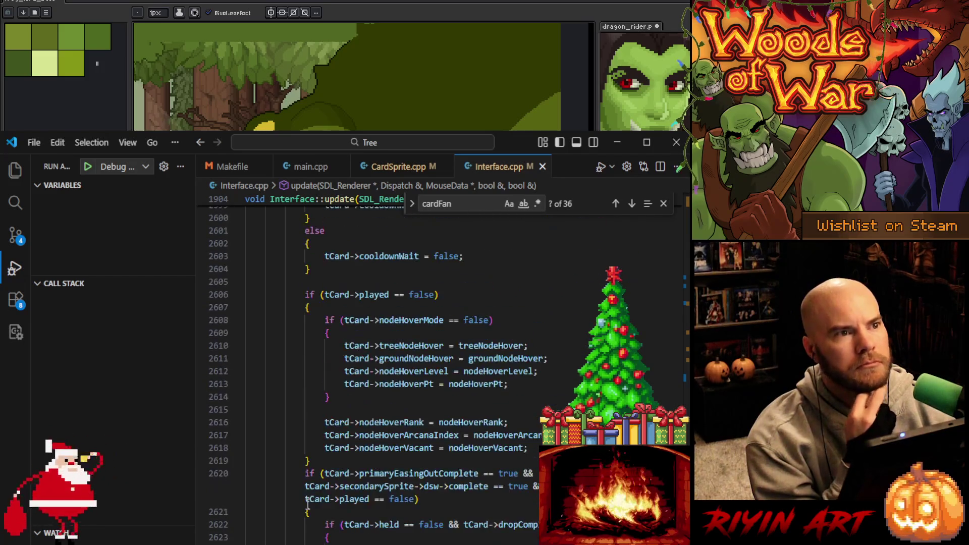
click(412, 499)
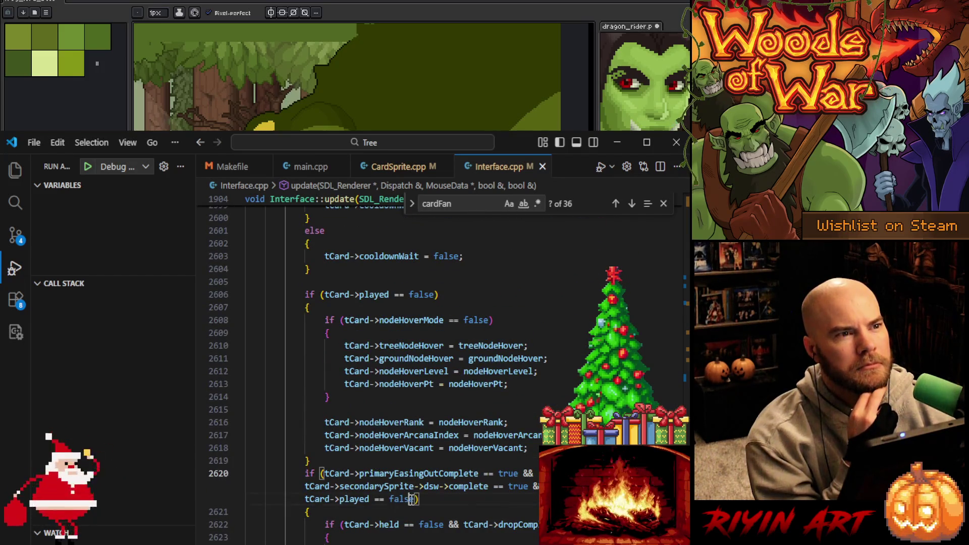
scroll(391, 503, up, 4)
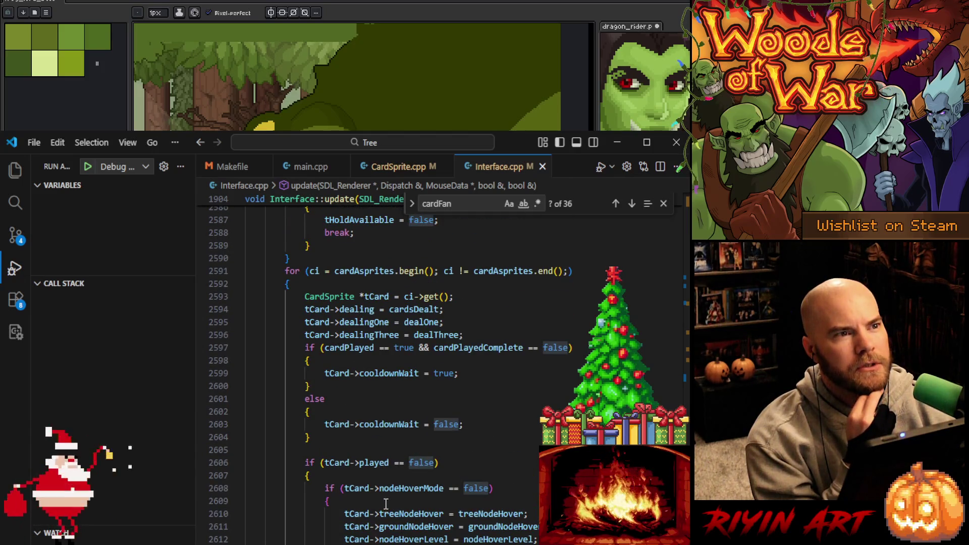
scroll(352, 471, up, 4)
scroll(352, 471, up, 5)
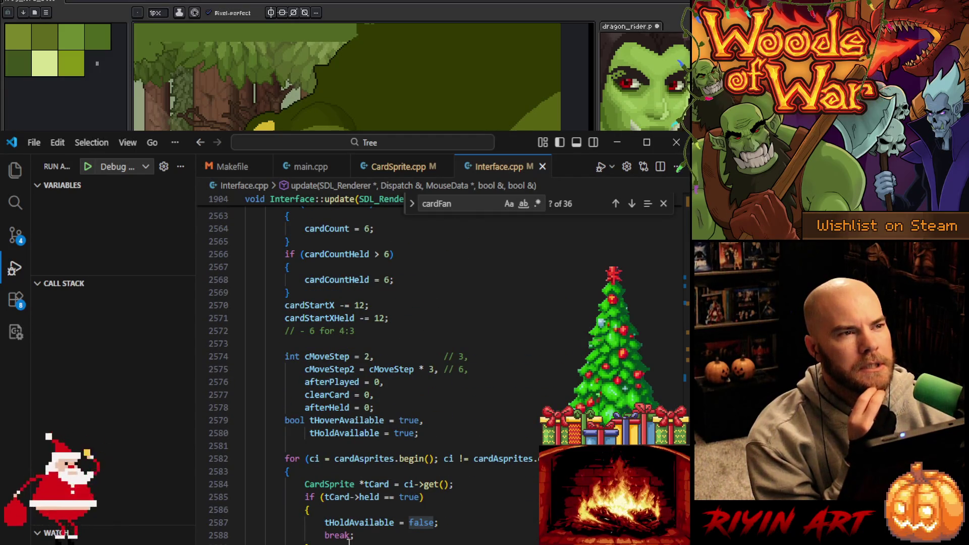
scroll(350, 541, up, 4)
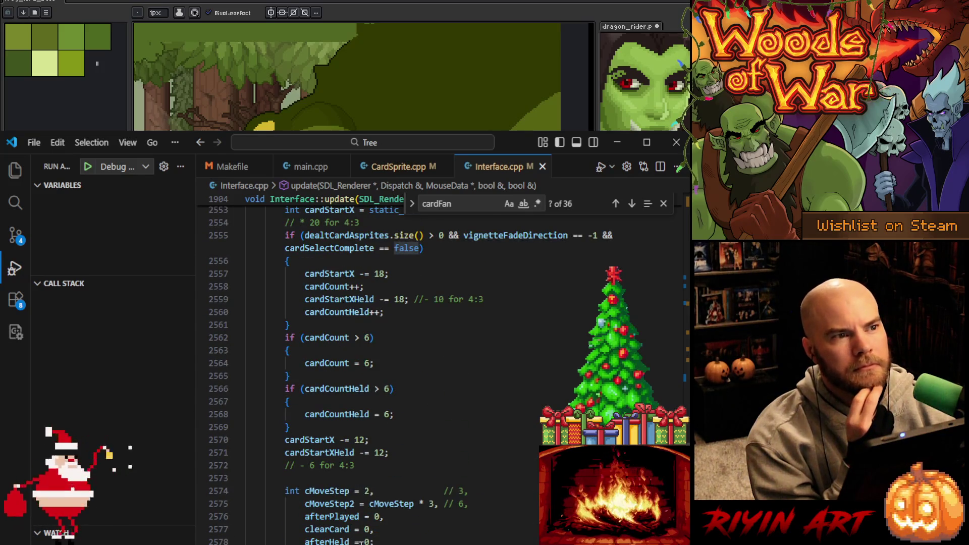
scroll(362, 542, up, 11)
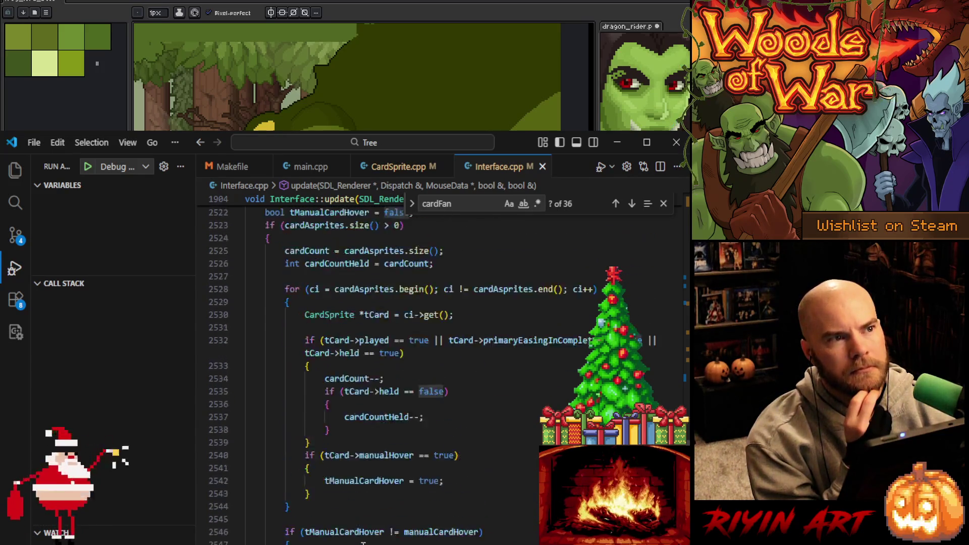
scroll(363, 543, up, 3)
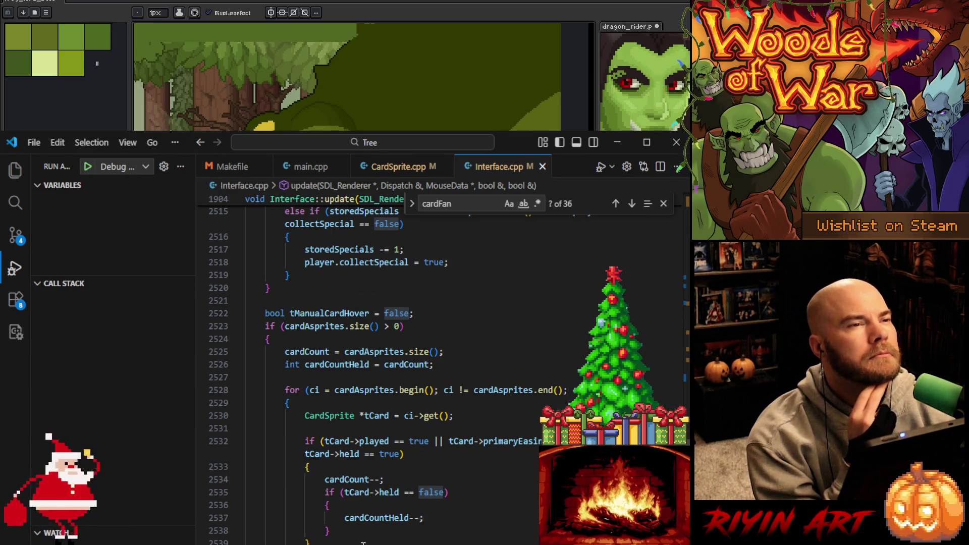
click(475, 348)
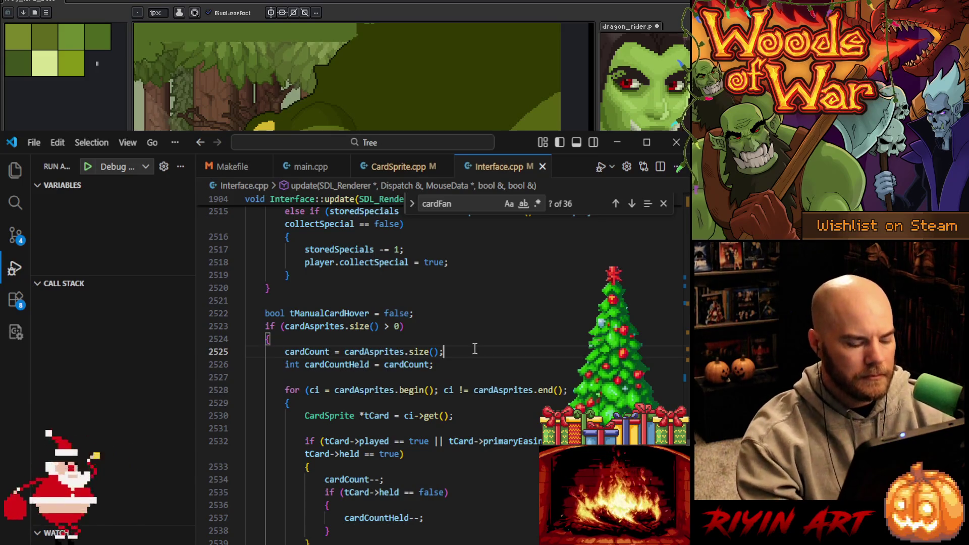
- Search Interface.cpp for 'tcard->played == true' and set a breakpoint on line 2704
key(ctrl+f)
text(tcard->playre)
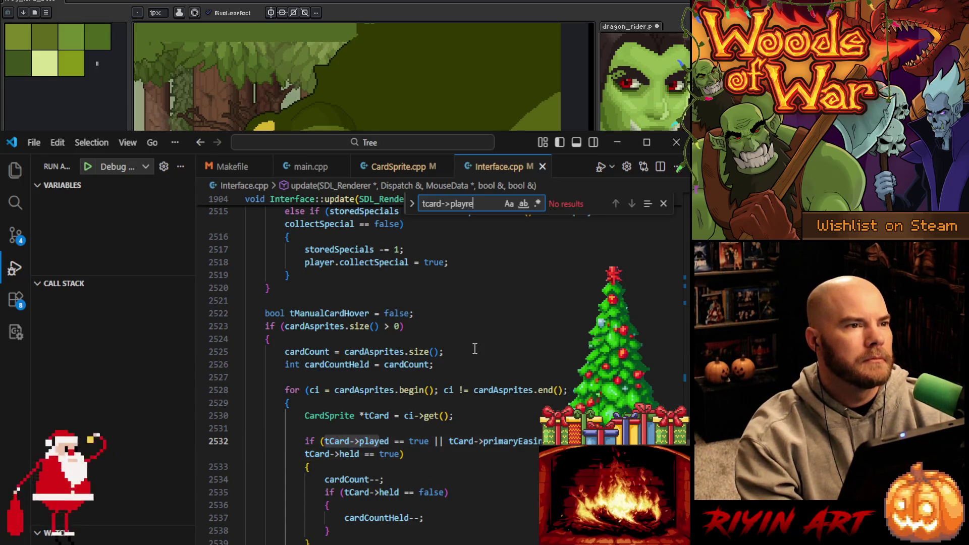
key(BackSpace)
key(BackSpace)
text(ed == true)
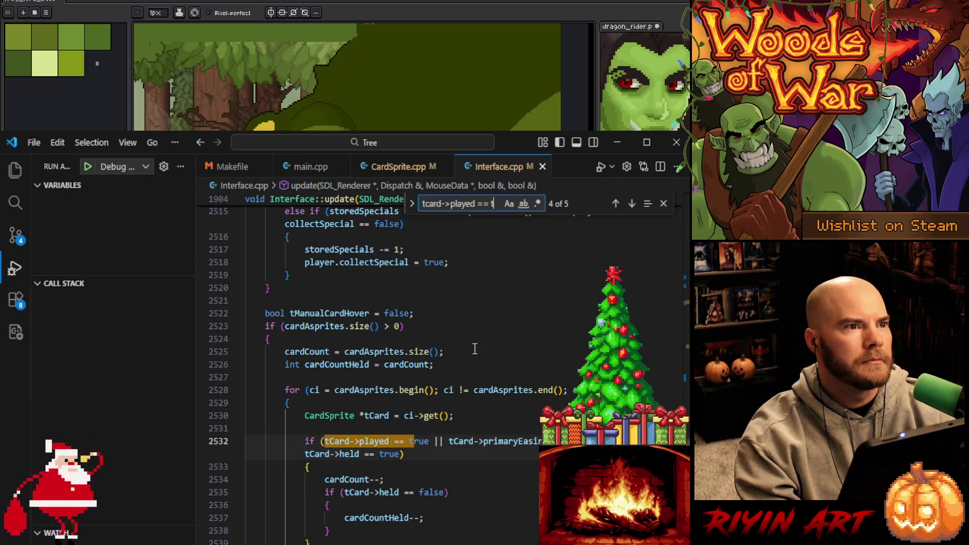
key(Return)
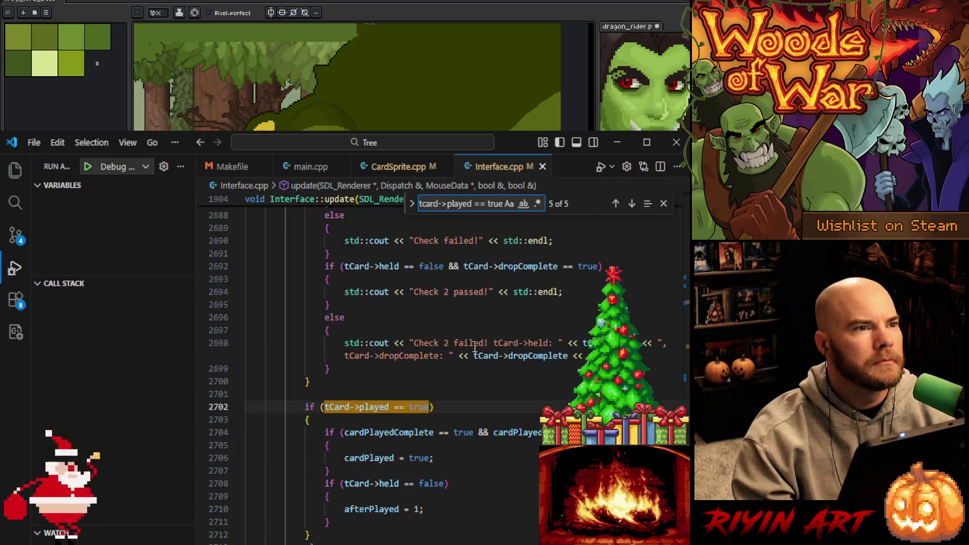
scroll(323, 384, up, 1)
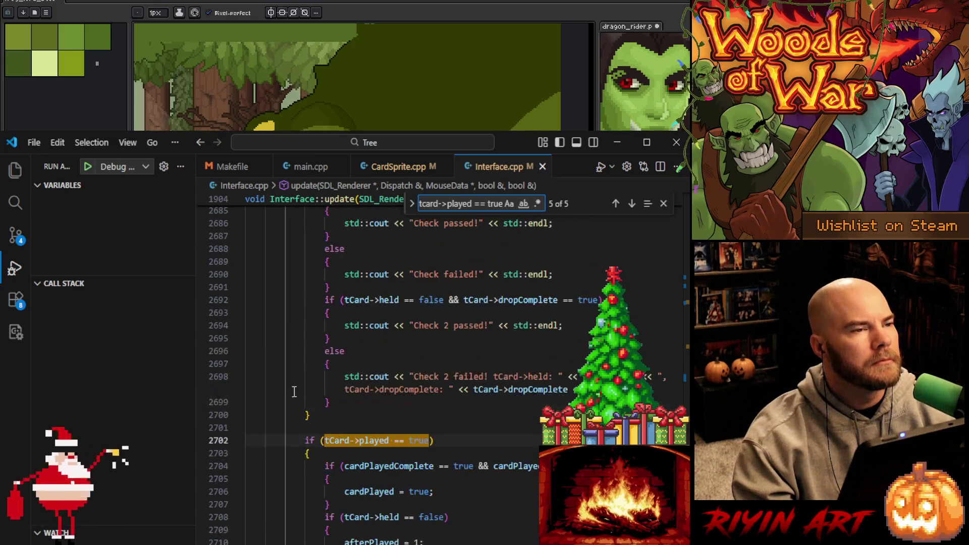
click(203, 466)
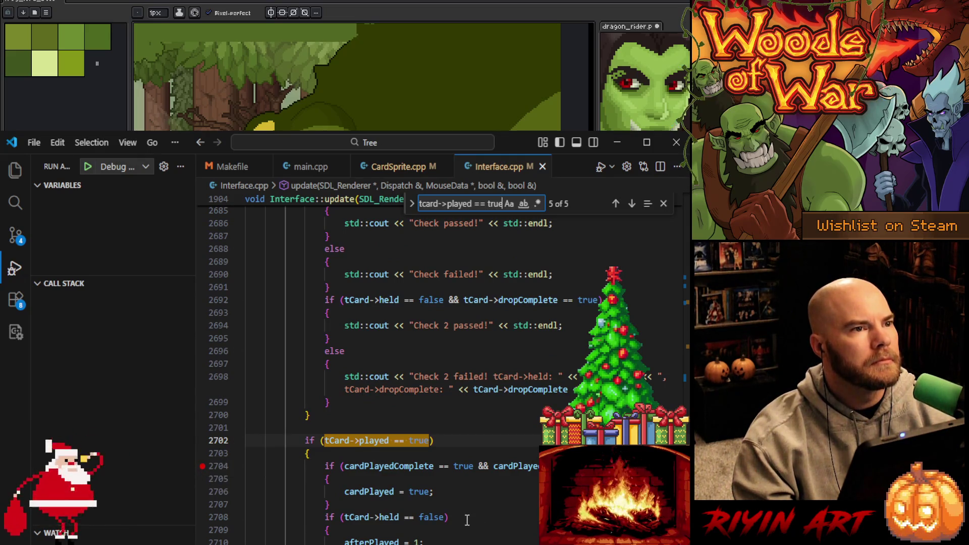
- Go back to the earlier played check and set a breakpoint on the cardCount-- line 2234
scroll(468, 530, up, 7)
scroll(468, 529, up, 3)
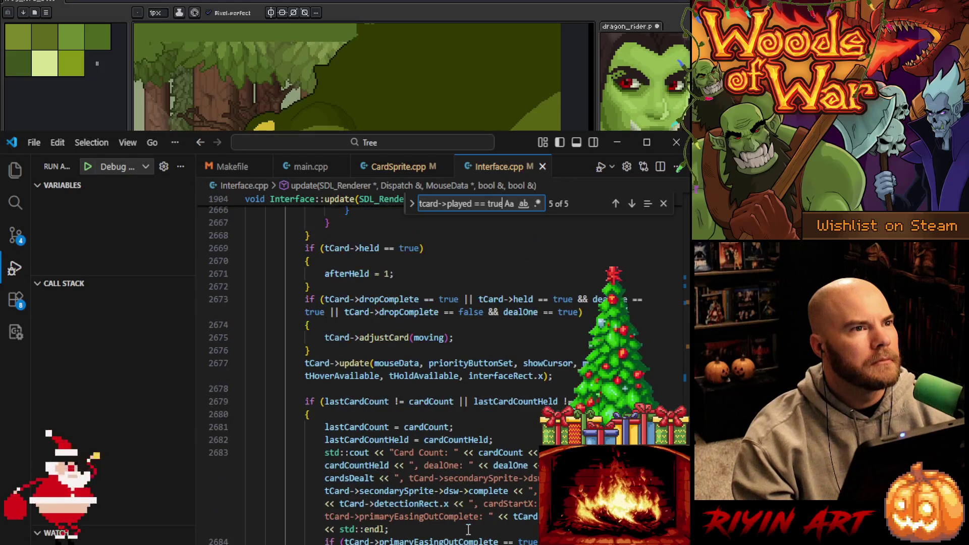
scroll(469, 530, down, 8)
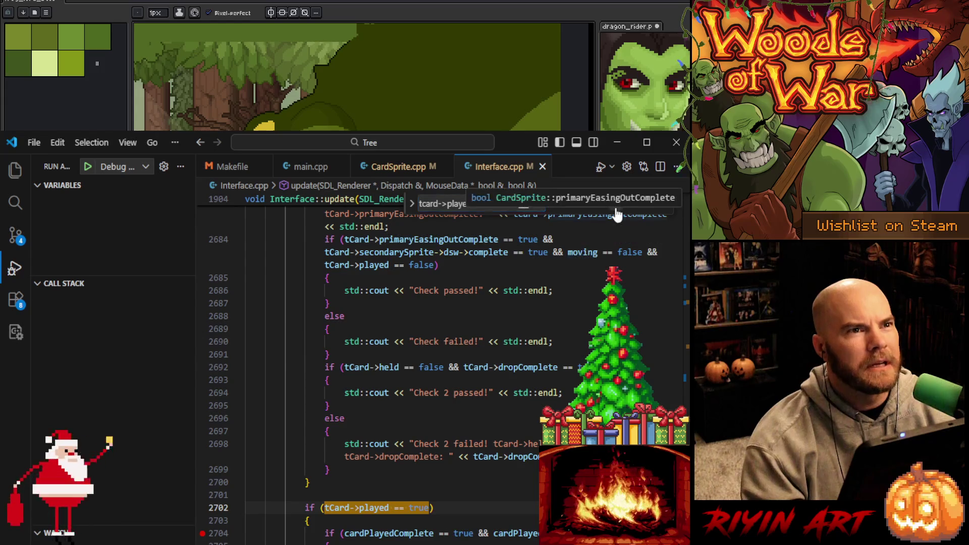
click(616, 205)
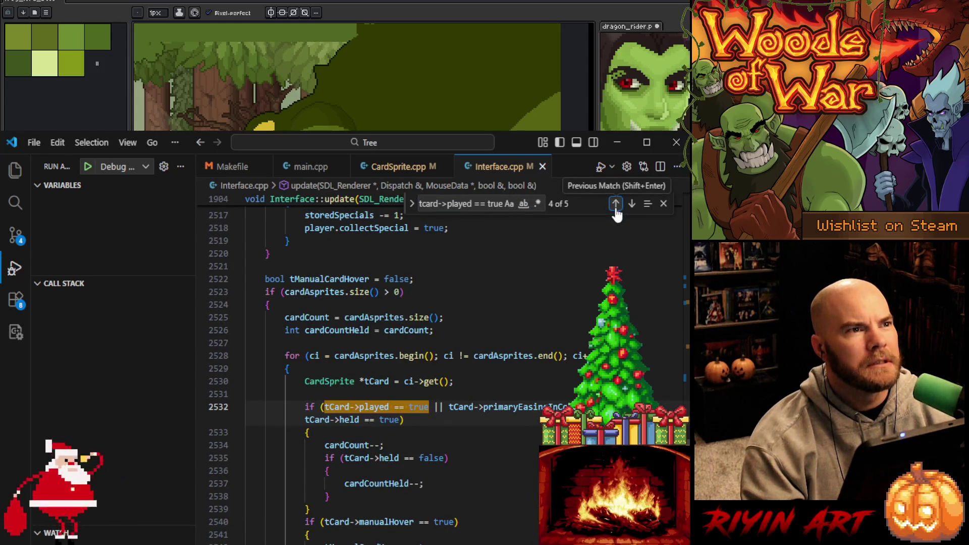
click(616, 205)
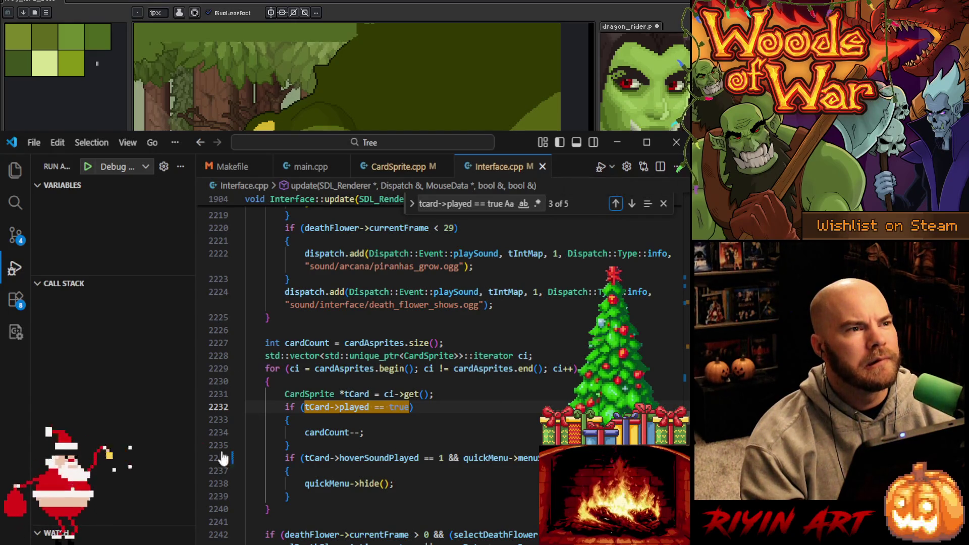
click(202, 433)
- Move back and forth between the breakpoints at lines 2704 and 2234
scroll(316, 457, up, 5)
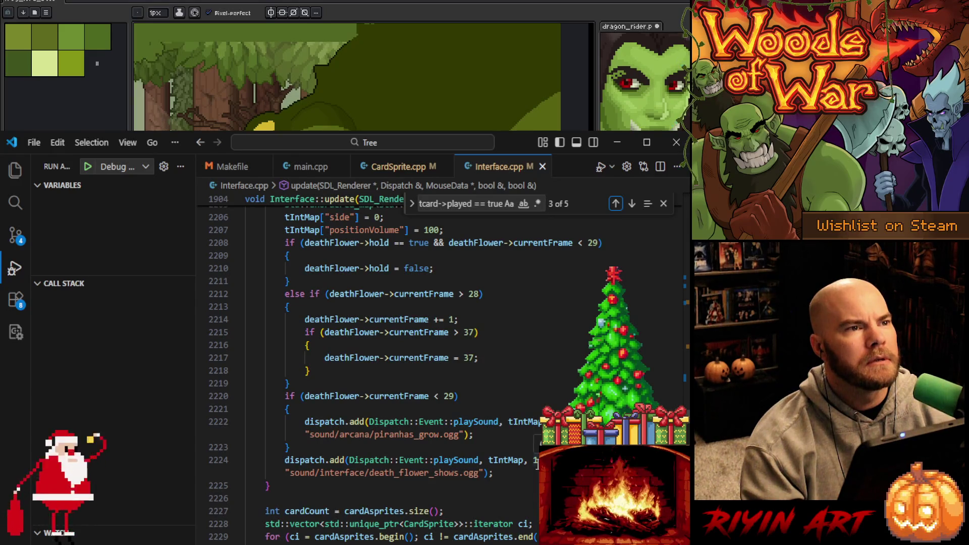
scroll(537, 463, up, 5)
scroll(536, 463, down, 10)
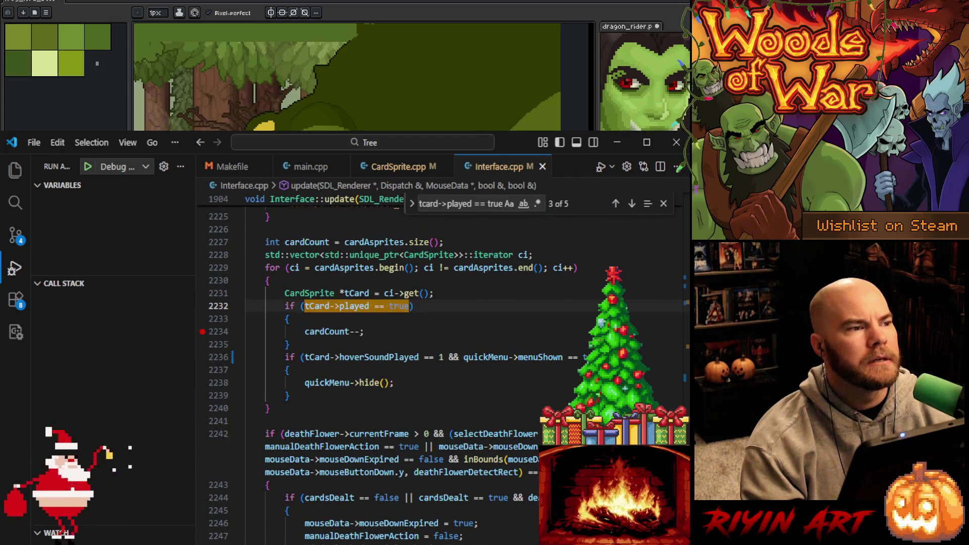
click(324, 407)
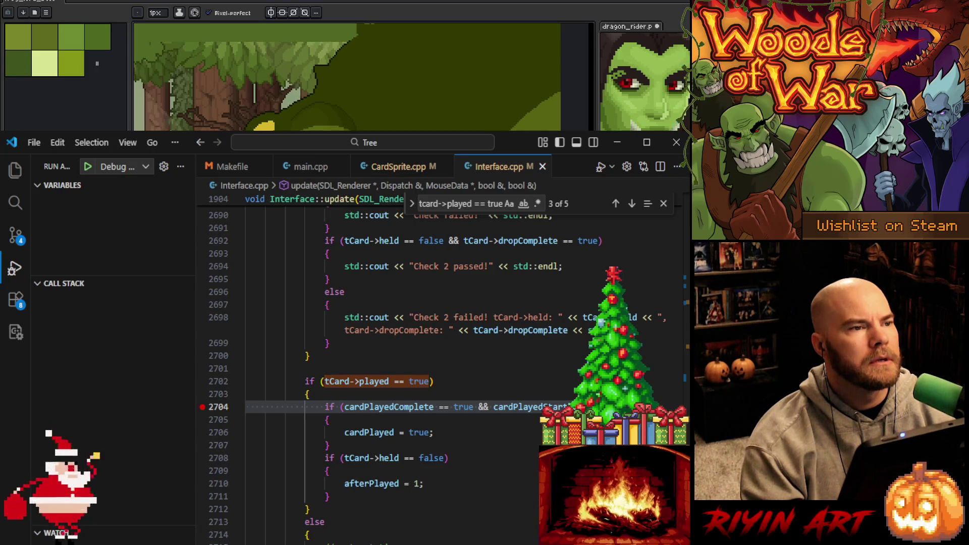
key(alt+Left)
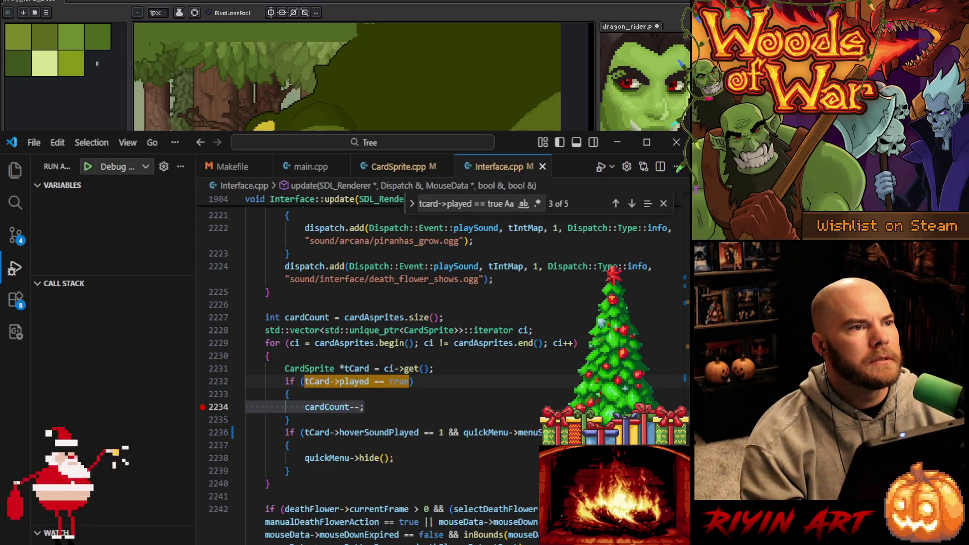
key(alt+Right)
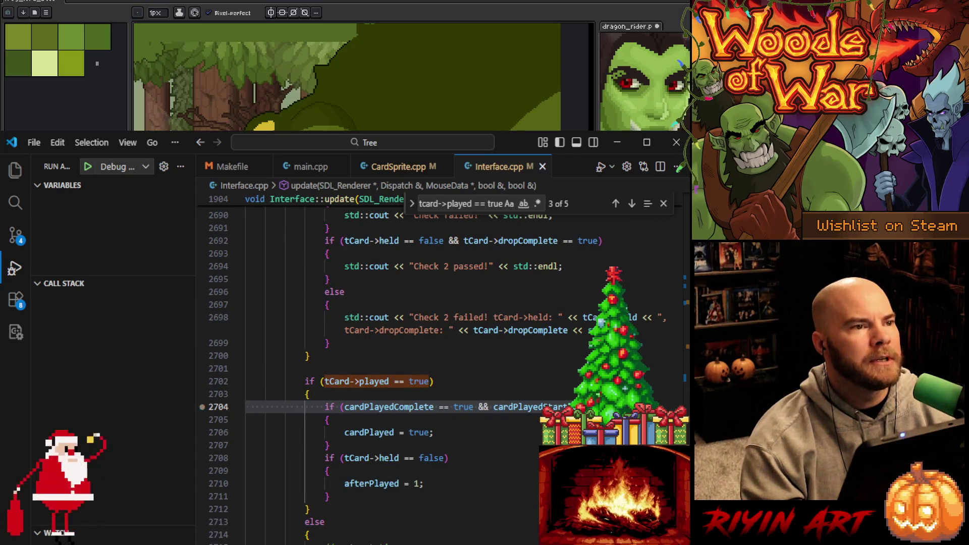
key(alt+Left)
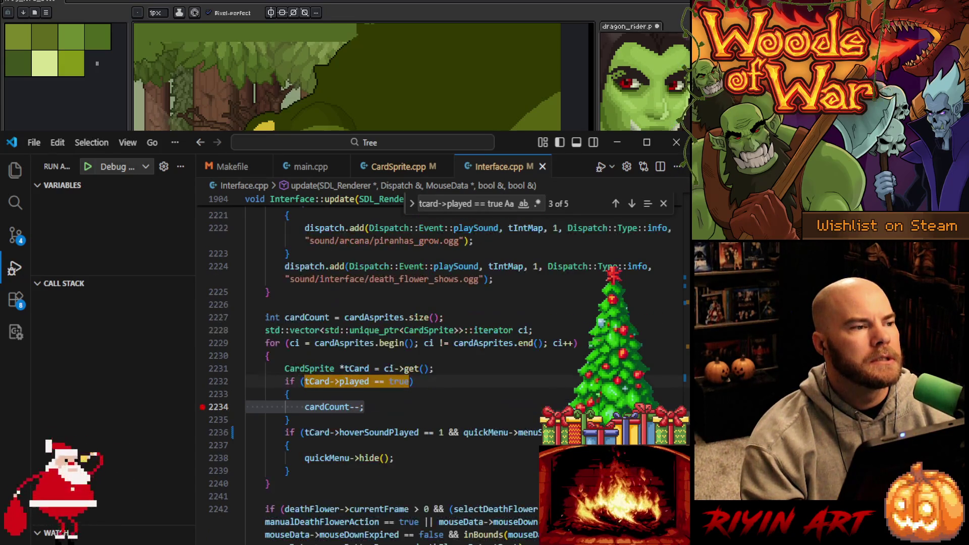
mouse_move(404, 375)
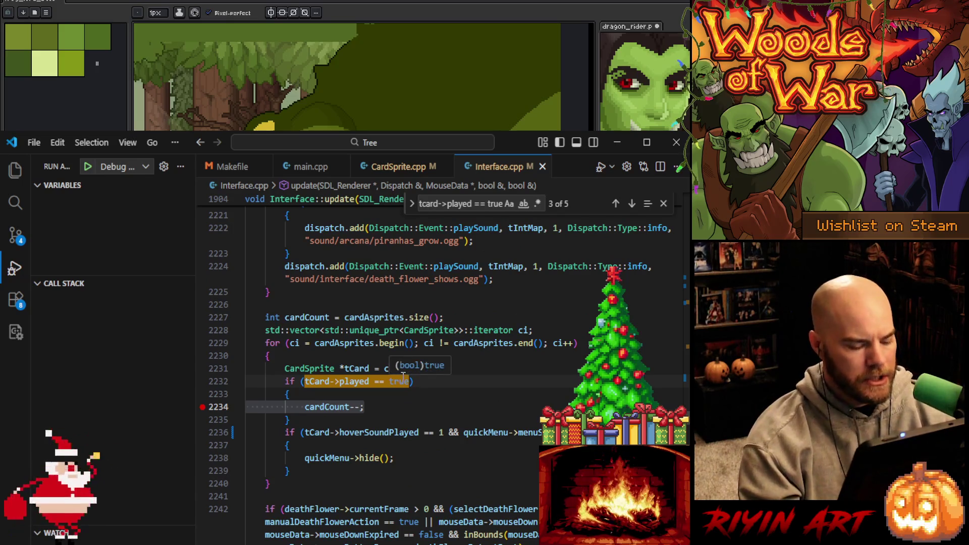